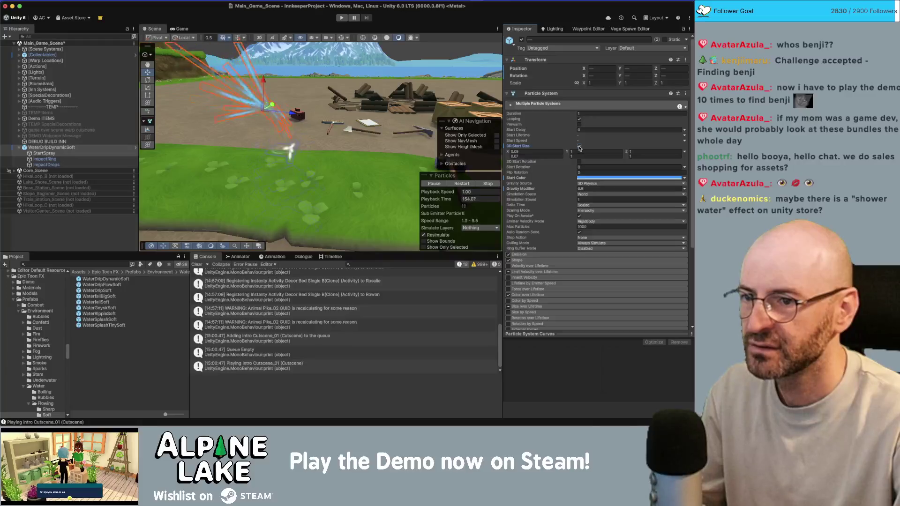
# Untick 3D Start Size on the drip emitters, then select StartSpray and edit its maximum start size
pyautogui.click(580, 147)
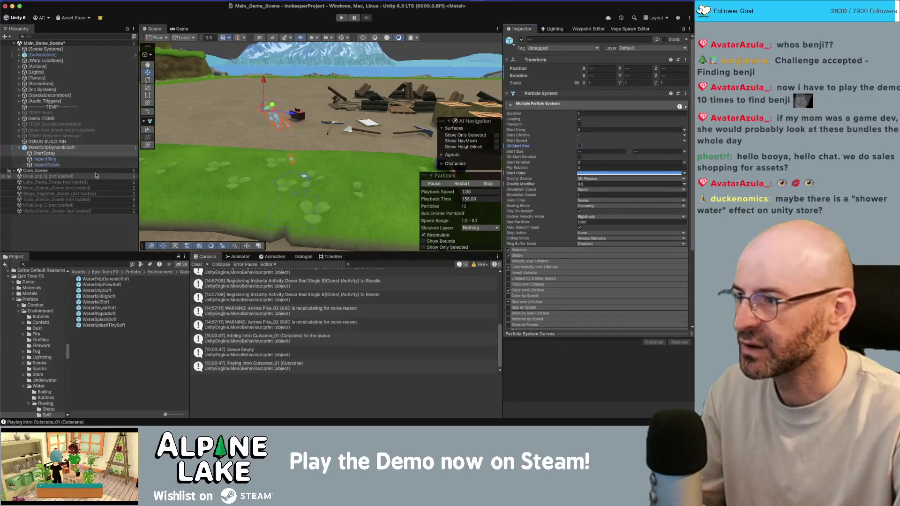
pyautogui.click(65, 149)
pyautogui.press('Down')
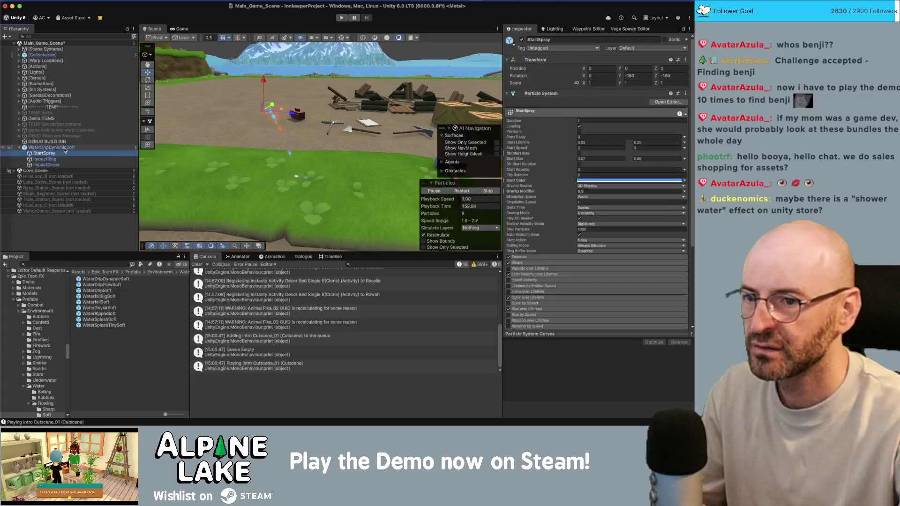
pyautogui.click(660, 158)
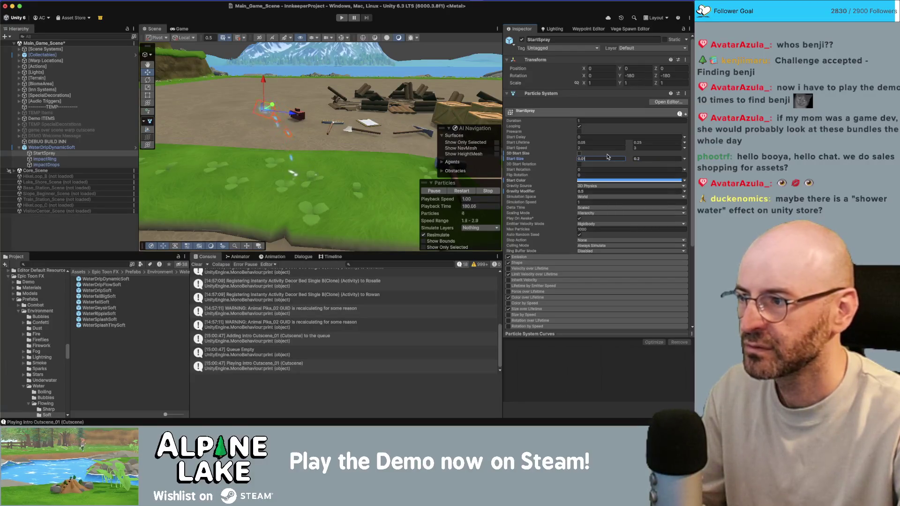
# Turn off Looping on WaterDripDynamicSoft, then check the ImpactRing and StartSpray emitters
pyautogui.click(291, 156)
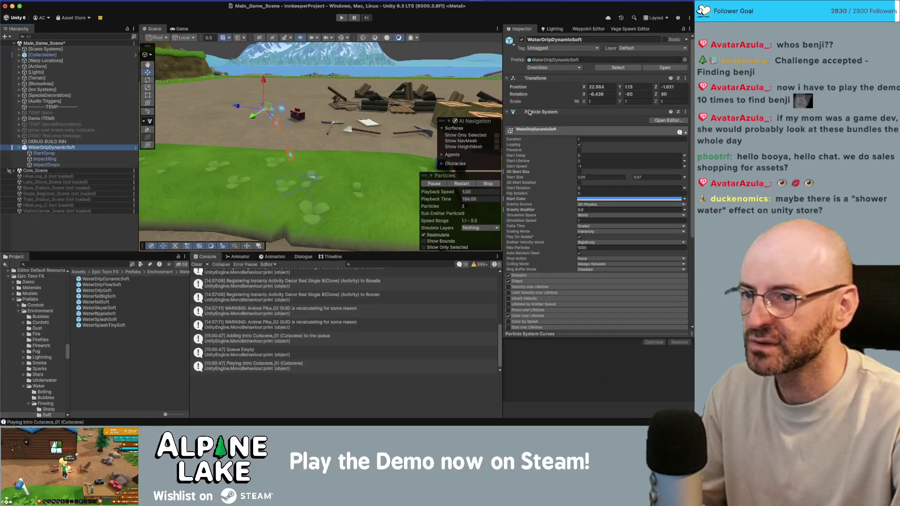
pyautogui.click(579, 146)
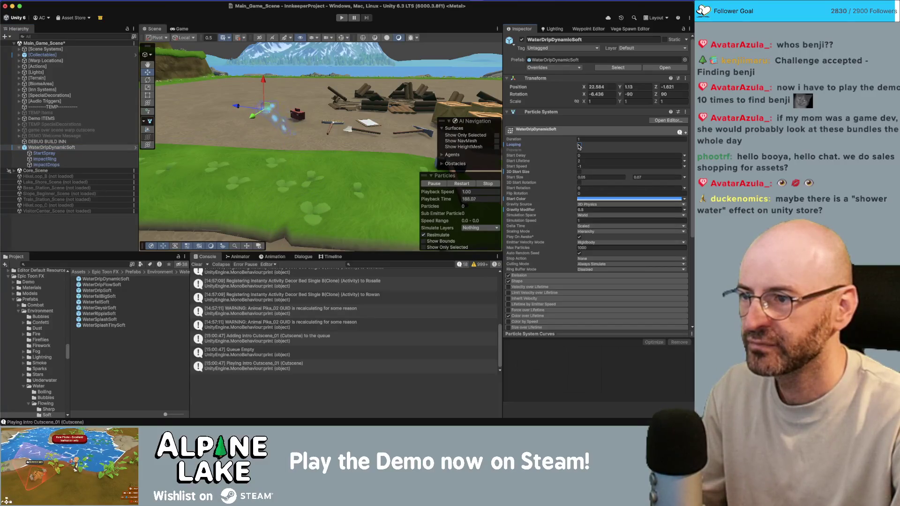
pyautogui.moveTo(231, 120); pyautogui.dragTo(323, 114)
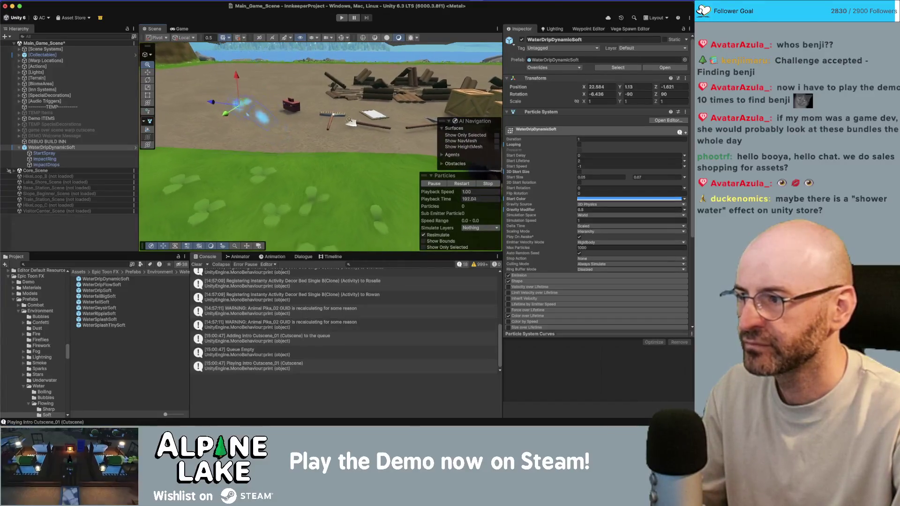
pyautogui.click(45, 159)
pyautogui.click(44, 154)
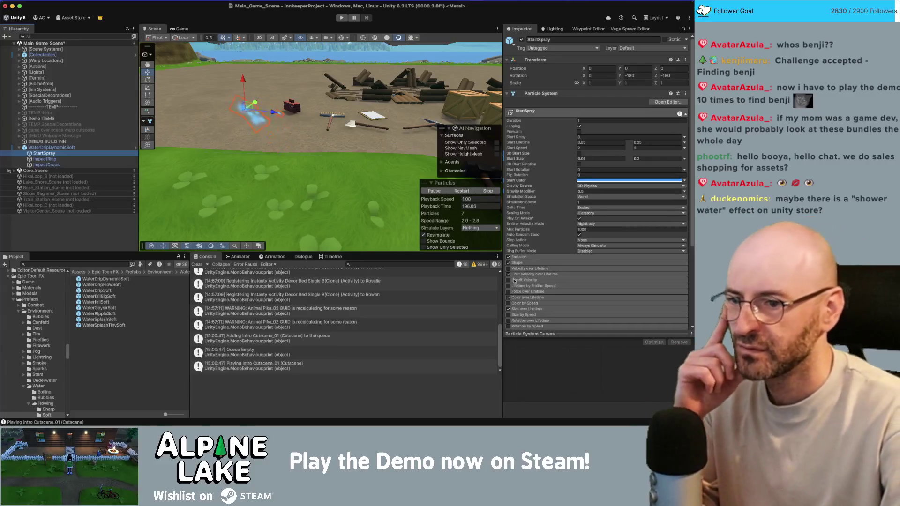
# Expand StartSpray's Size over Lifetime module, view its curve and untick it
pyautogui.click(530, 309)
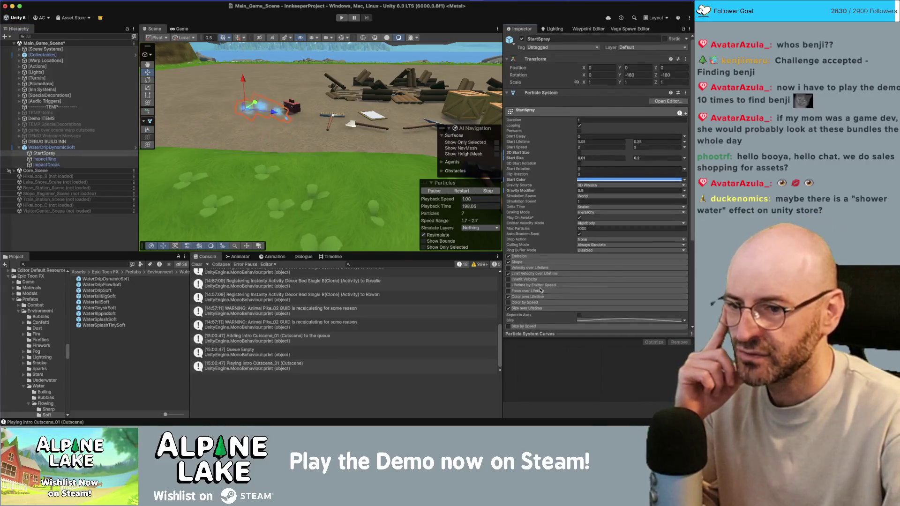
pyautogui.scroll(-2, 610, 295)
pyautogui.click(652, 285)
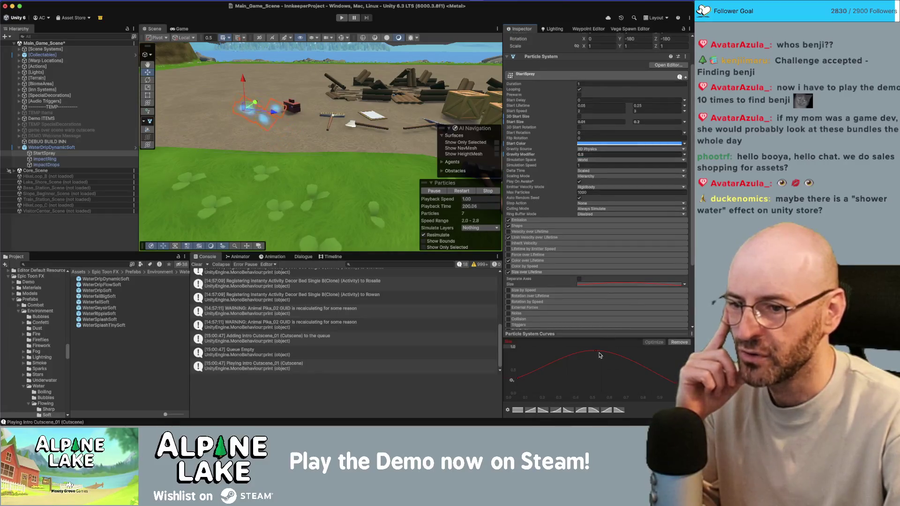
pyautogui.click(509, 273)
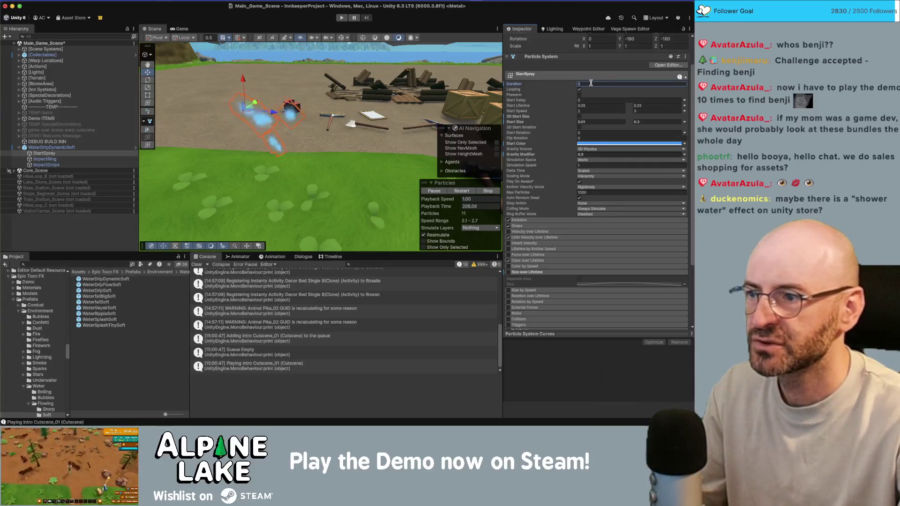
pyautogui.click(591, 104)
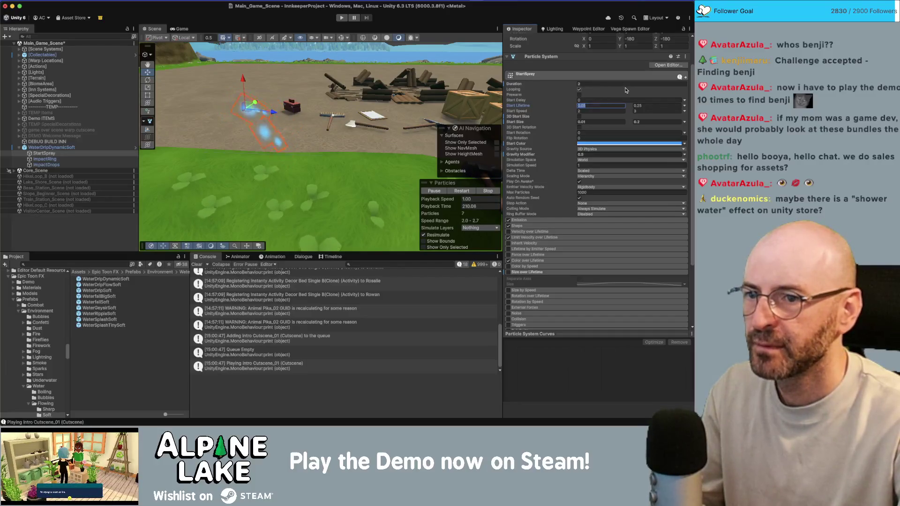
# Set StartSpray's Start Lifetime to 0.5–0.5, orbiting the scene to preview the spray
pyautogui.write('0.1')
pyautogui.press('Tab')
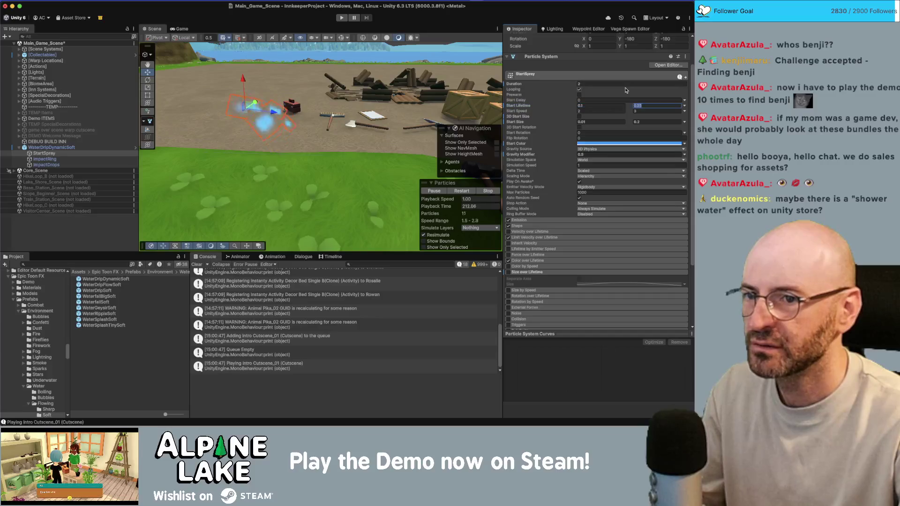
pyautogui.hotkey('shift', 'Tab')
pyautogui.write('0.2')
pyautogui.press('Tab')
pyautogui.write('0.5')
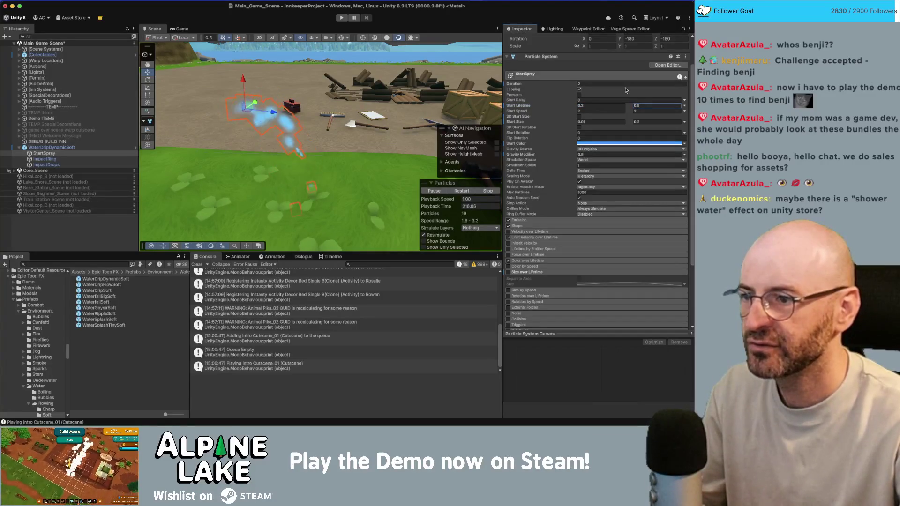
pyautogui.moveTo(281, 127)
pyautogui.mouseDown()
pyautogui.moveTo(285, 110)
pyautogui.moveTo(409, 113)
pyautogui.mouseUp()
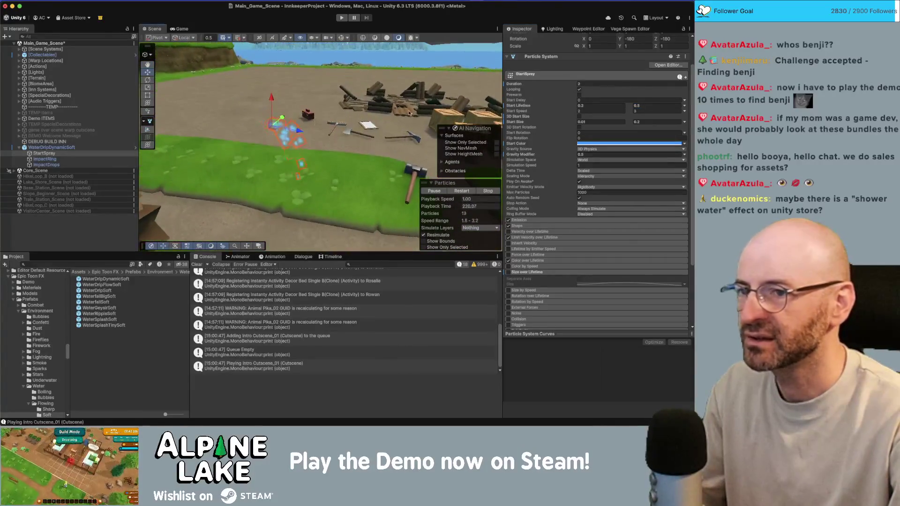
pyautogui.click(600, 106)
pyautogui.write('0.5')
pyautogui.moveTo(240, 145); pyautogui.dragTo(304, 135)
# Set StartSpray's Gravity Modifier to 0.7 and watch the drops fall from several angles
pyautogui.click(592, 155)
pyautogui.write('1')
pyautogui.moveTo(328, 123)
pyautogui.mouseDown()
pyautogui.moveTo(353, 107)
pyautogui.moveTo(307, 104)
pyautogui.mouseUp()
pyautogui.press('e')
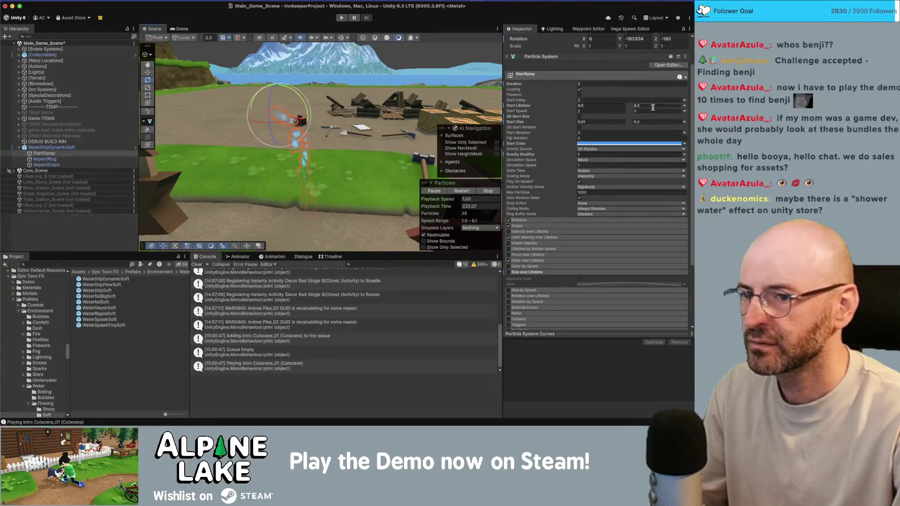
pyautogui.click(589, 154)
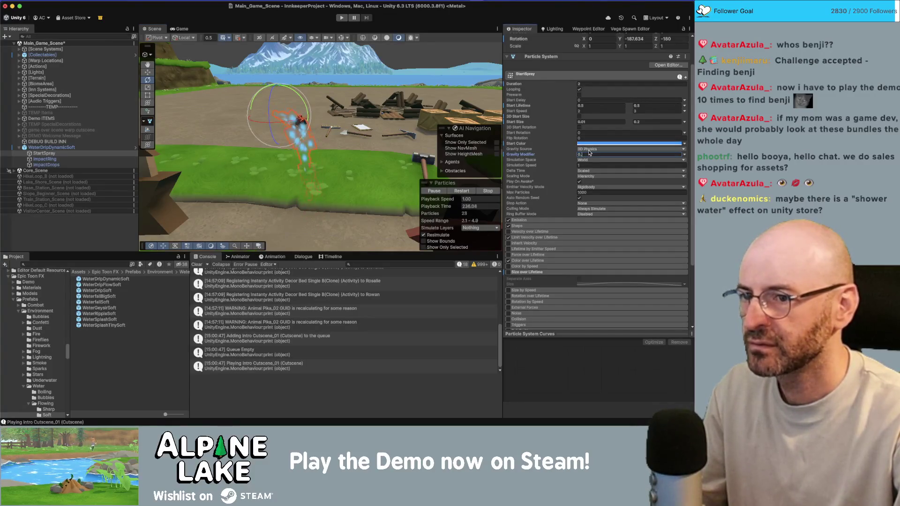
pyautogui.write('2')
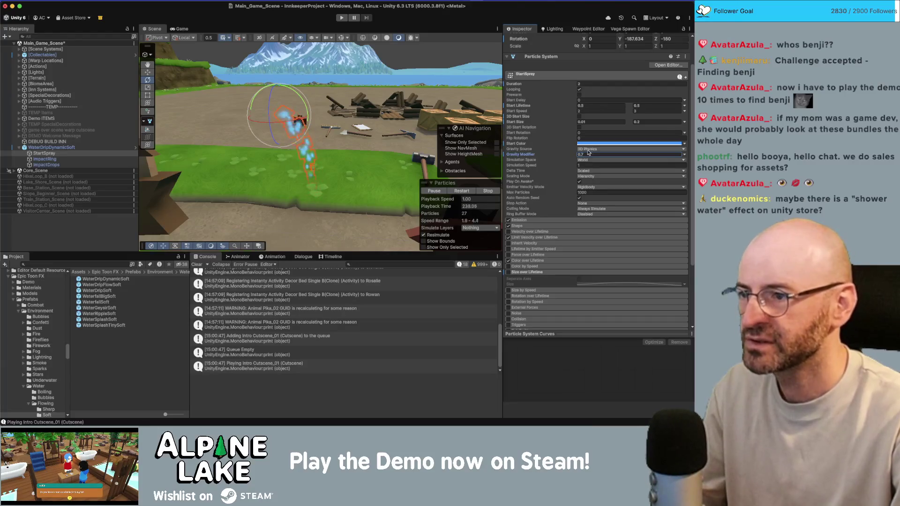
pyautogui.moveTo(281, 118); pyautogui.dragTo(301, 132)
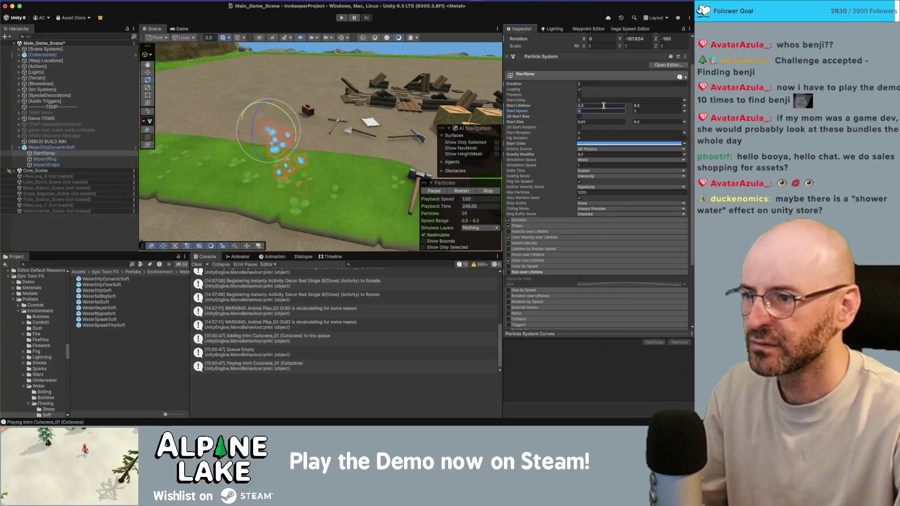
pyautogui.moveTo(272, 160); pyautogui.dragTo(238, 161)
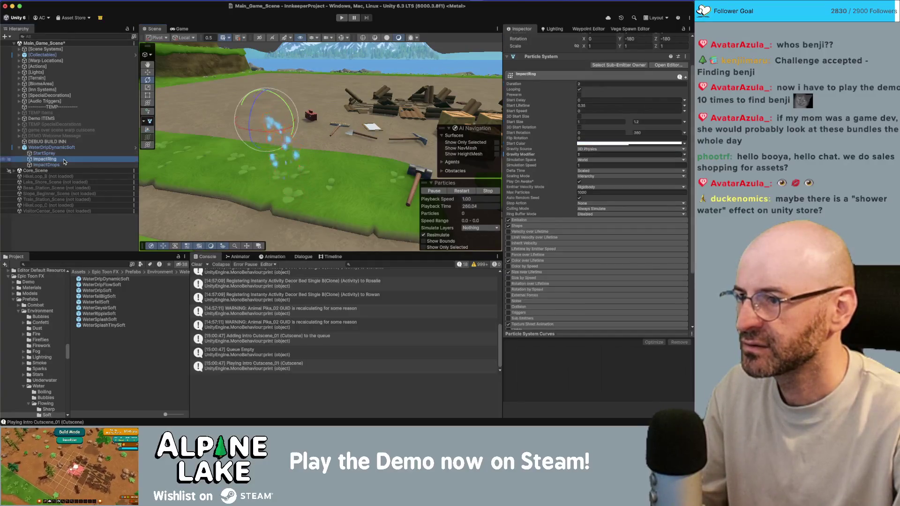
# Re-enable Looping on WaterDripDynamicSoft after briefly checking its ImpactRing child
pyautogui.click(65, 148)
pyautogui.moveTo(286, 154)
pyautogui.mouseDown()
pyautogui.moveTo(258, 145)
pyautogui.moveTo(243, 127)
pyautogui.mouseUp()
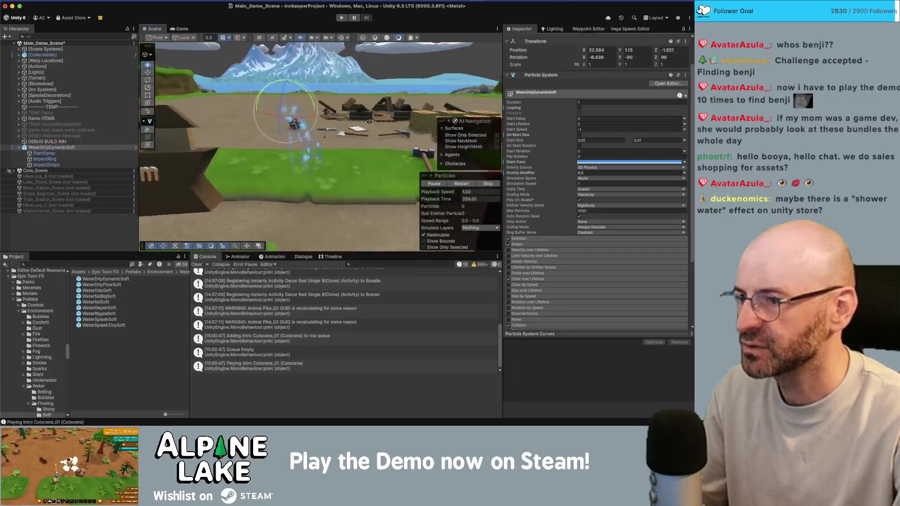
pyautogui.click(76, 160)
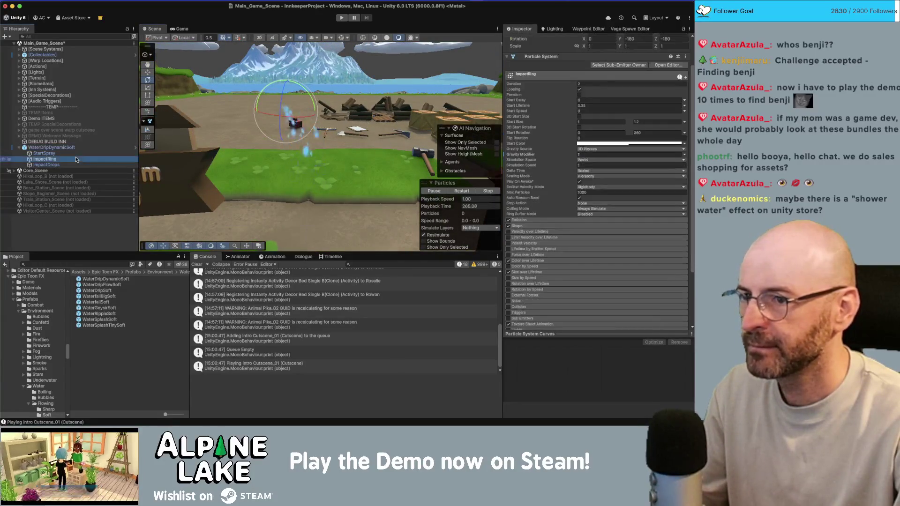
pyautogui.click(79, 149)
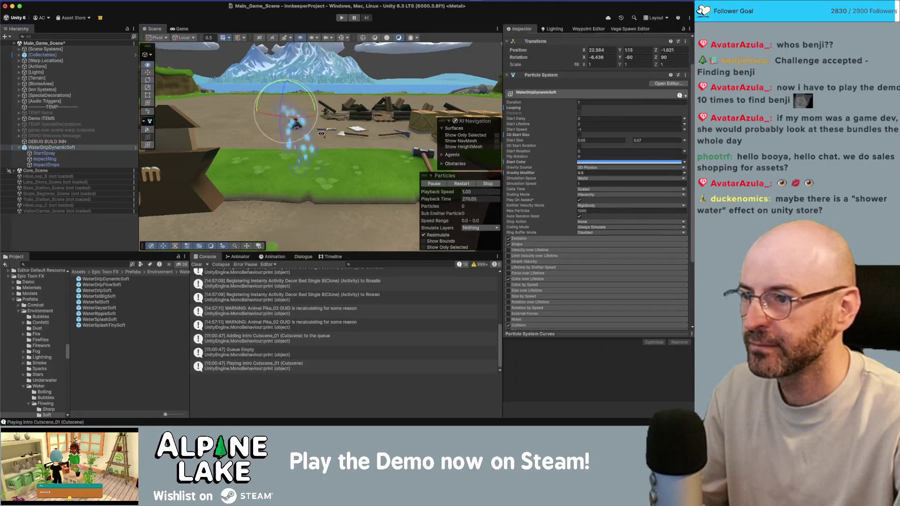
pyautogui.moveTo(243, 150); pyautogui.dragTo(255, 176)
pyautogui.click(579, 107)
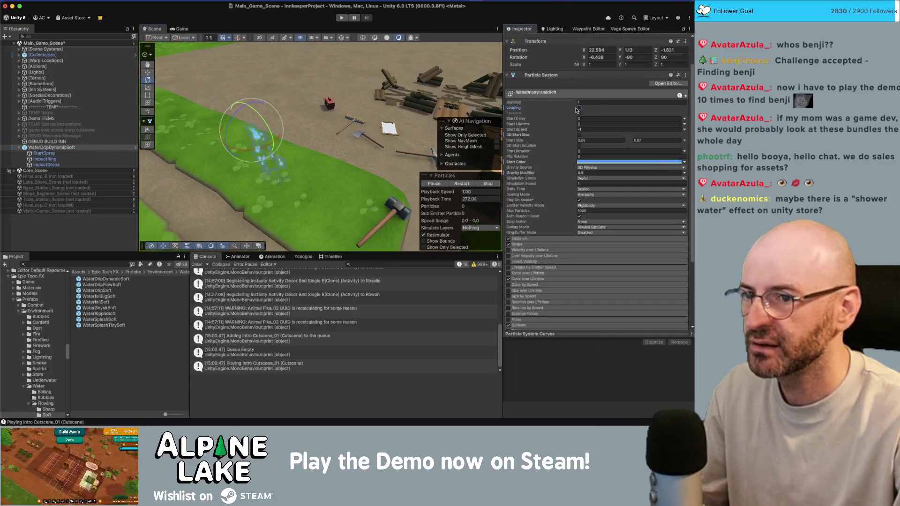
pyautogui.click(45, 153)
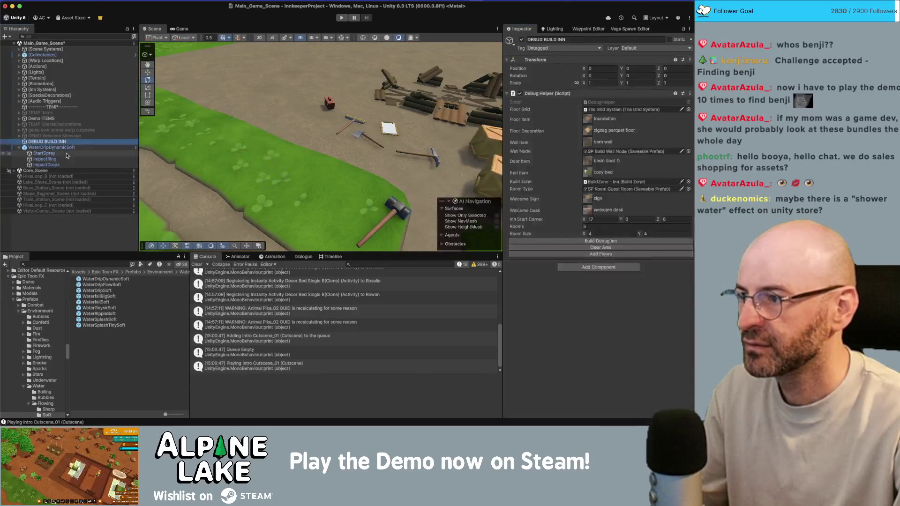
pyautogui.click(66, 148)
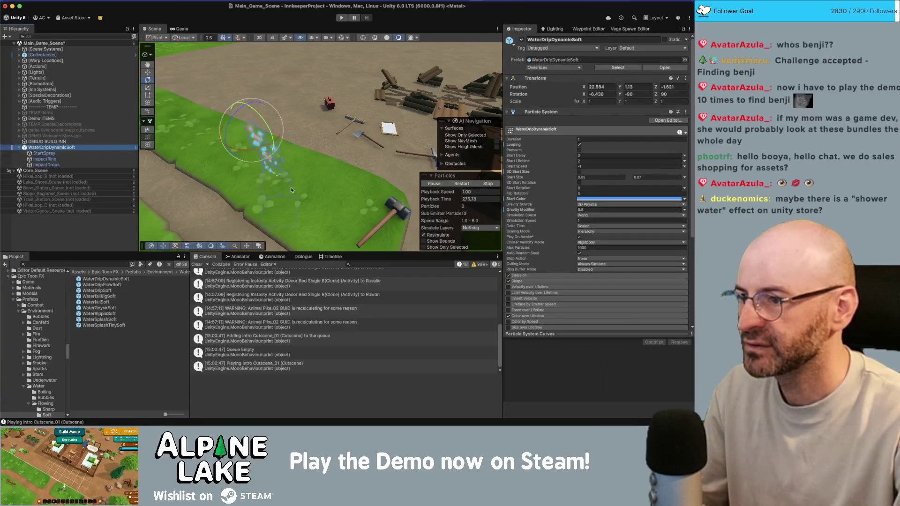
pyautogui.moveTo(278, 183); pyautogui.dragTo(281, 162)
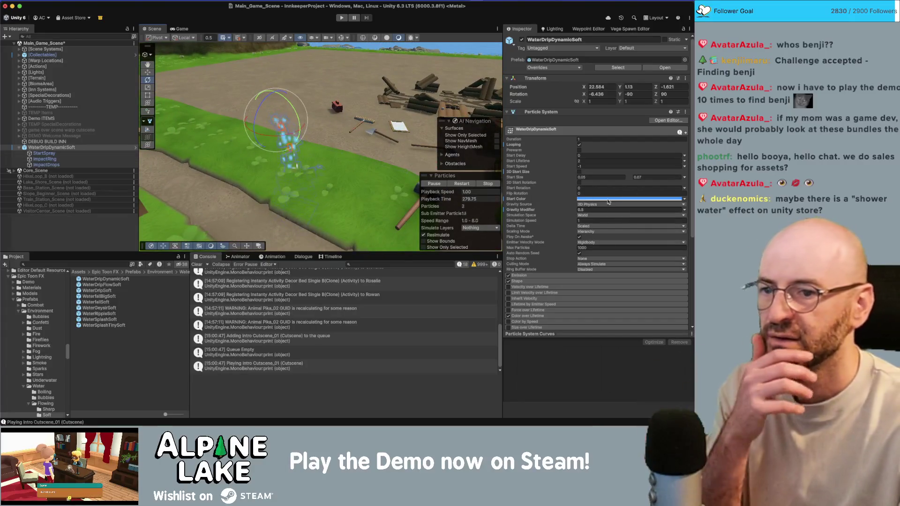
# Give WaterDripDynamicSoft a maximum start size of 0.15 and gravity modifier 0.7, then orbit to check
pyautogui.click(651, 177)
pyautogui.write('0.15')
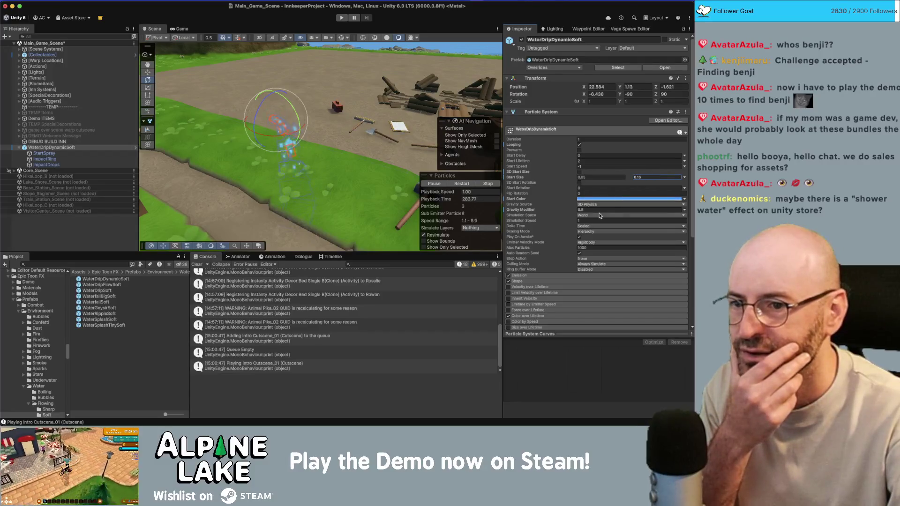
pyautogui.click(600, 209)
pyautogui.write('1')
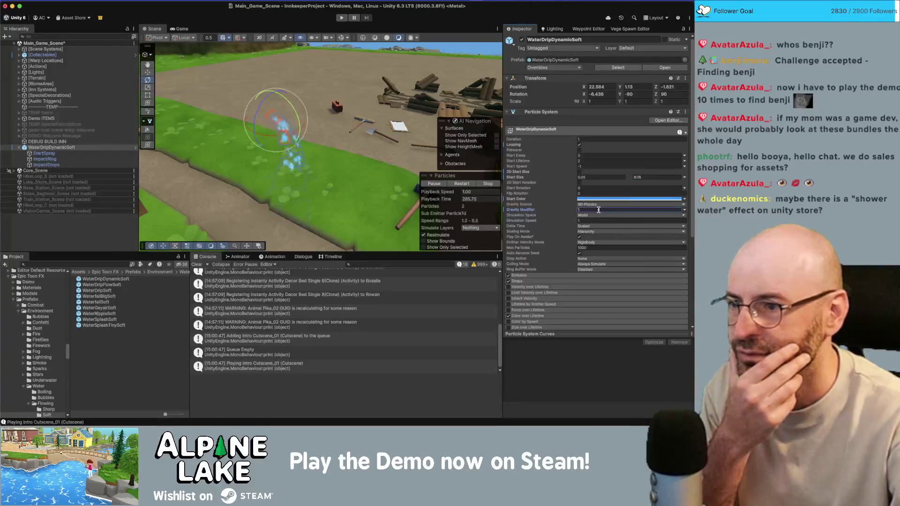
pyautogui.write('0.7')
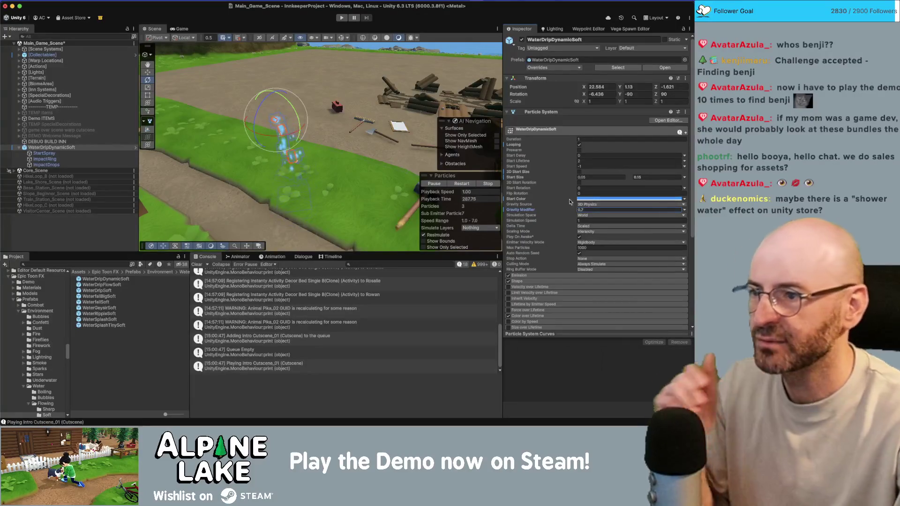
pyautogui.moveTo(328, 131)
pyautogui.mouseDown()
pyautogui.moveTo(340, 129)
pyautogui.moveTo(334, 148)
pyautogui.mouseUp()
pyautogui.scroll(5, 329, 138)
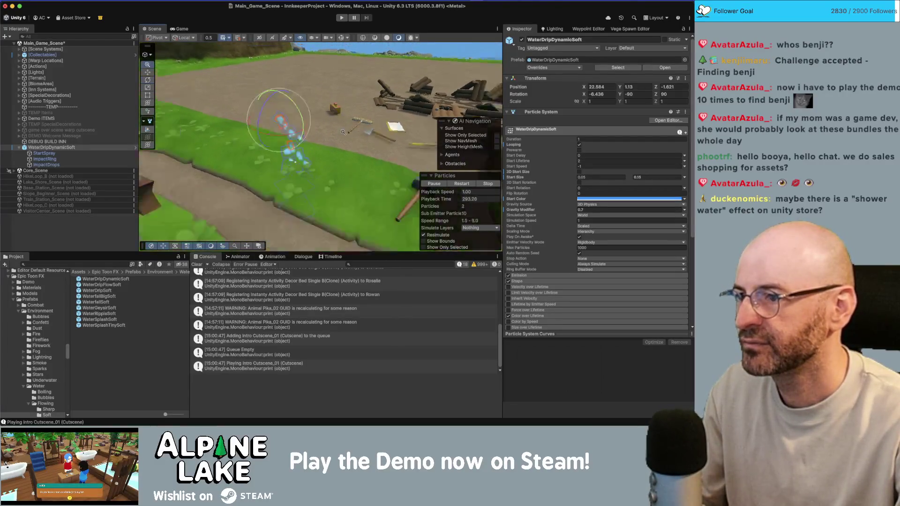
pyautogui.moveTo(343, 133)
pyautogui.mouseDown()
pyautogui.moveTo(339, 105)
pyautogui.moveTo(342, 150)
pyautogui.mouseUp()
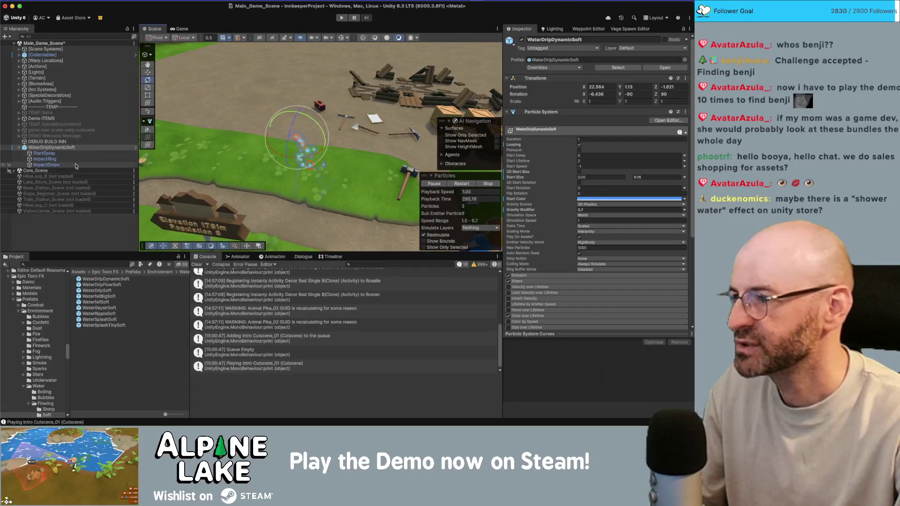
# Select ImpactDrops and change its Start Color from white to light blue 45B4FF
pyautogui.click(64, 154)
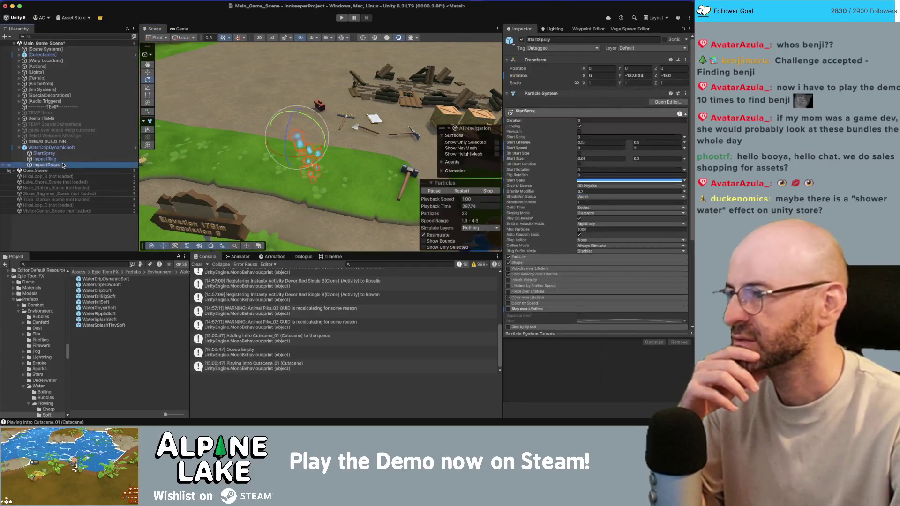
pyautogui.click(64, 159)
pyautogui.click(65, 165)
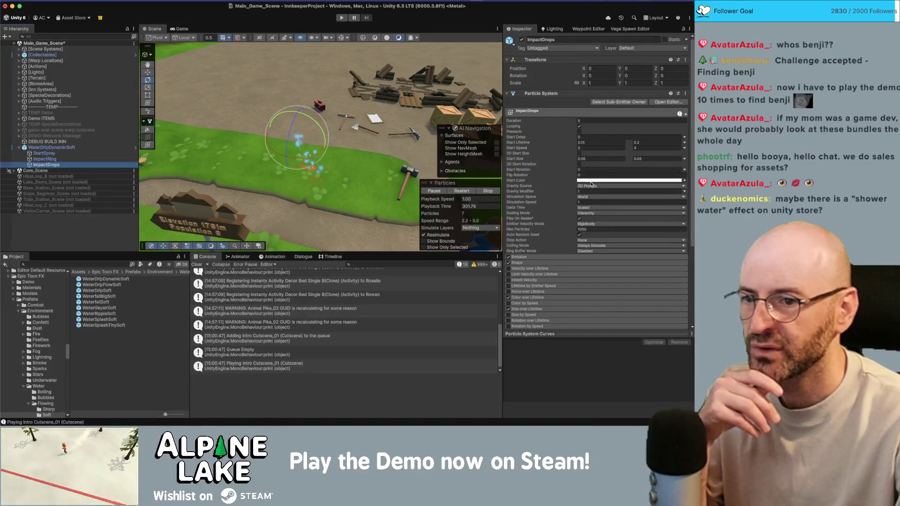
pyautogui.click(605, 180)
pyautogui.click(603, 253)
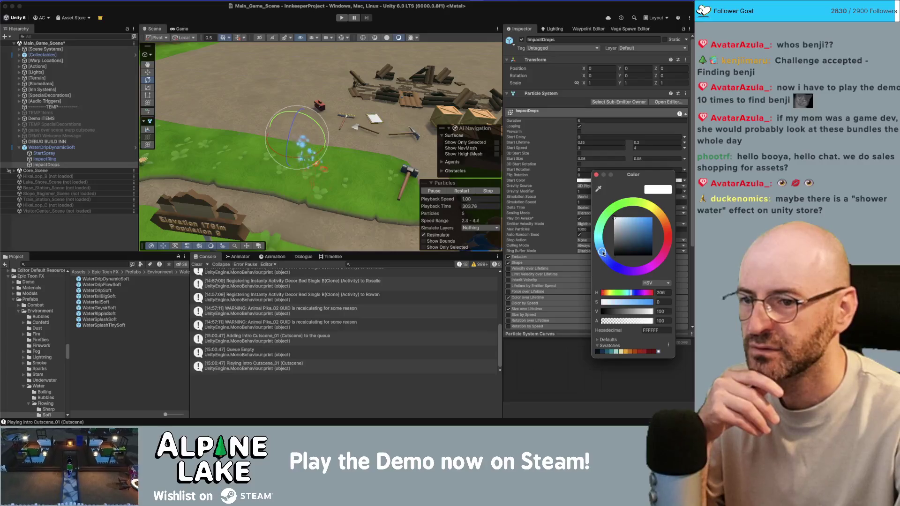
pyautogui.click(643, 217)
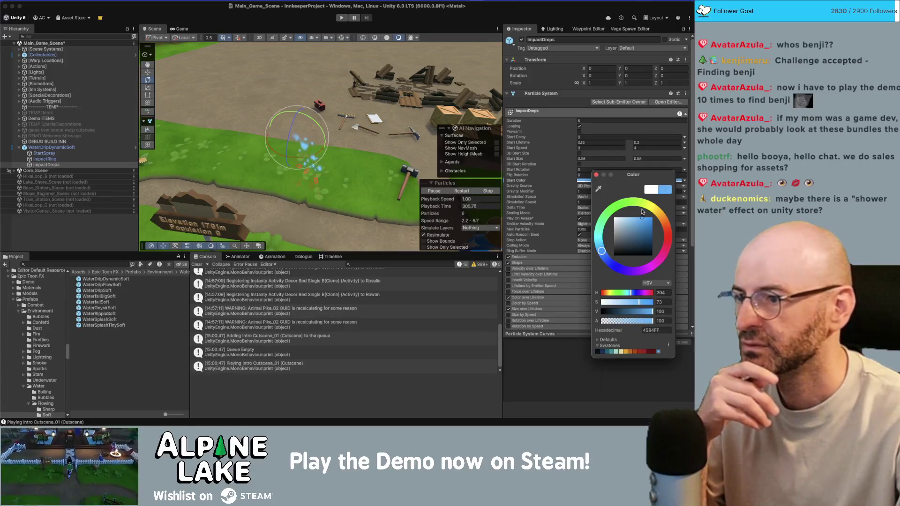
pyautogui.moveTo(296, 191)
pyautogui.mouseDown()
pyautogui.moveTo(309, 83)
pyautogui.moveTo(431, 117)
pyautogui.mouseUp()
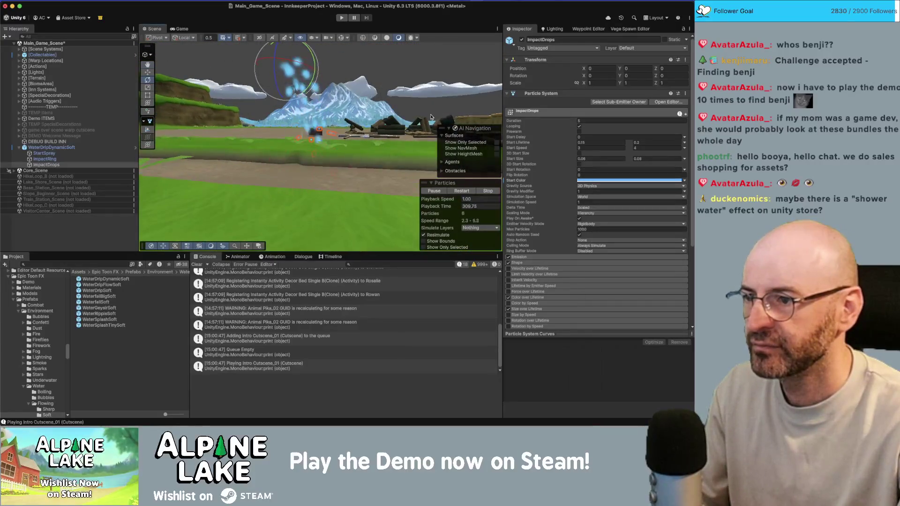
# Lower the ImpactDrops Start Speed range so its upper value is 3
pyautogui.scroll(-1, 558, 286)
pyautogui.scroll(2, 322, 141)
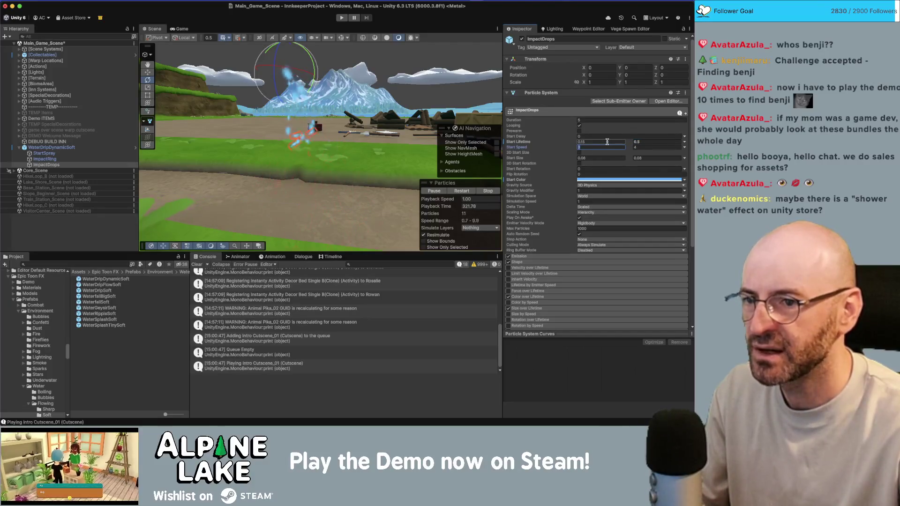
pyautogui.write('5')
pyautogui.press('Tab')
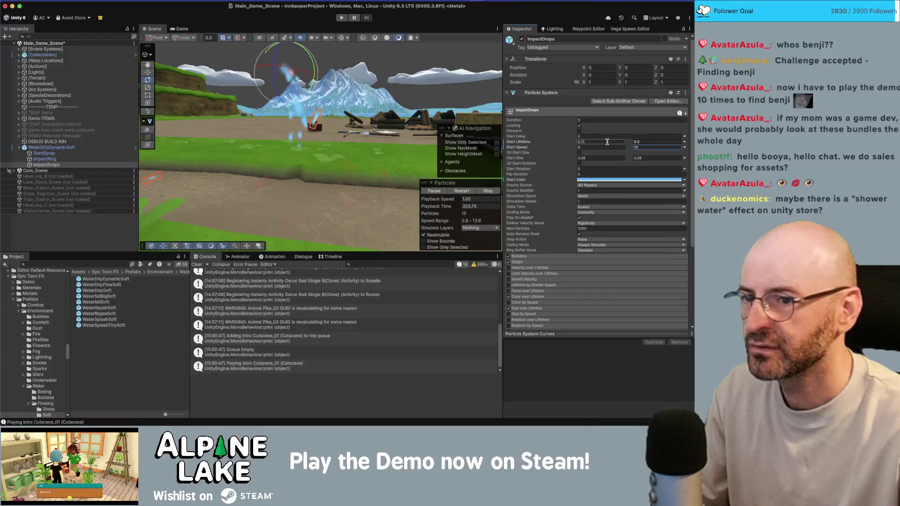
pyautogui.click(587, 147)
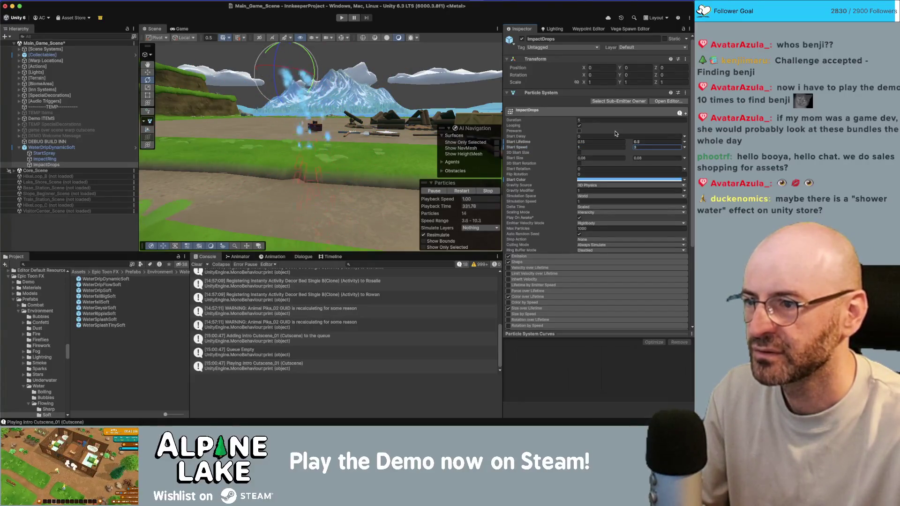
pyautogui.press('Tab')
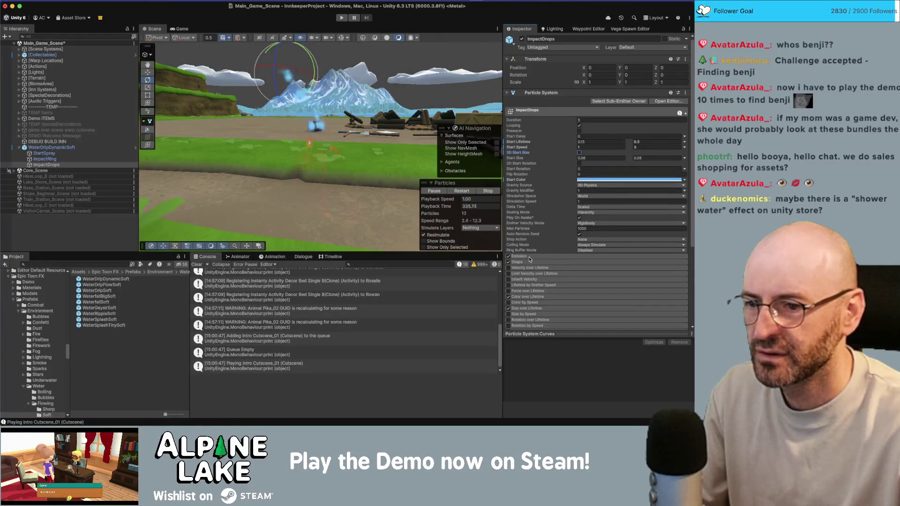
pyautogui.click(521, 262)
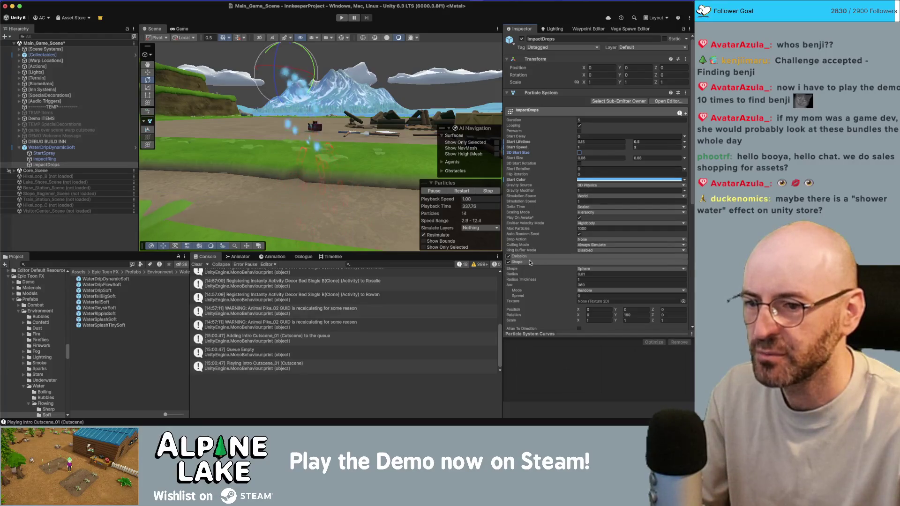
# Change the ImpactDrops emission shape to Cone with Y rotation -90
pyautogui.scroll(-1, 540, 254)
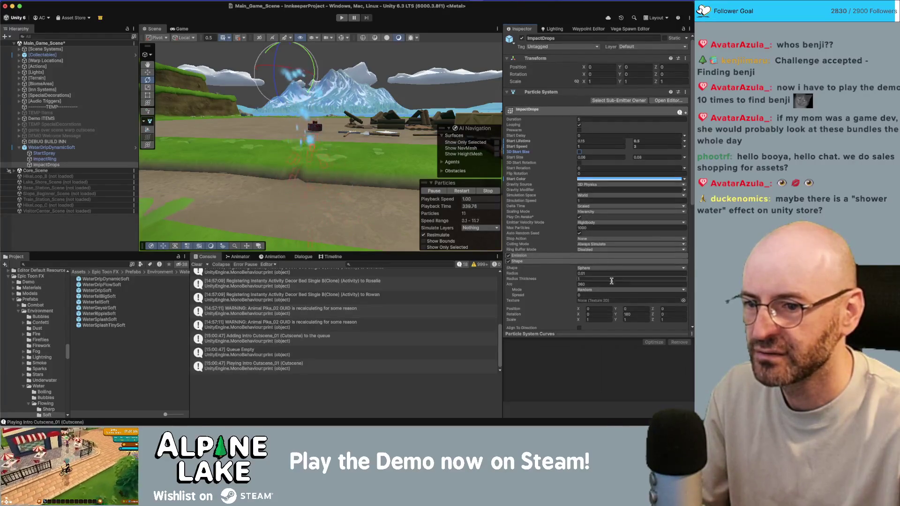
pyautogui.scroll(-1, 612, 293)
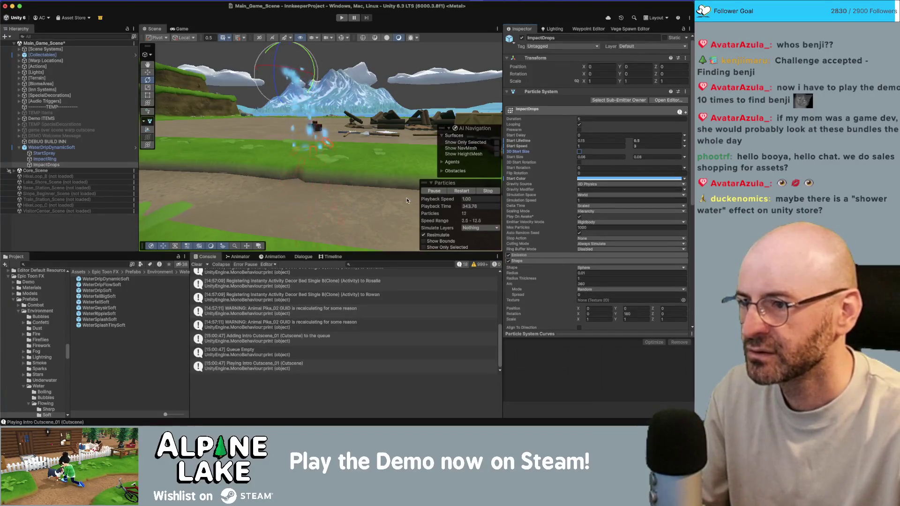
pyautogui.click(598, 268)
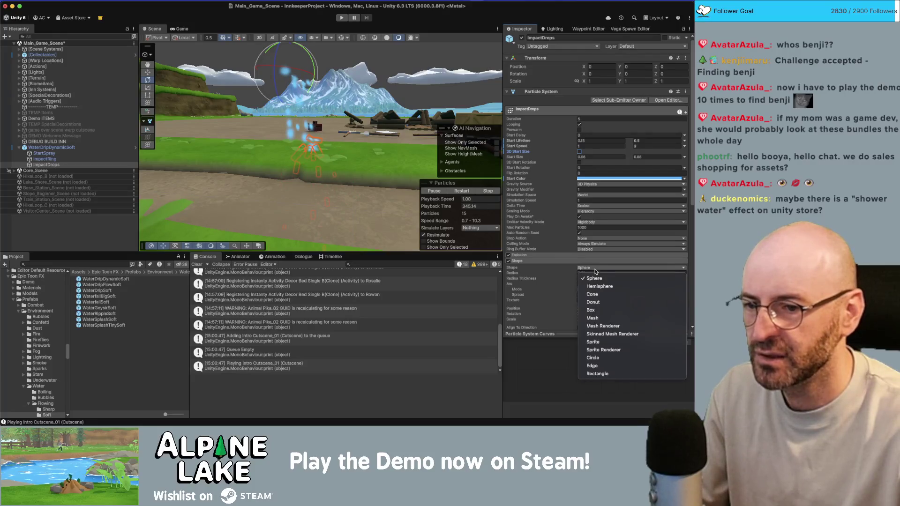
pyautogui.click(600, 287)
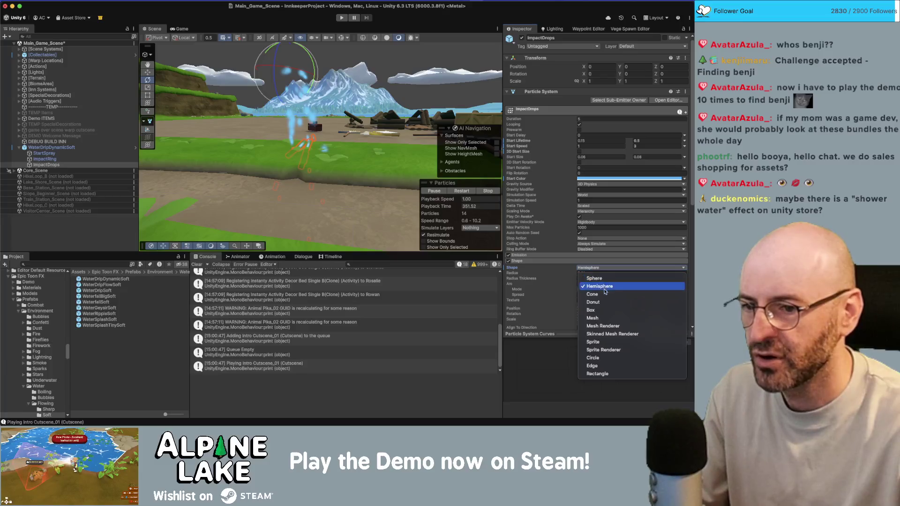
pyautogui.click(598, 295)
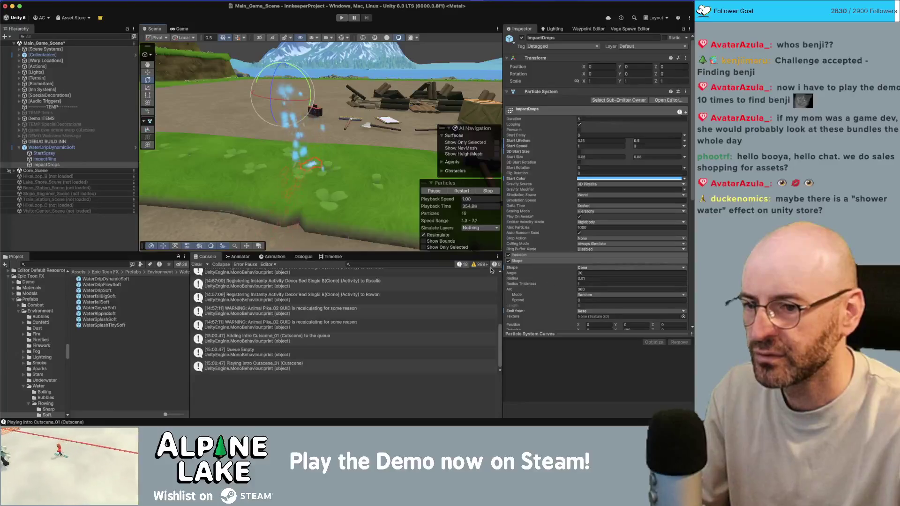
pyautogui.scroll(-1, 629, 317)
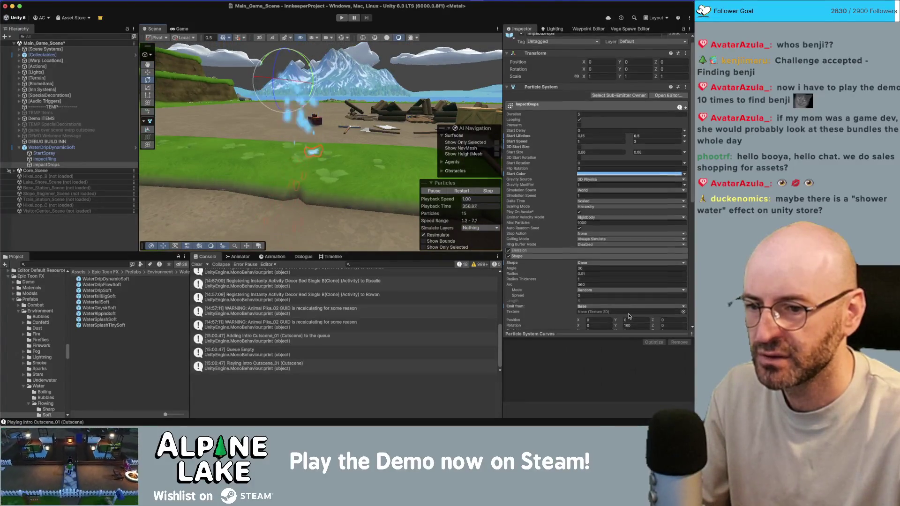
pyautogui.scroll(-2, 629, 316)
pyautogui.doubleClick(635, 311)
pyautogui.write('0')
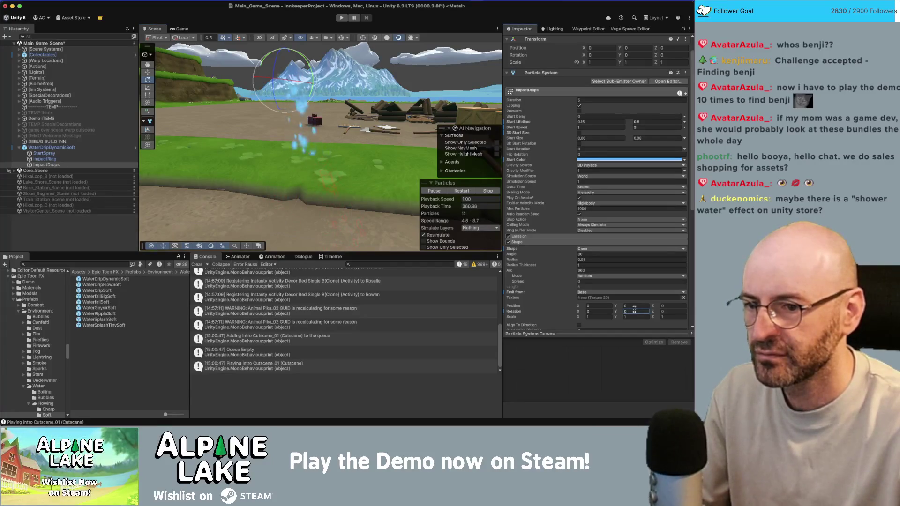
pyautogui.write('90')
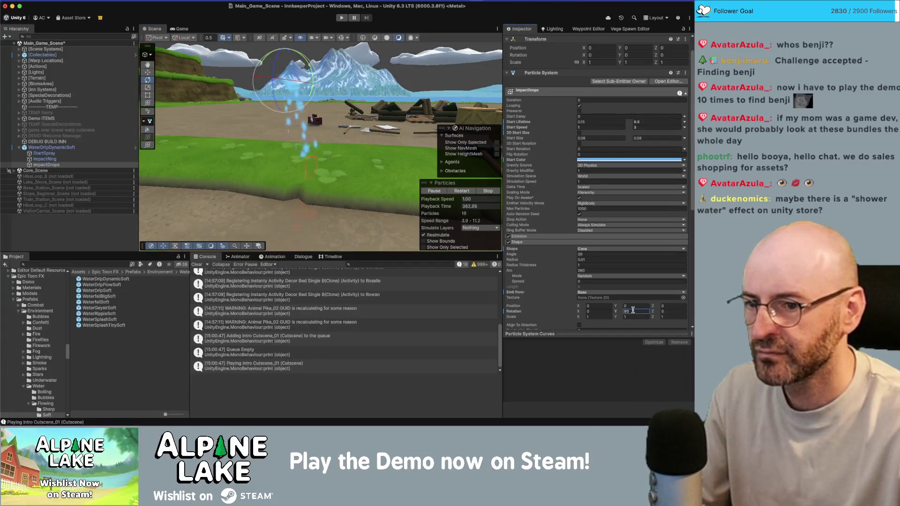
pyautogui.press('Home')
pyautogui.write('-')
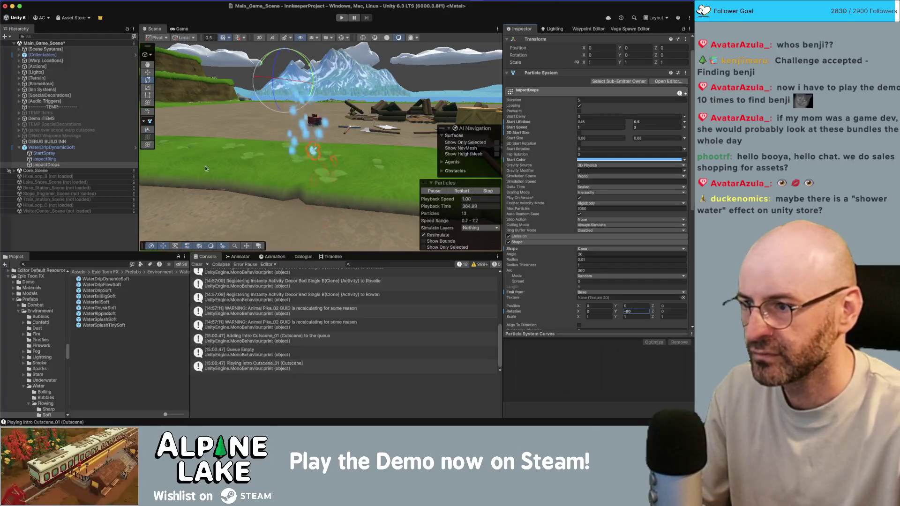
# Widen the cone angle to 36.81 and set its radius to 0.2, orbiting to check the spray
pyautogui.moveTo(205, 169); pyautogui.dragTo(234, 162)
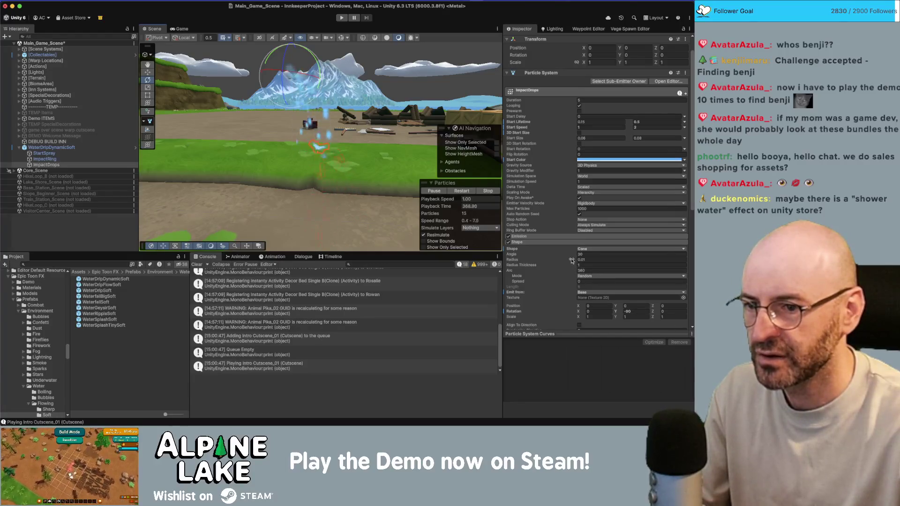
pyautogui.moveTo(572, 254); pyautogui.dragTo(633, 254)
pyautogui.moveTo(356, 150)
pyautogui.mouseDown()
pyautogui.moveTo(457, 154)
pyautogui.moveTo(553, 255)
pyautogui.mouseUp()
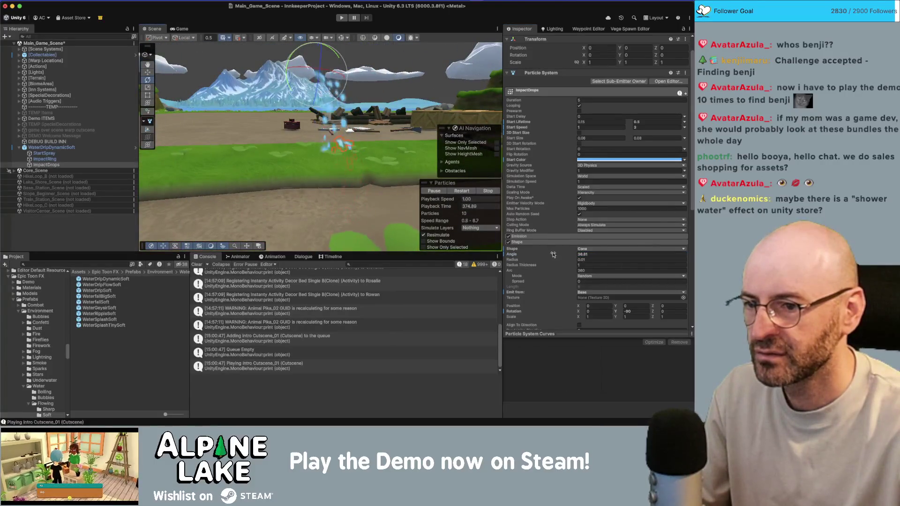
pyautogui.click(578, 259)
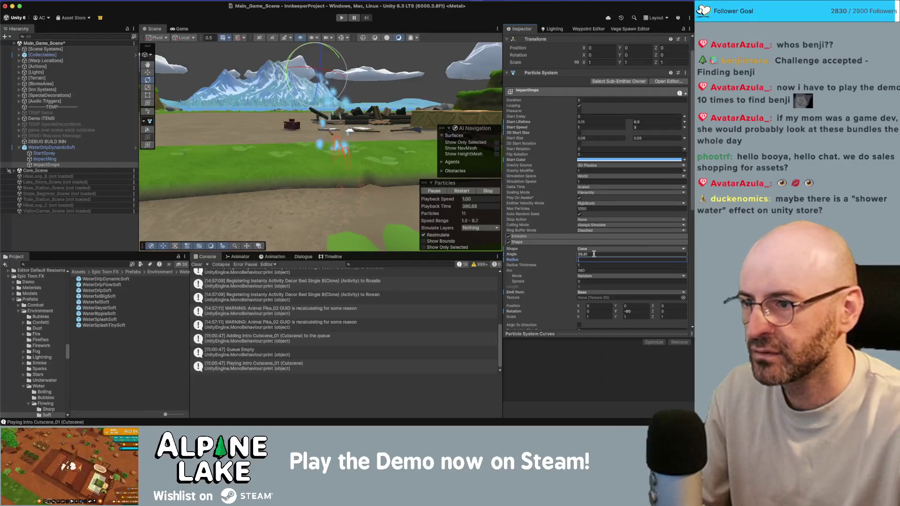
pyautogui.write('0.2')
pyautogui.press('Return')
pyautogui.moveTo(305, 155)
pyautogui.mouseDown()
pyautogui.moveTo(272, 162)
pyautogui.moveTo(276, 174)
pyautogui.mouseUp()
pyautogui.click(639, 121)
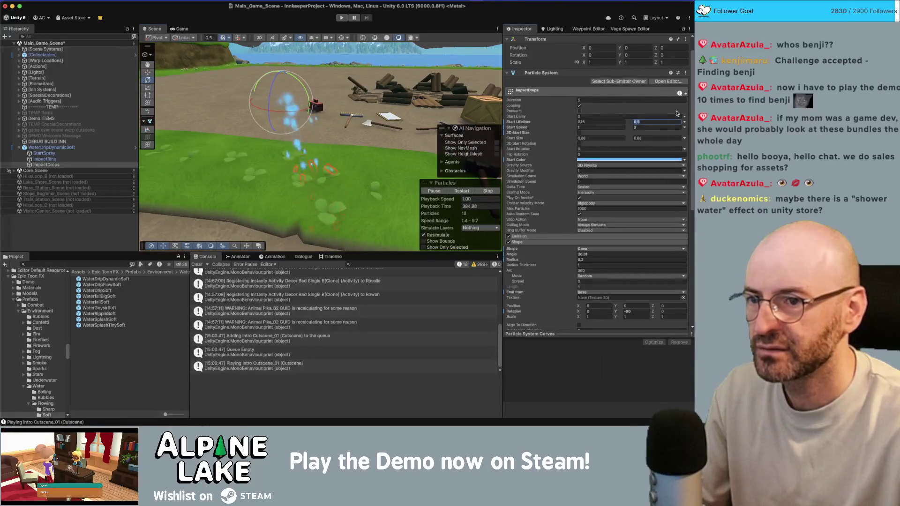
pyautogui.moveTo(348, 176)
pyautogui.mouseDown()
pyautogui.moveTo(356, 194)
pyautogui.moveTo(360, 151)
pyautogui.mouseUp()
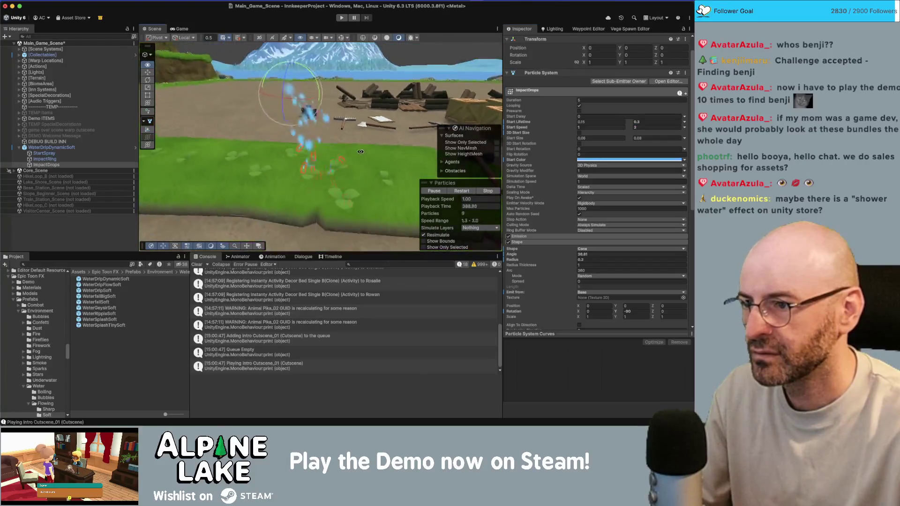
pyautogui.click(36, 148)
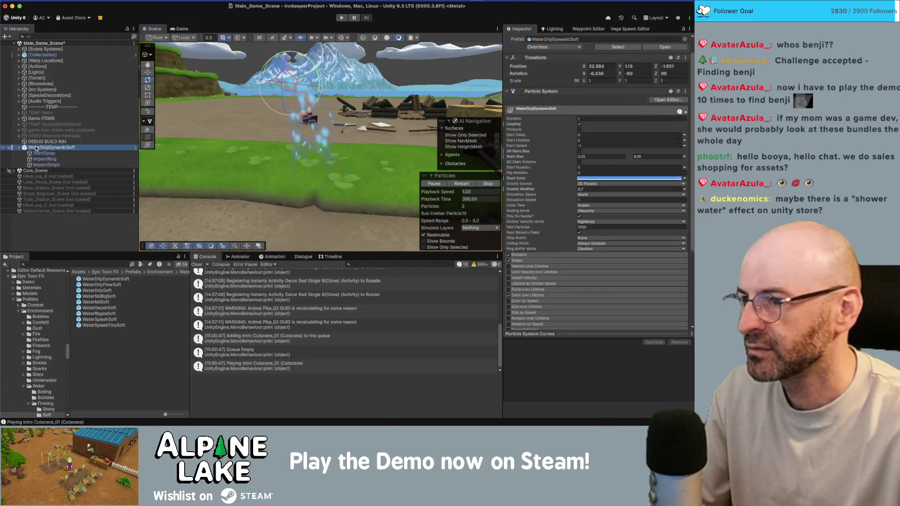
# Orbit down to the ground and step through ImpactRing, ImpactDrops and back to ImpactRing
pyautogui.click(343, 37)
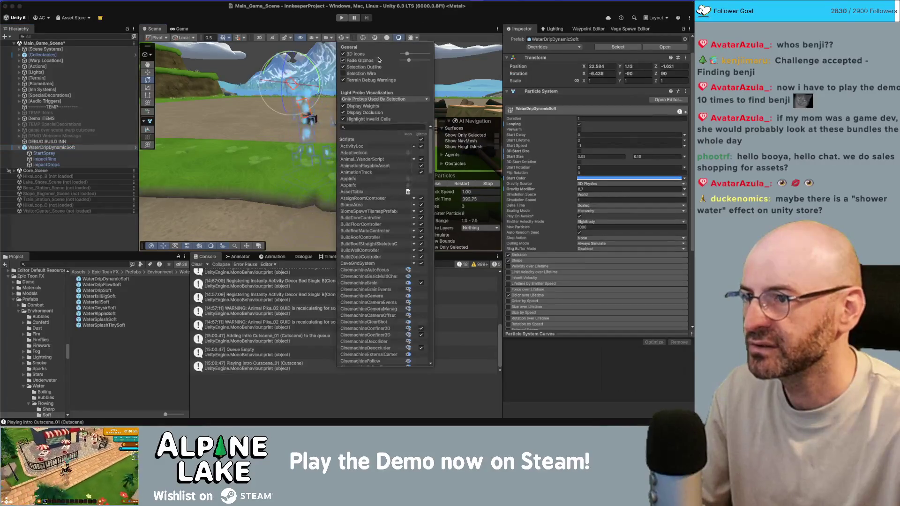
pyautogui.click(284, 97)
pyautogui.moveTo(284, 97); pyautogui.dragTo(280, 106)
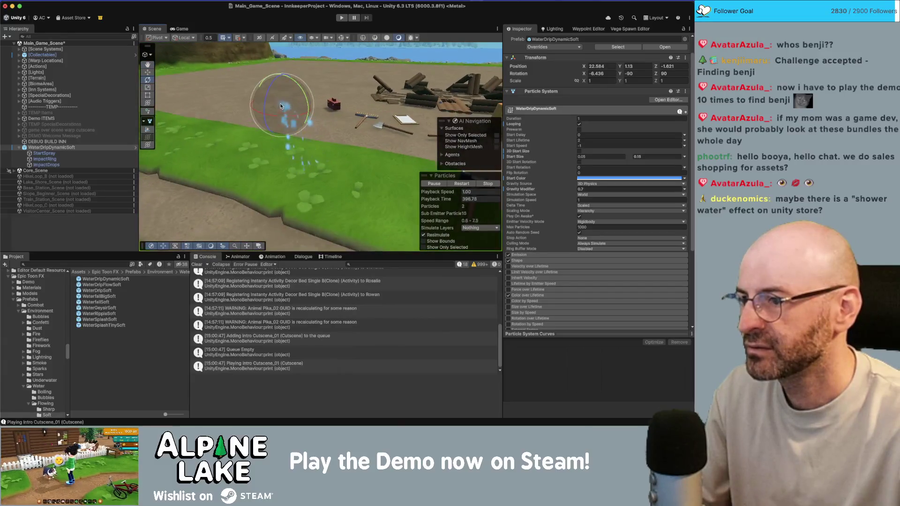
pyautogui.click(79, 159)
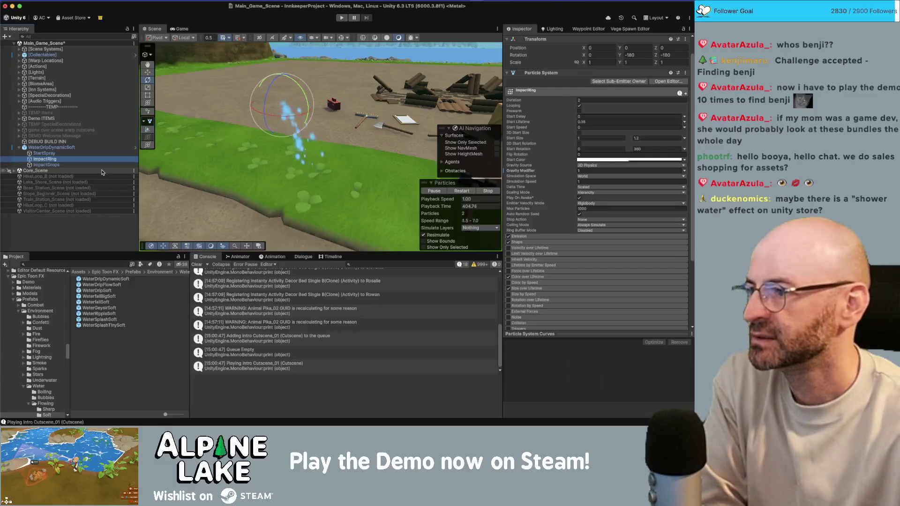
pyautogui.press('Down')
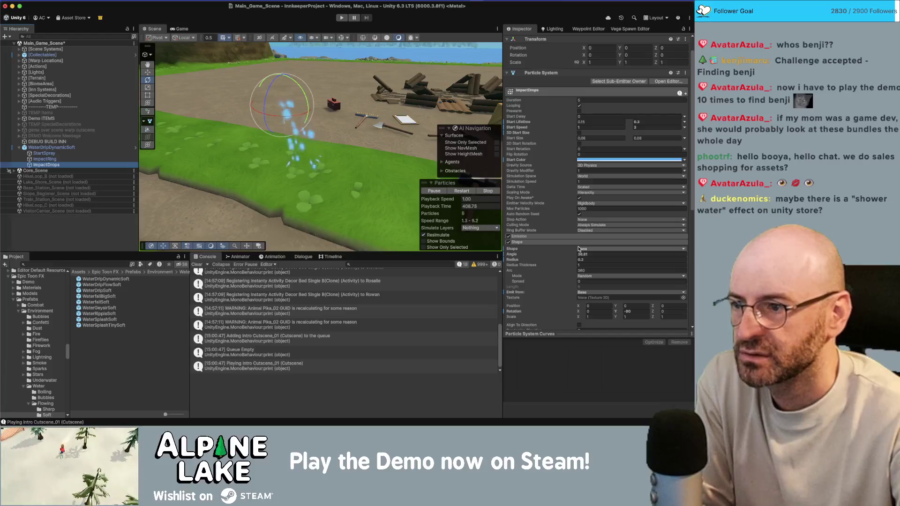
pyautogui.press('Up')
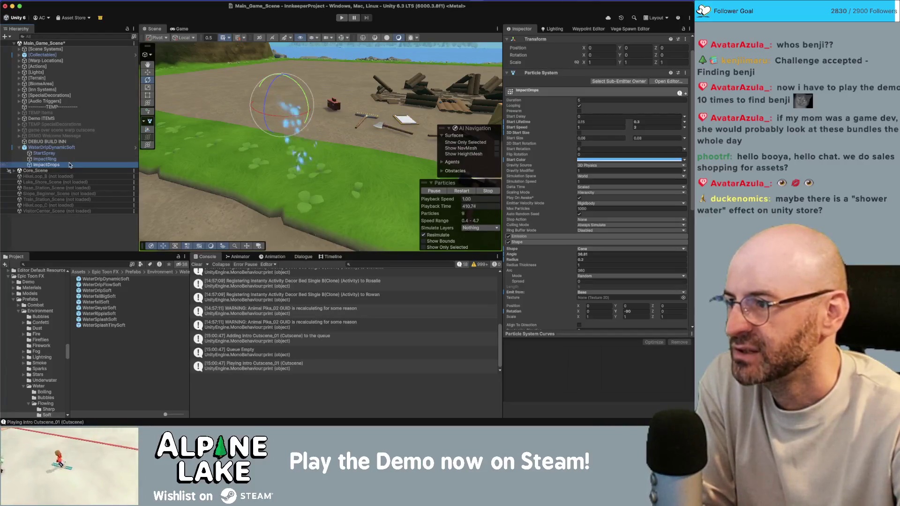
pyautogui.scroll(2, 522, 52)
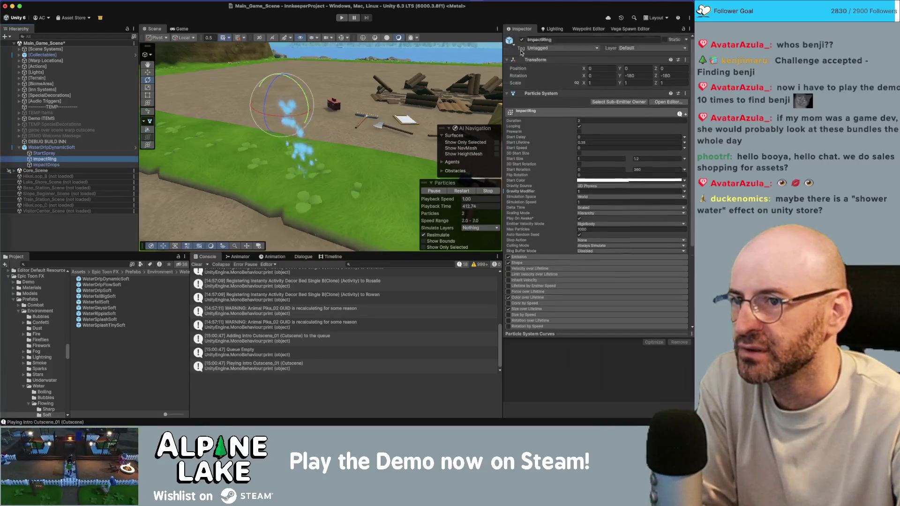
# Disable ImpactRing and give ImpactDrops a random Start Size of 0.08–0.15
pyautogui.click(521, 39)
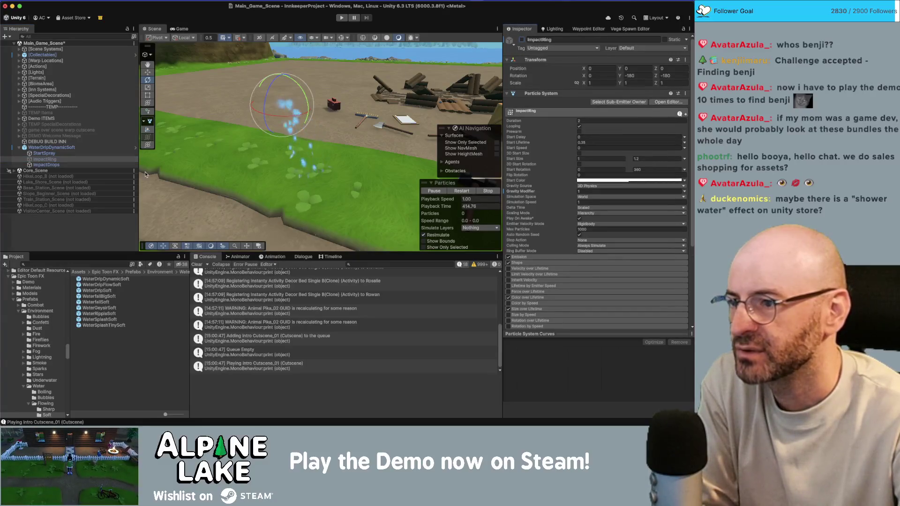
pyautogui.click(91, 165)
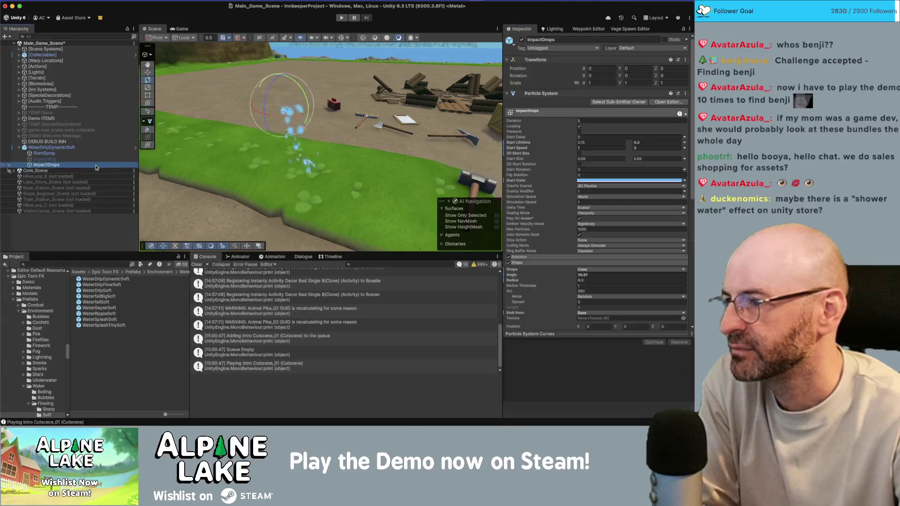
pyautogui.scroll(-3, 602, 221)
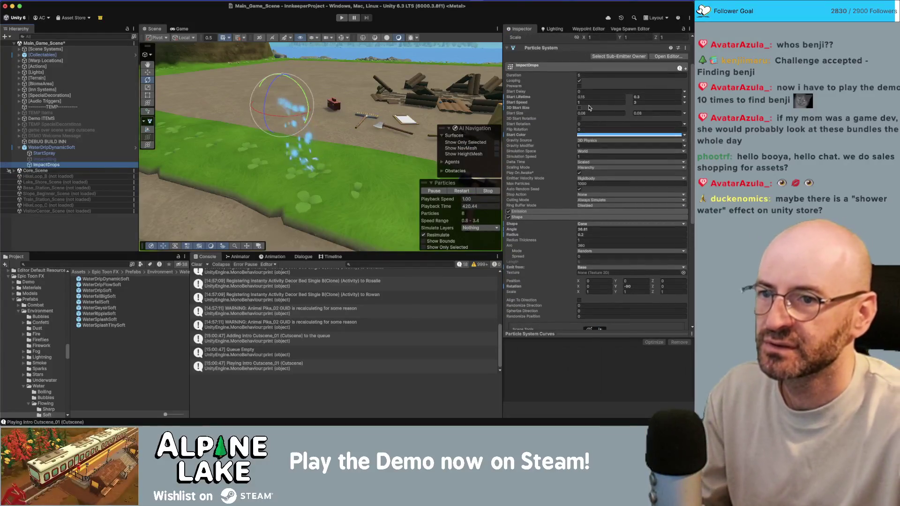
pyautogui.click(590, 113)
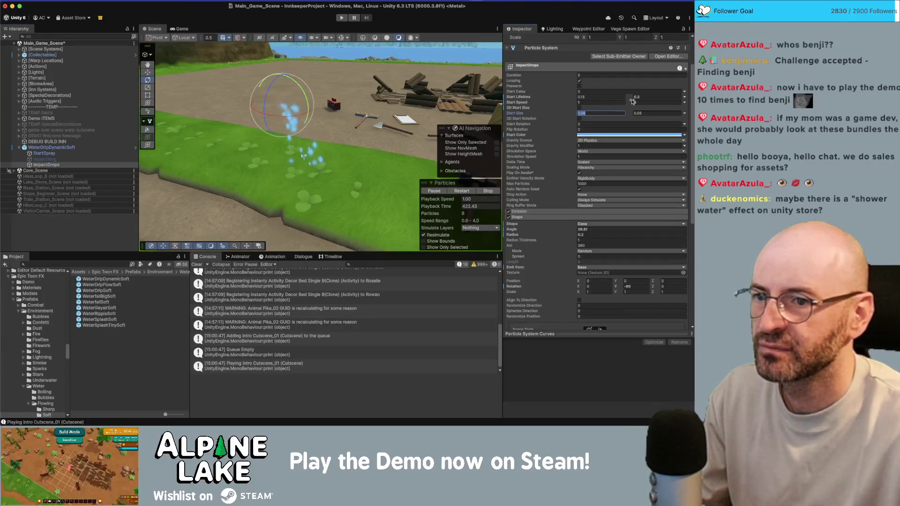
pyautogui.press('Tab')
pyautogui.write('0.12')
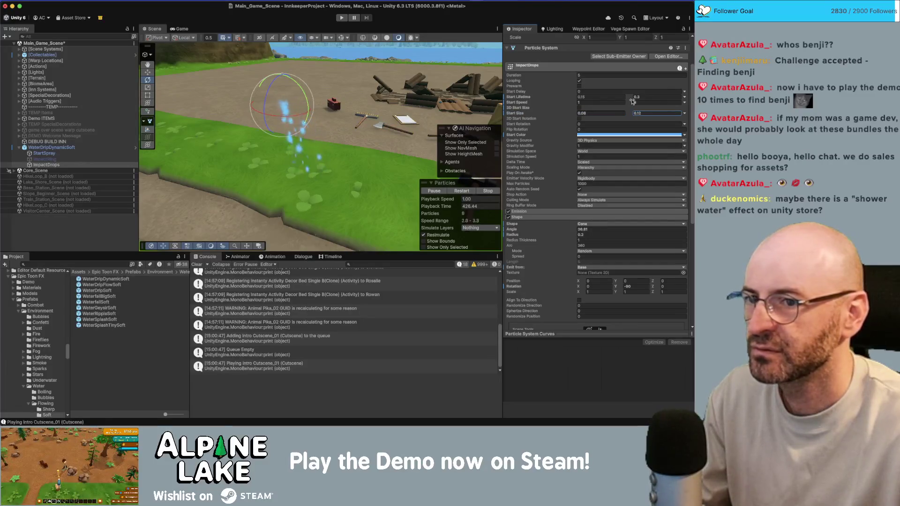
pyautogui.press('Return')
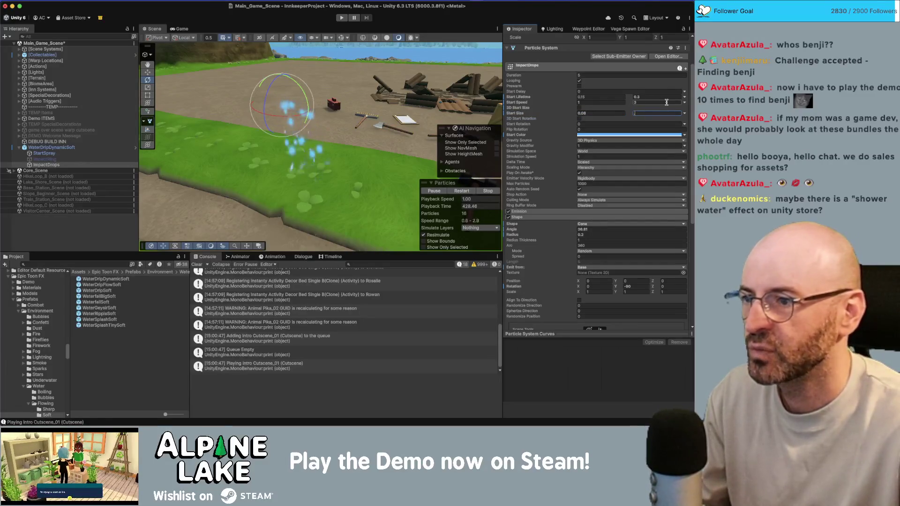
pyautogui.moveTo(305, 197)
pyautogui.mouseDown()
pyautogui.moveTo(308, 182)
pyautogui.moveTo(309, 190)
pyautogui.moveTo(336, 182)
pyautogui.mouseUp()
# Widen the ImpactDrops cone radius to 0.4
pyautogui.click(595, 234)
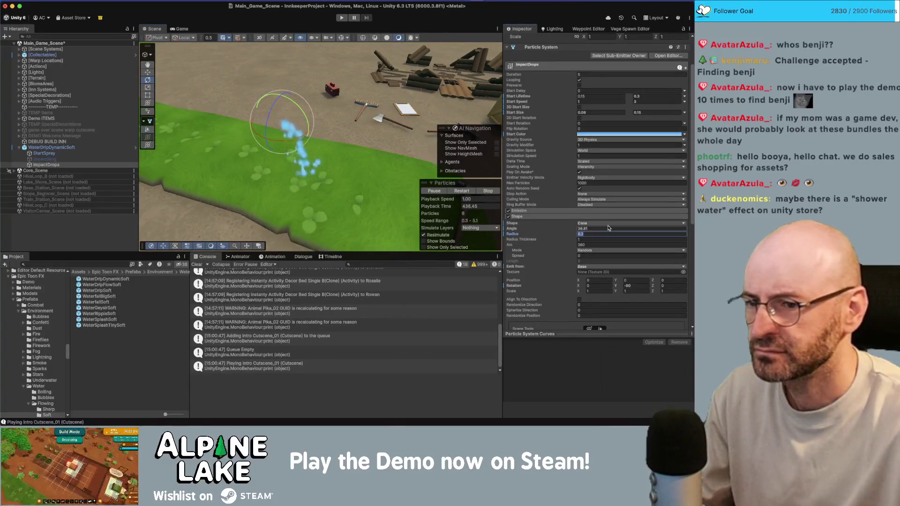
pyautogui.press('BackSpace')
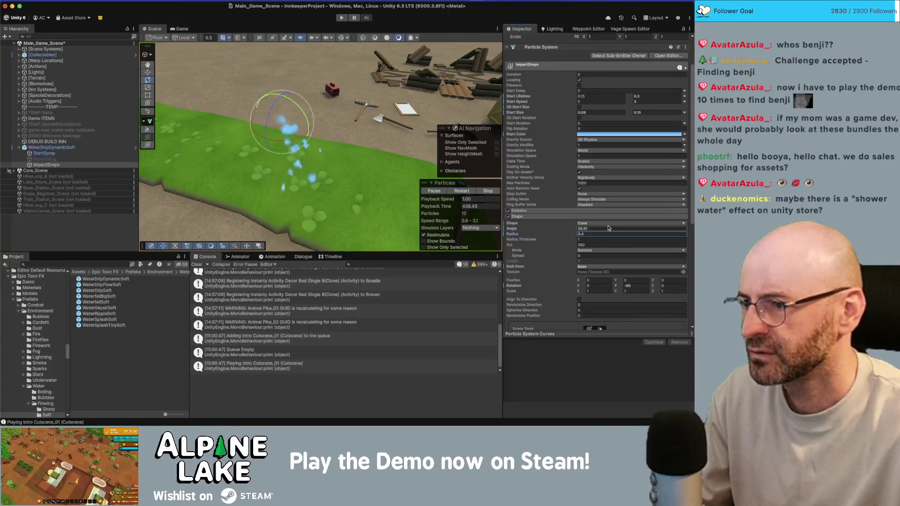
pyautogui.moveTo(369, 188)
pyautogui.mouseDown()
pyautogui.moveTo(347, 127)
pyautogui.moveTo(346, 140)
pyautogui.mouseUp()
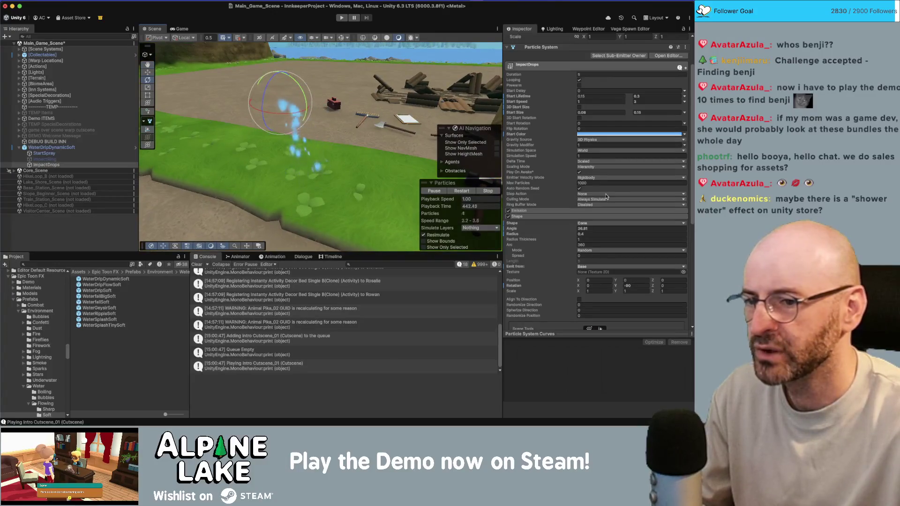
pyautogui.click(604, 224)
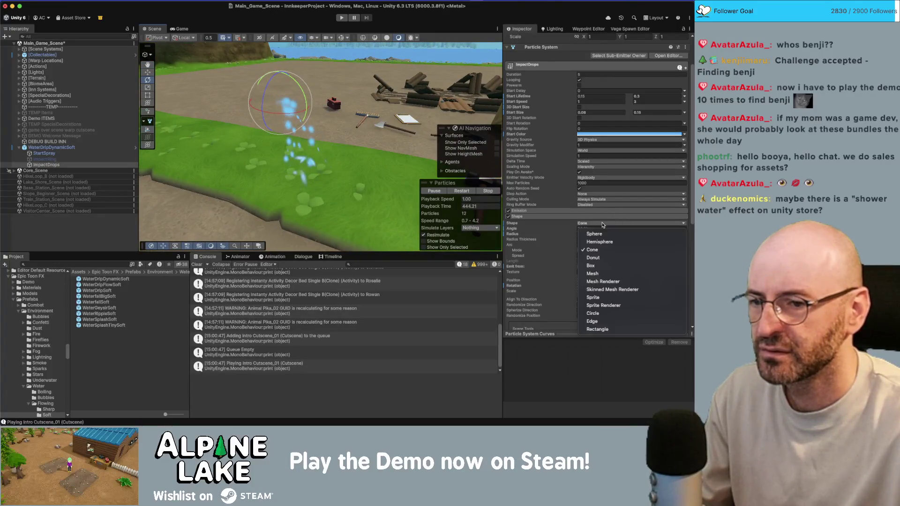
# Switch ImpactDrops' emitter shape from Cone to Sphere with a radius of 0.5
pyautogui.click(603, 234)
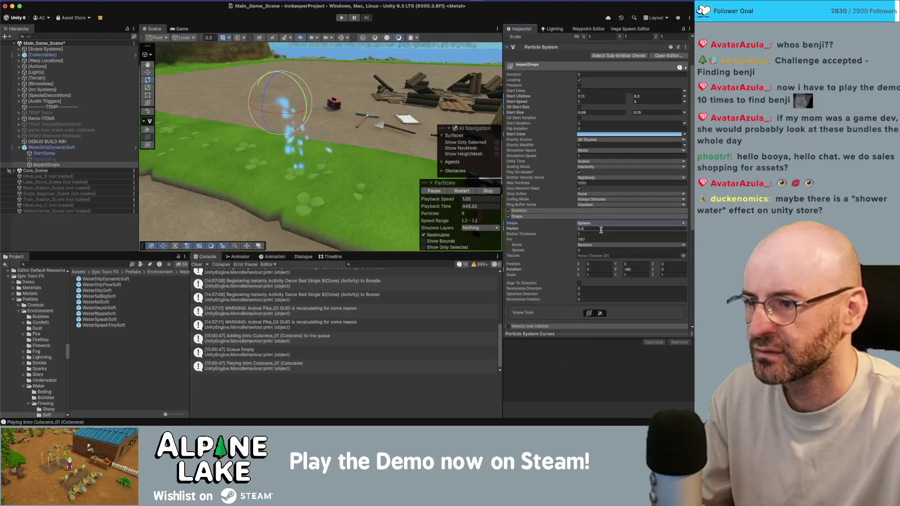
pyautogui.click(600, 228)
pyautogui.press('BackSpace')
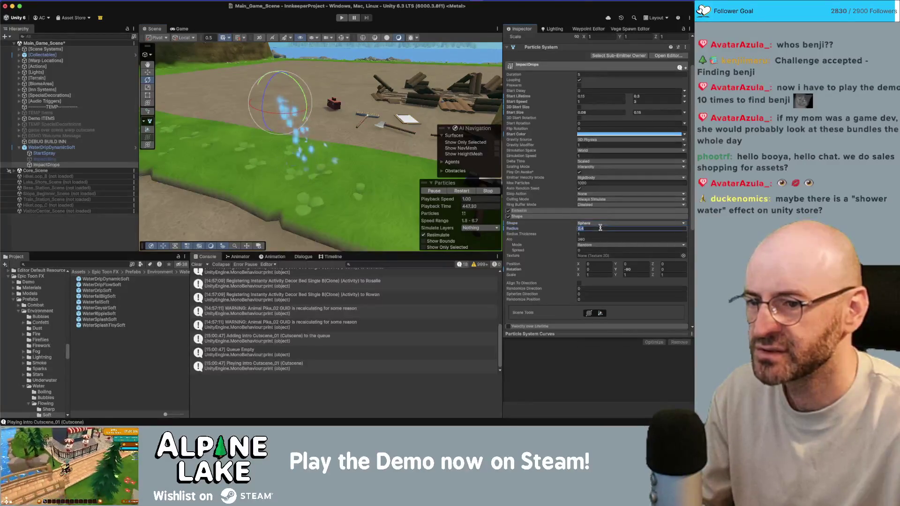
pyautogui.write('0.01')
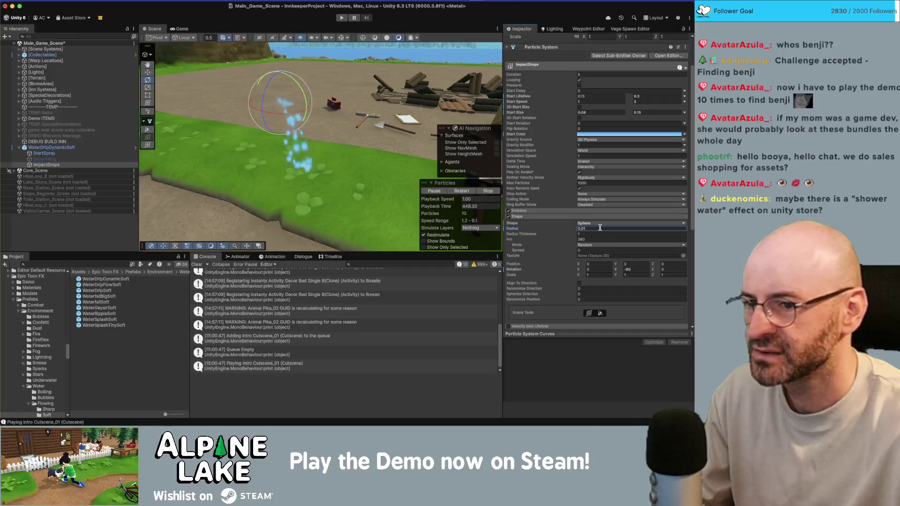
pyautogui.press('BackSpace')
pyautogui.press('BackSpace')
pyautogui.write('5')
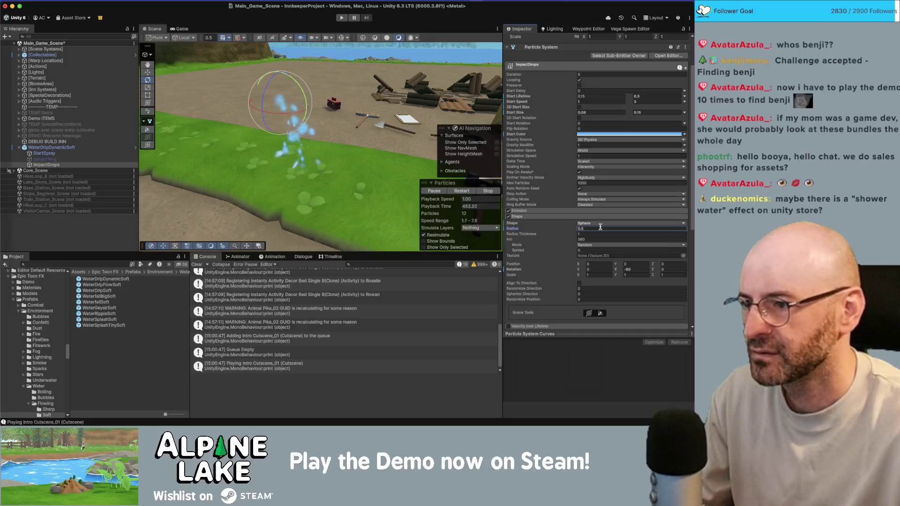
pyautogui.moveTo(300, 155)
pyautogui.mouseDown()
pyautogui.moveTo(242, 149)
pyautogui.moveTo(351, 87)
pyautogui.moveTo(413, 154)
pyautogui.moveTo(372, 146)
pyautogui.moveTo(386, 140)
pyautogui.mouseUp()
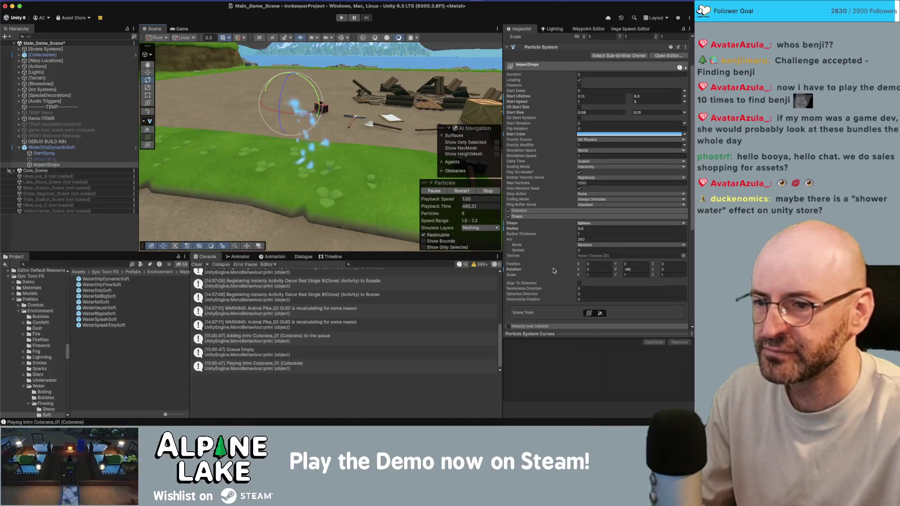
pyautogui.scroll(-1, 640, 262)
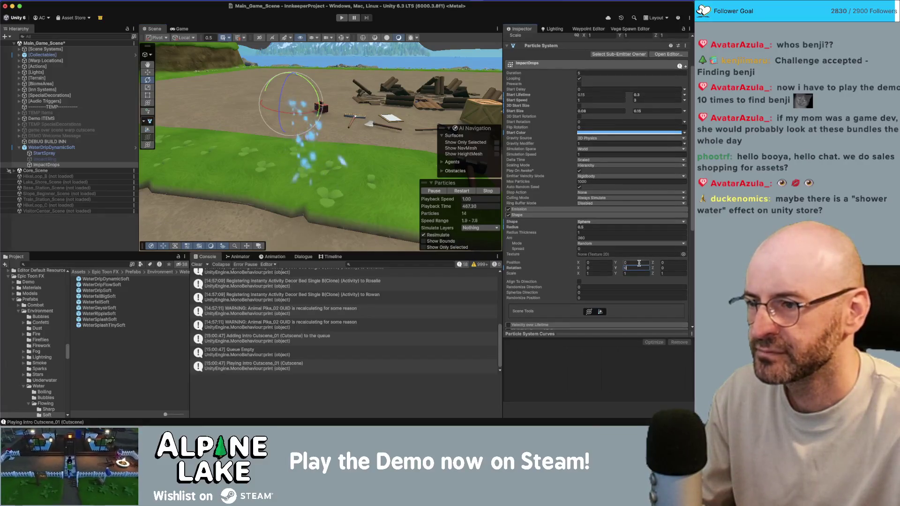
pyautogui.moveTo(388, 225); pyautogui.dragTo(433, 161)
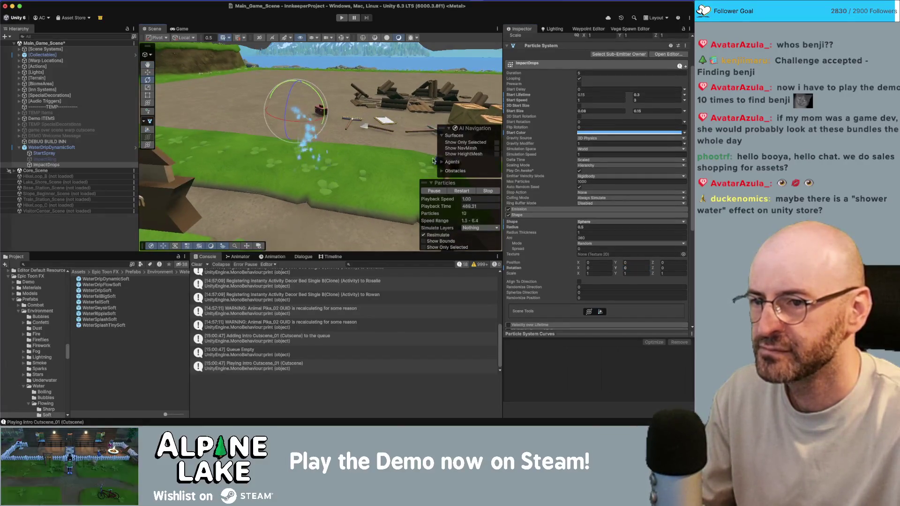
pyautogui.scroll(-5, 549, 227)
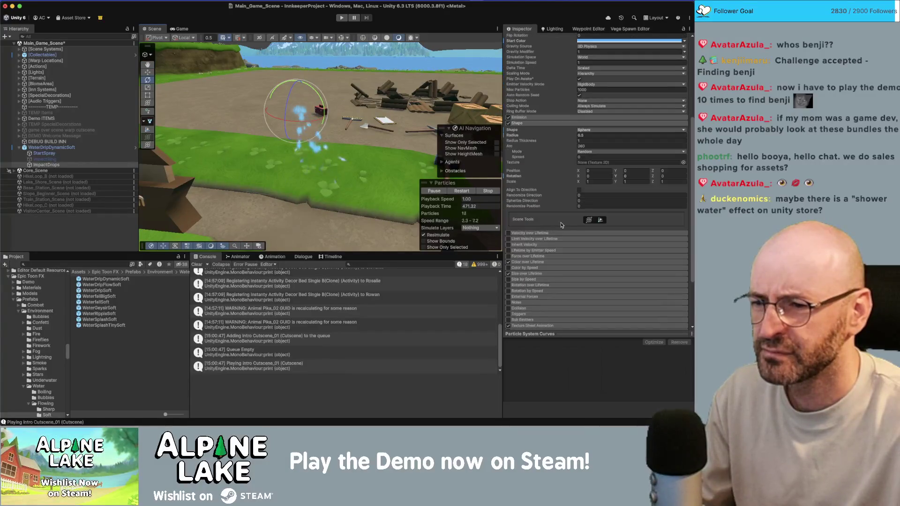
pyautogui.scroll(-1, 556, 242)
pyautogui.moveTo(548, 207)
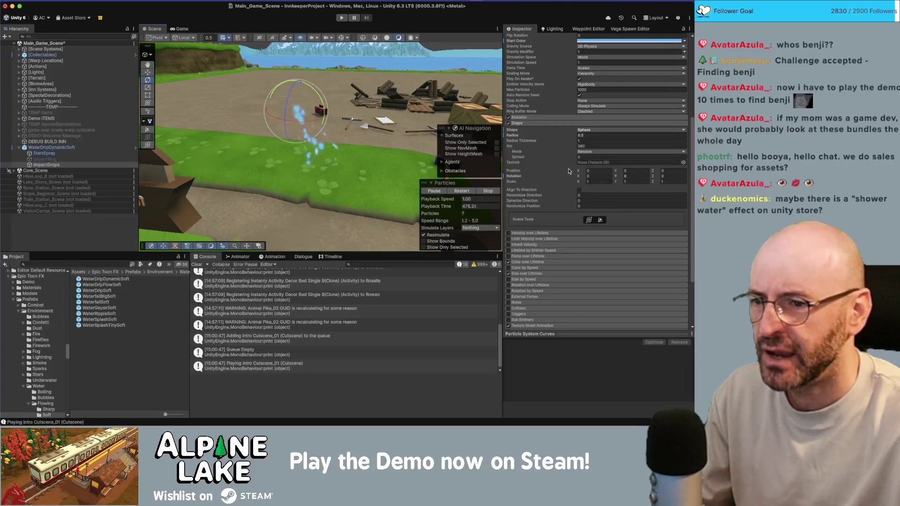
pyautogui.moveTo(318, 150)
pyautogui.mouseDown()
pyautogui.moveTo(324, 87)
pyautogui.moveTo(337, 122)
pyautogui.mouseUp()
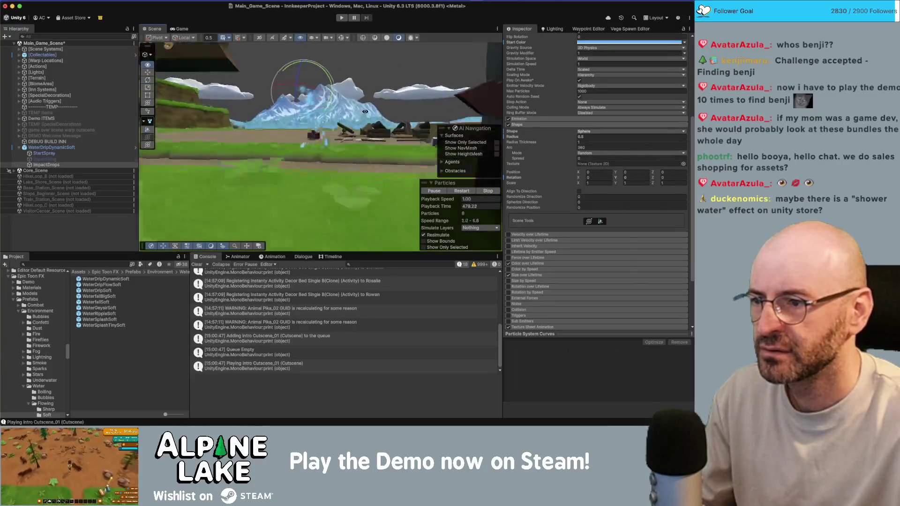
pyautogui.scroll(5, 360, 158)
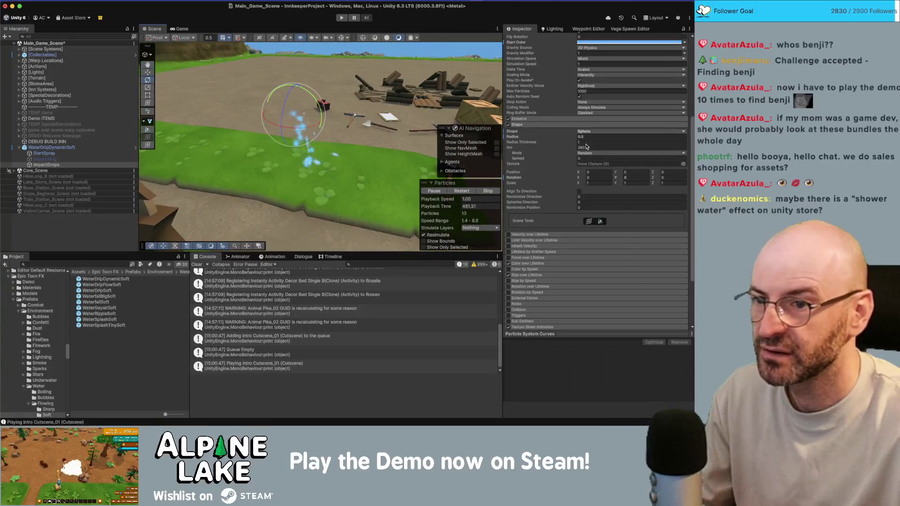
pyautogui.scroll(5, 539, 155)
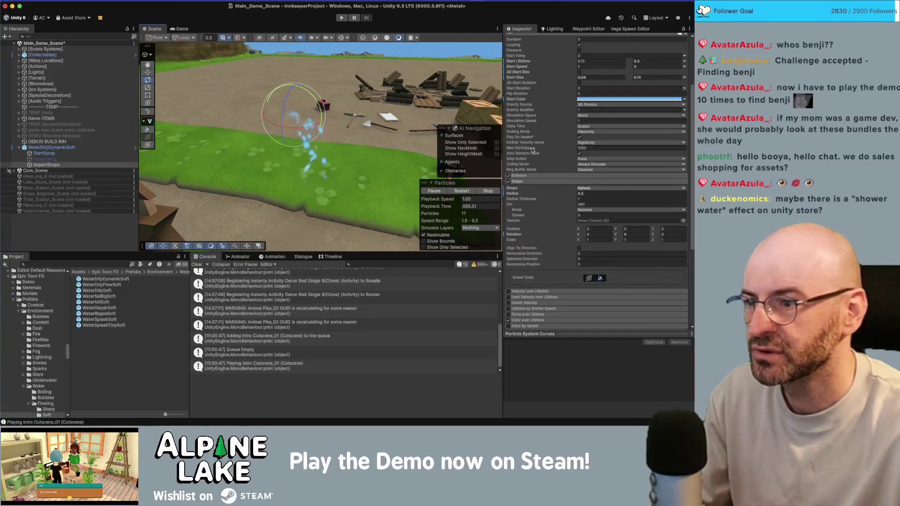
pyautogui.scroll(3, 539, 159)
pyautogui.scroll(-1, 575, 233)
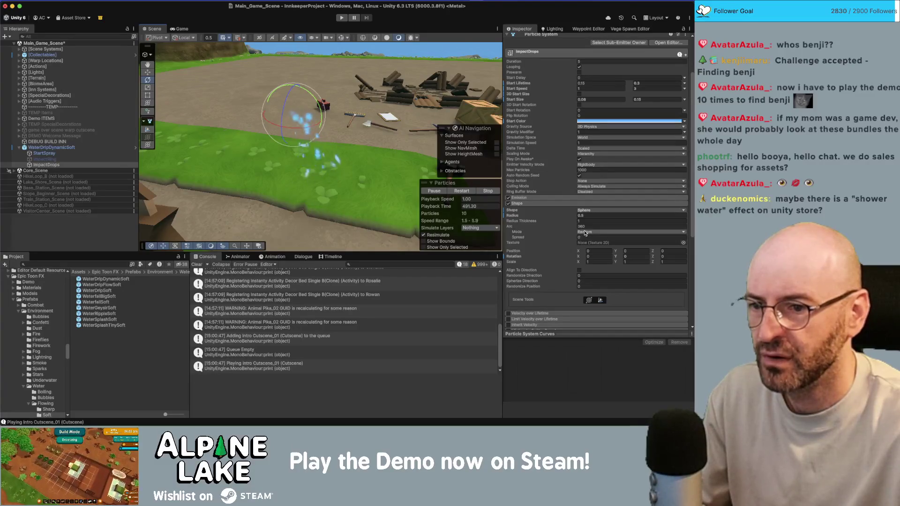
pyautogui.click(585, 233)
pyautogui.click(585, 236)
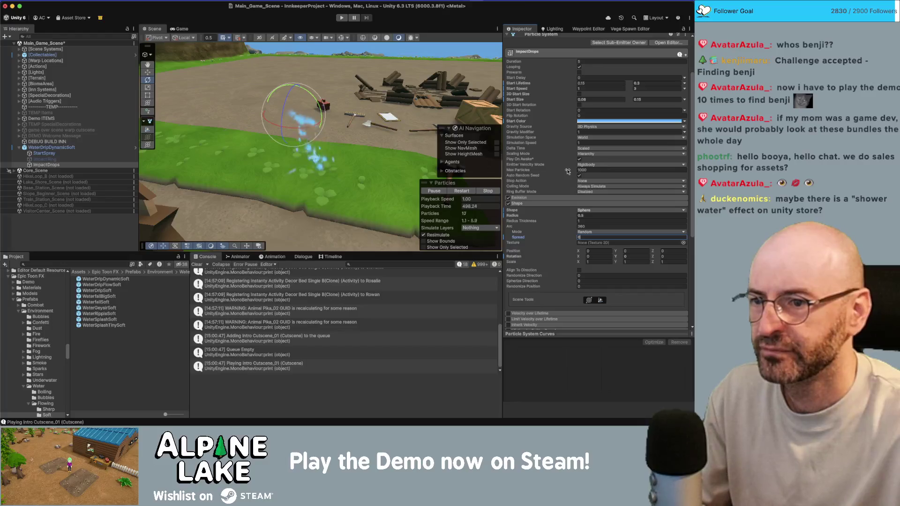
pyautogui.moveTo(363, 176); pyautogui.dragTo(351, 171)
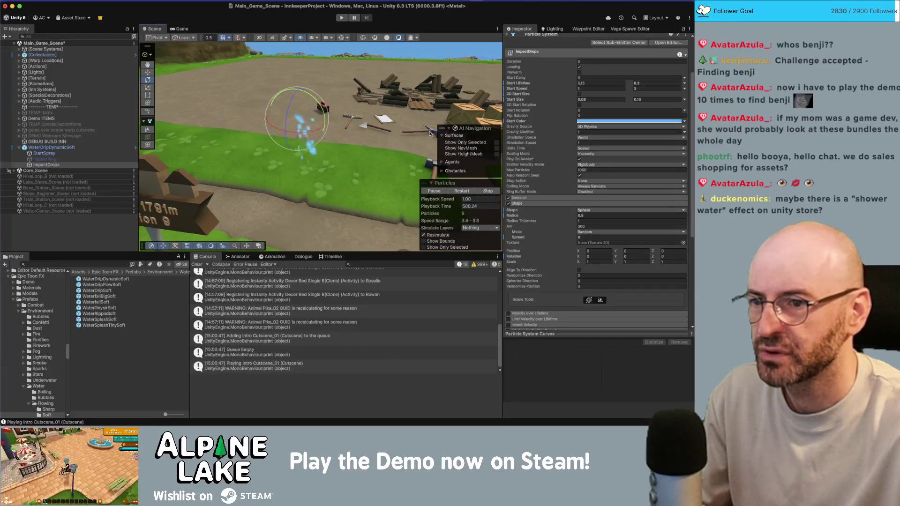
pyautogui.scroll(3, 408, 121)
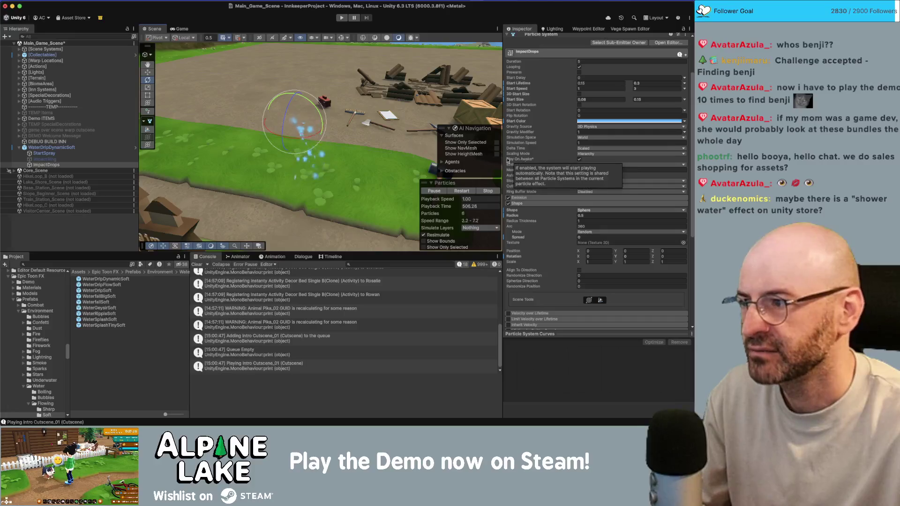
pyautogui.click(44, 149)
# Reselect ImpactDrops and review its emission rate and bursts
pyautogui.moveTo(336, 127); pyautogui.dragTo(336, 92)
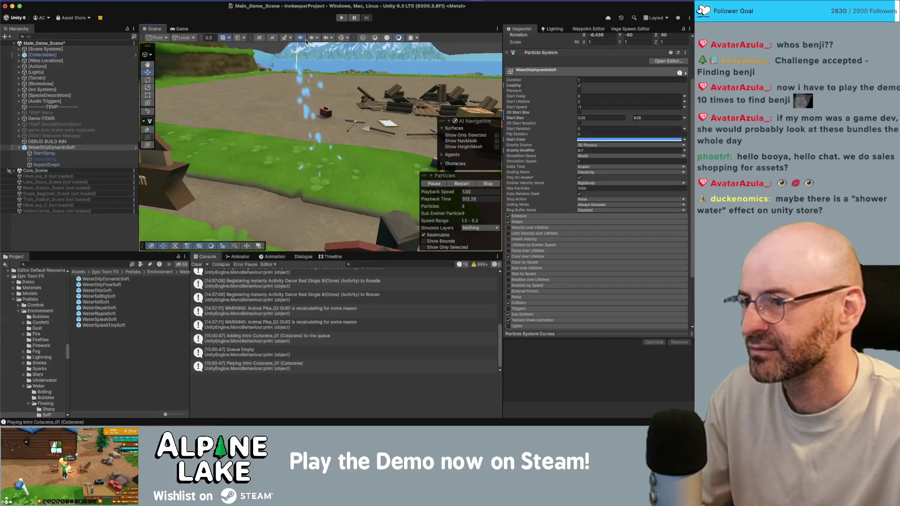
pyautogui.click(68, 164)
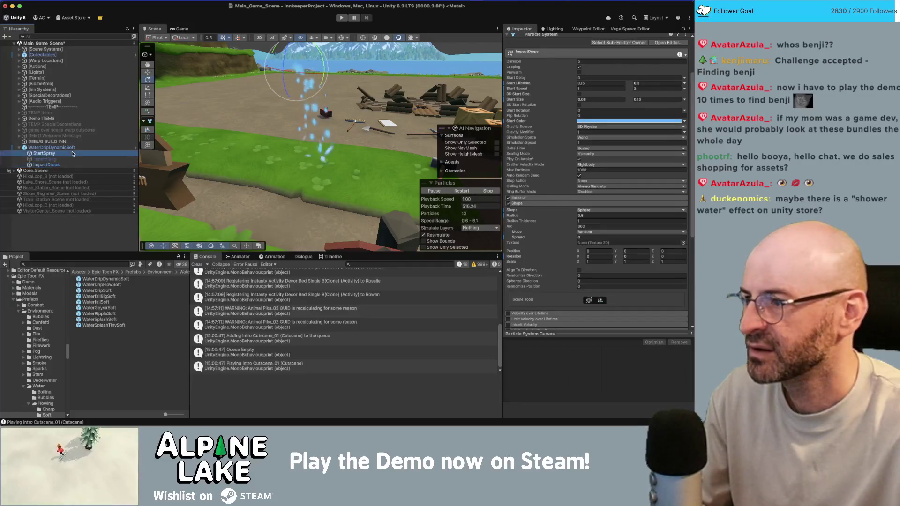
pyautogui.scroll(-10, 596, 159)
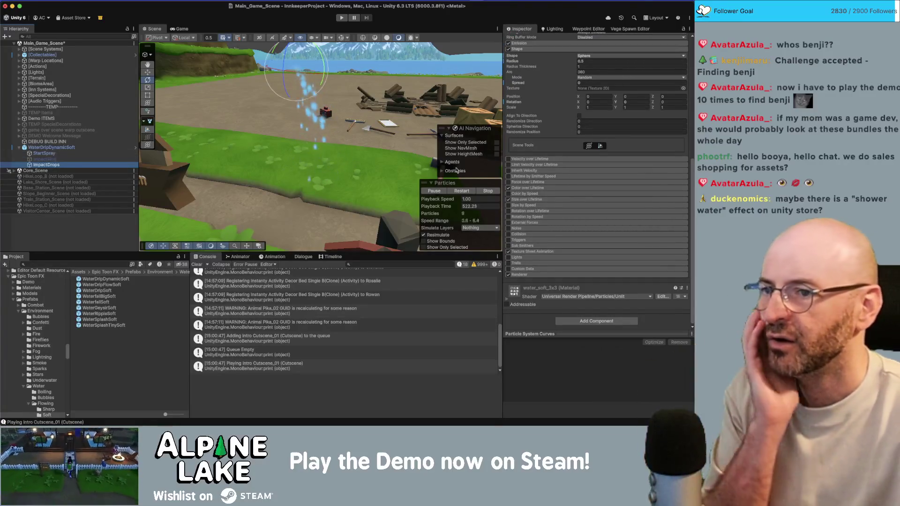
pyautogui.click(541, 43)
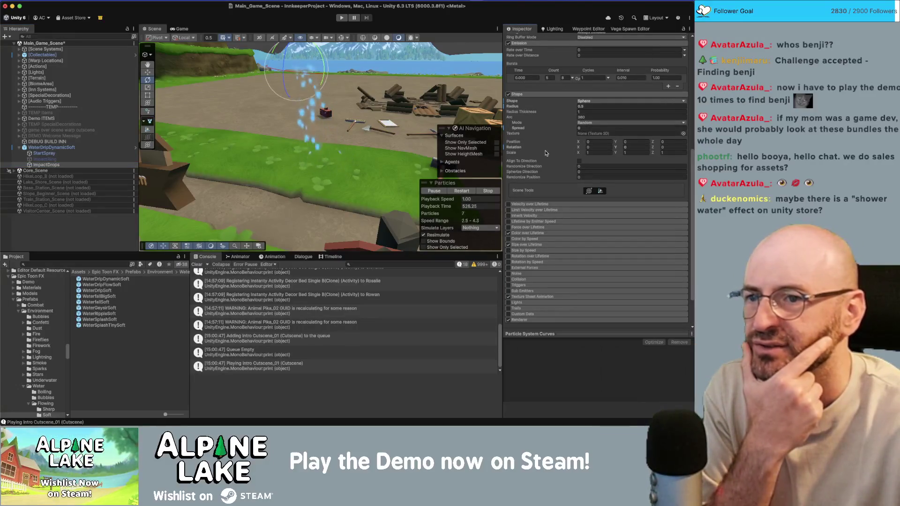
pyautogui.scroll(1, 546, 155)
# Review StartSpray's emission rate and bursts, then return to ImpactDrops
pyautogui.click(53, 153)
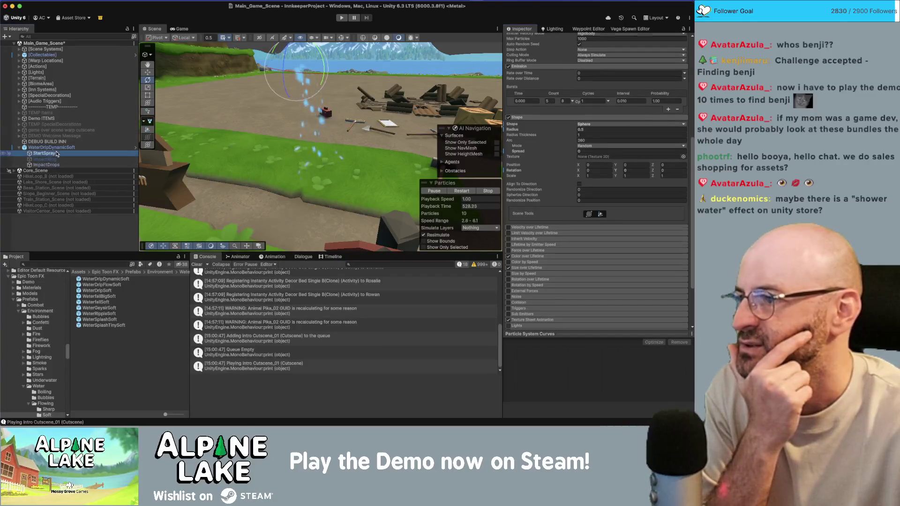
pyautogui.scroll(-1, 574, 202)
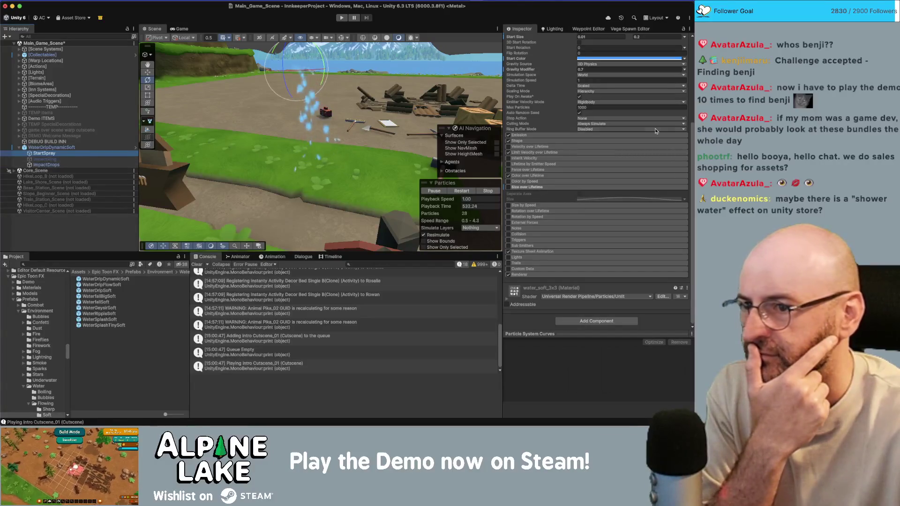
pyautogui.click(521, 135)
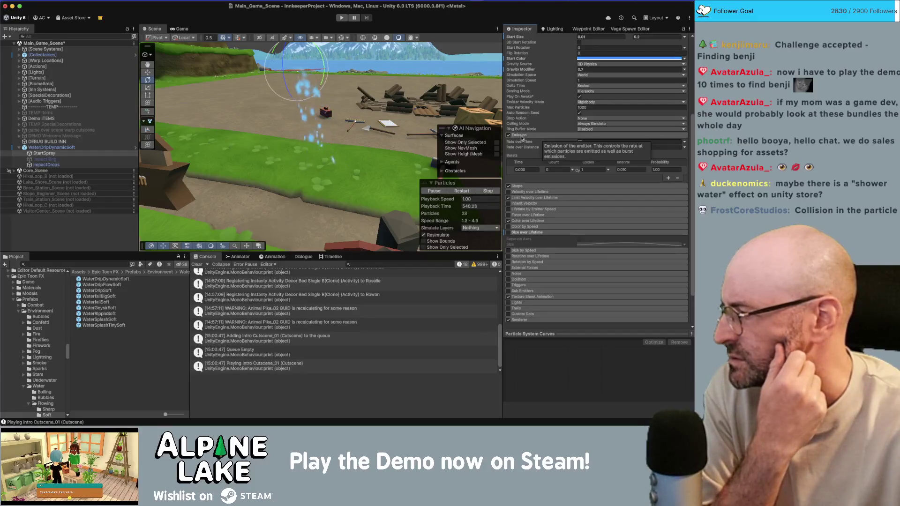
pyautogui.scroll(-2, 558, 225)
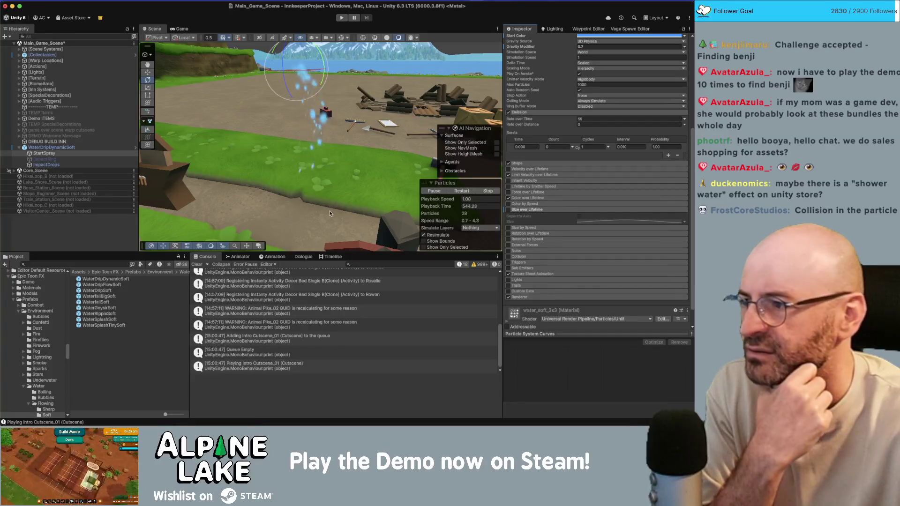
pyautogui.click(43, 165)
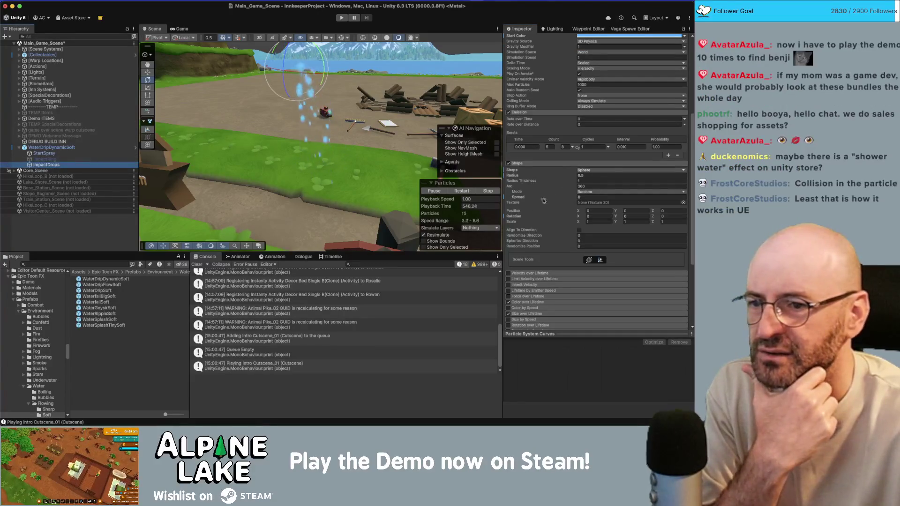
# Check ImpactDrops' 0.08–0.15 start size, 5–8 drop burst and 0.5-radius sphere shape
pyautogui.scroll(-5, 528, 207)
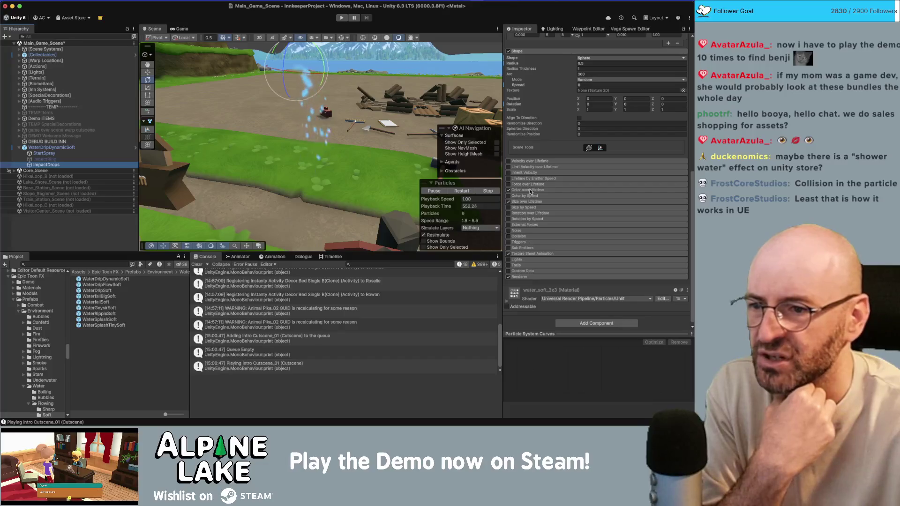
pyautogui.scroll(7, 529, 204)
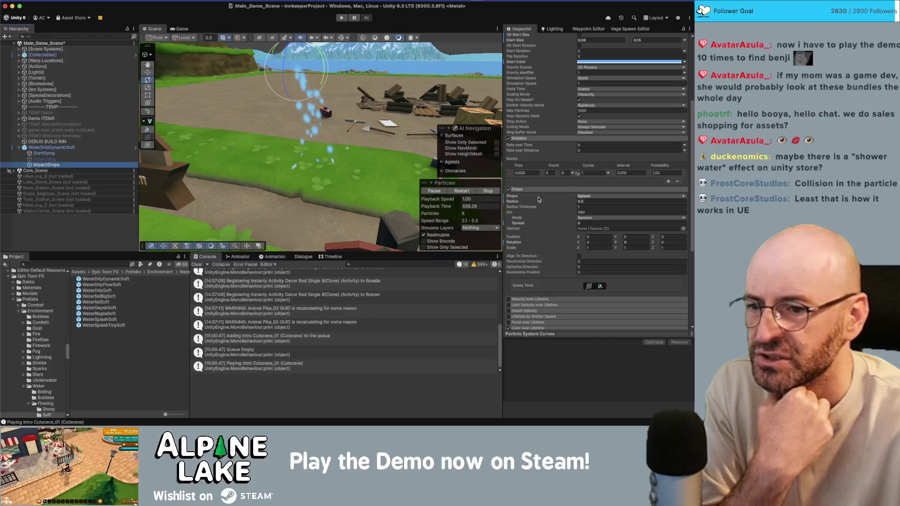
pyautogui.scroll(5, 537, 197)
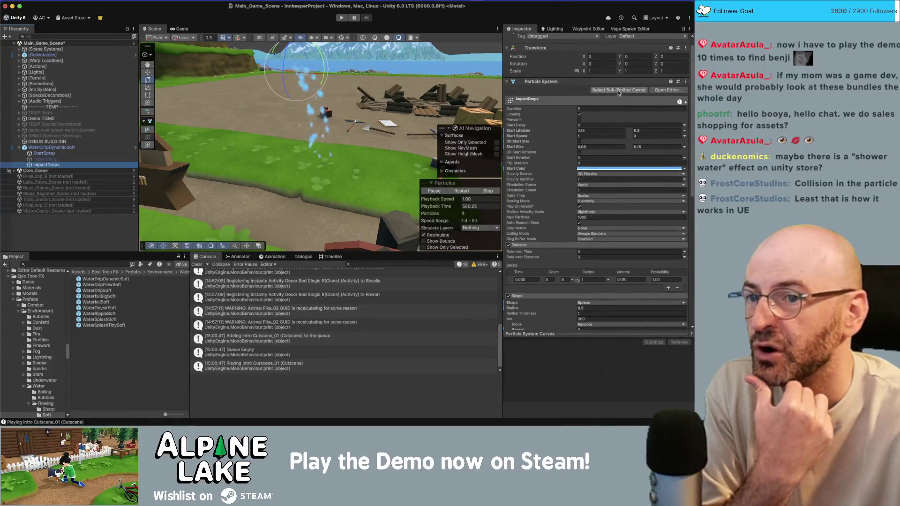
pyautogui.click(59, 155)
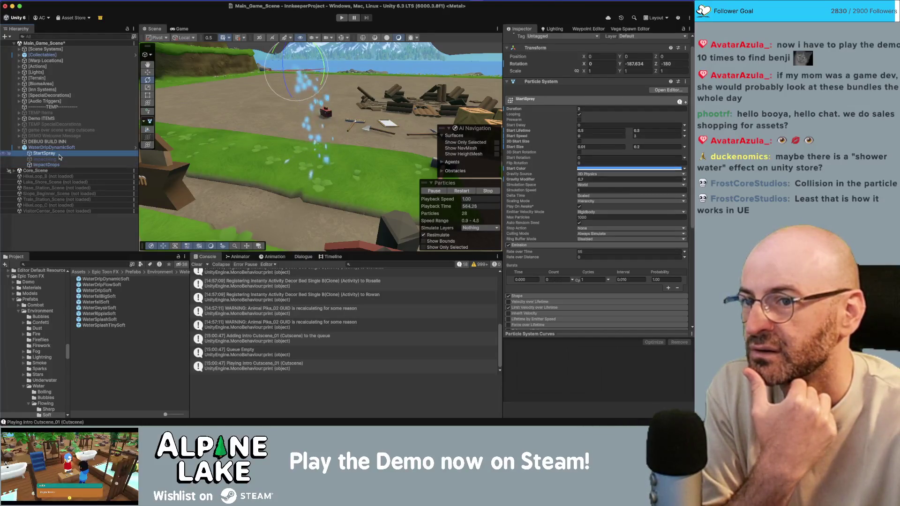
pyautogui.click(662, 91)
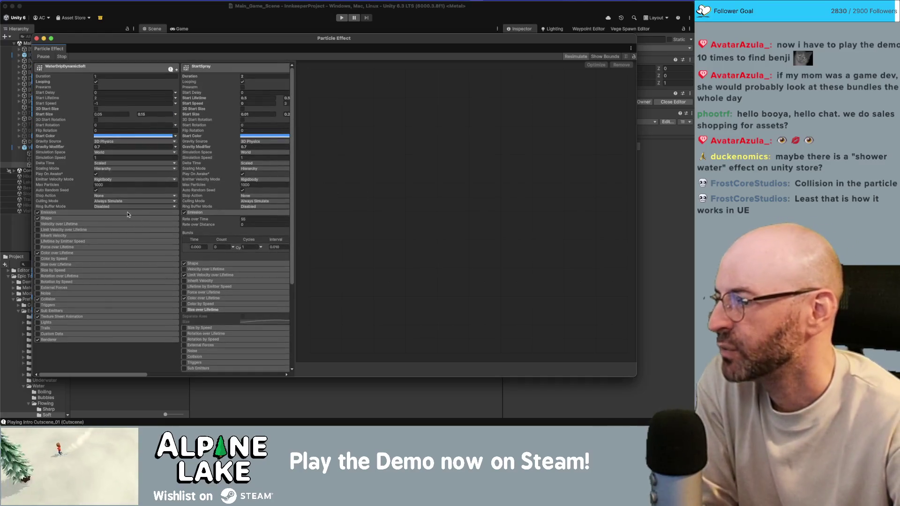
pyautogui.click(121, 301)
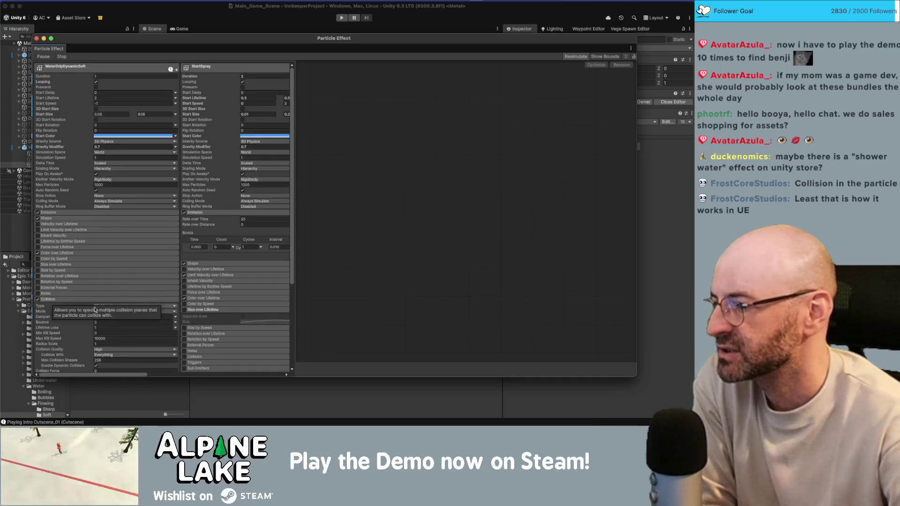
pyautogui.scroll(-3, 85, 309)
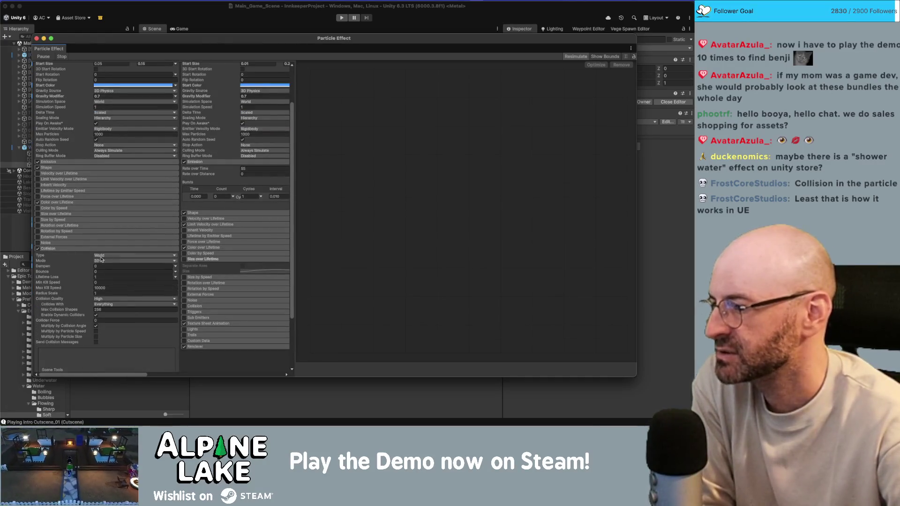
pyautogui.scroll(-1, 94, 259)
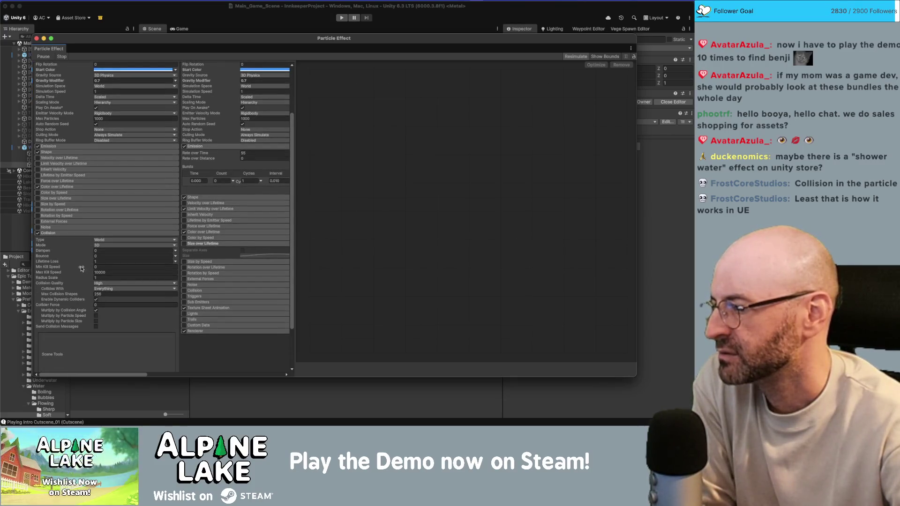
pyautogui.scroll(-2, 83, 300)
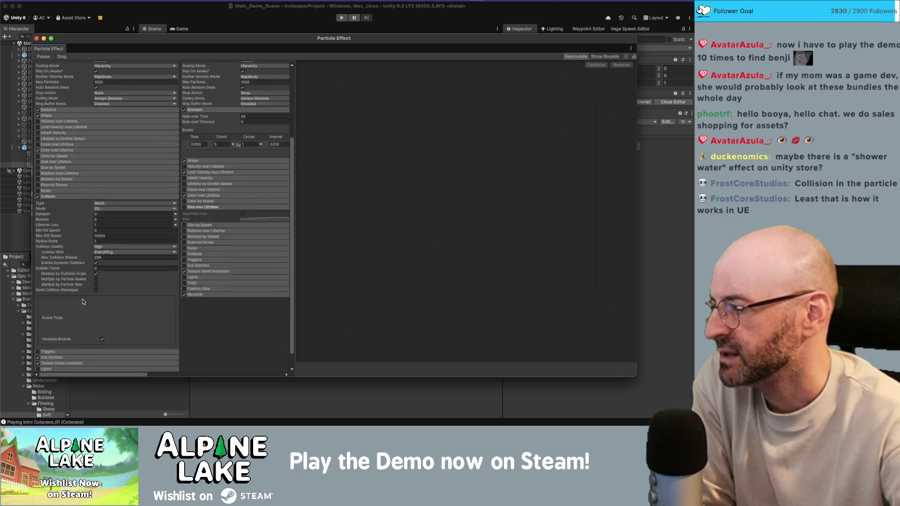
pyautogui.scroll(-1, 79, 334)
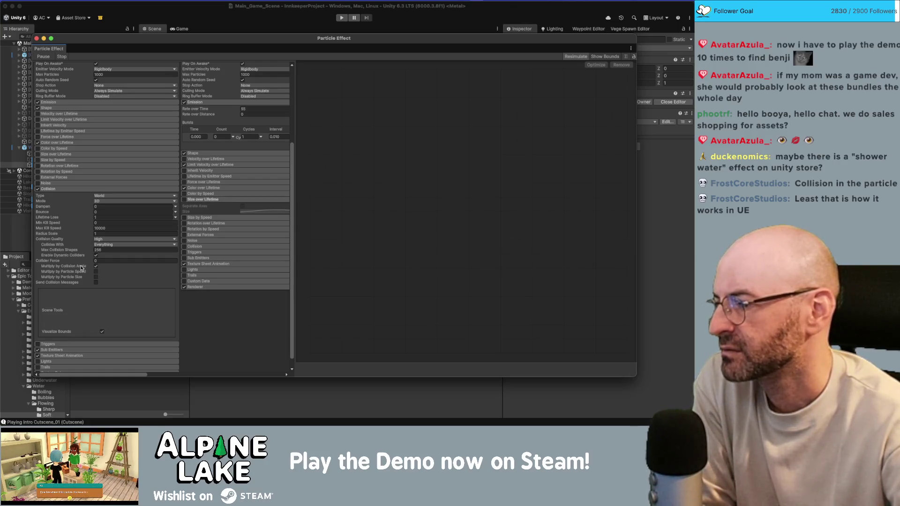
pyautogui.scroll(5, 183, 248)
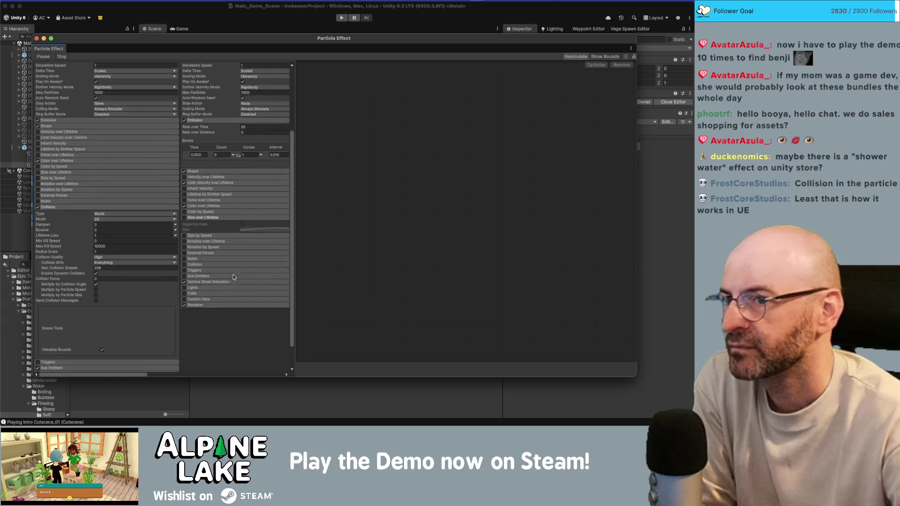
pyautogui.click(37, 38)
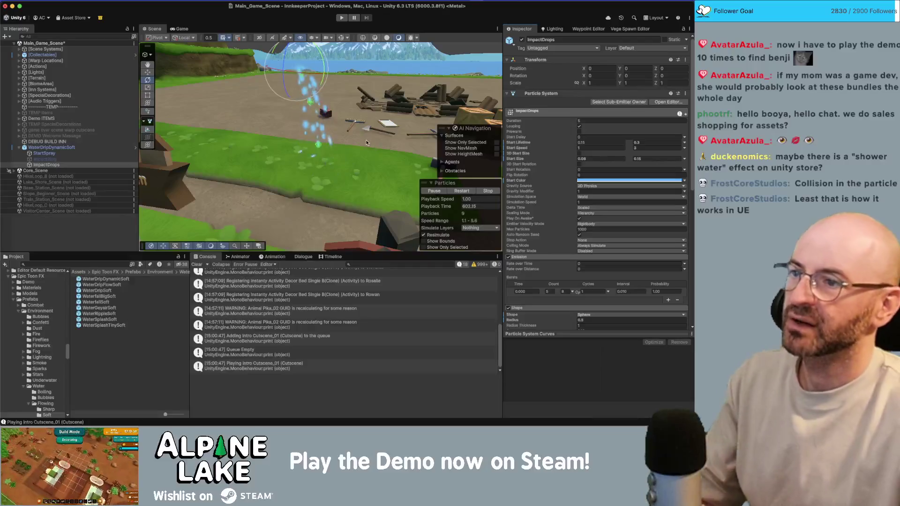
# Alternate between WaterDripDynamicSoft and StartSpray settings while viewing the falling drips from several angles
pyautogui.click(57, 148)
pyautogui.moveTo(413, 109)
pyautogui.mouseDown()
pyautogui.moveTo(283, 157)
pyautogui.moveTo(348, 237)
pyautogui.moveTo(310, 132)
pyautogui.moveTo(290, 150)
pyautogui.moveTo(234, 168)
pyautogui.mouseUp()
pyautogui.click(50, 153)
pyautogui.click(52, 147)
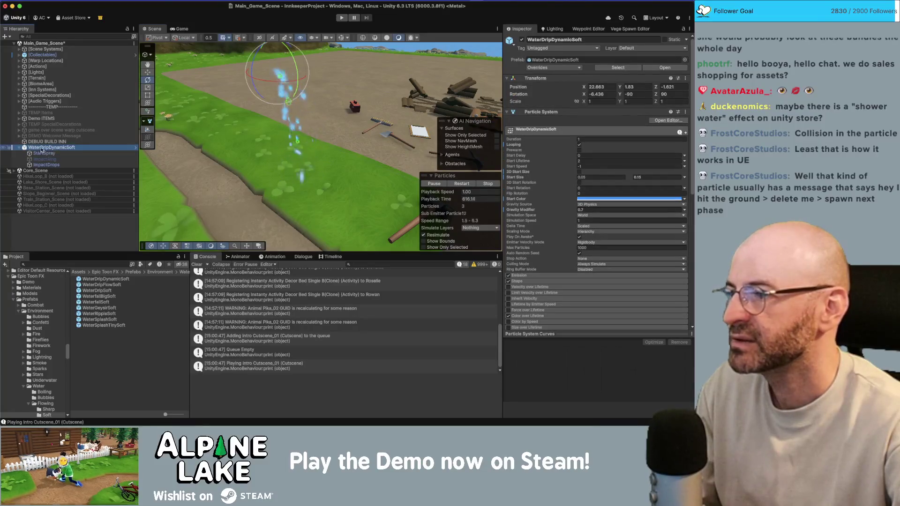
pyautogui.moveTo(302, 171)
pyautogui.mouseDown()
pyautogui.moveTo(300, 127)
pyautogui.moveTo(324, 169)
pyautogui.mouseUp()
pyautogui.click(35, 153)
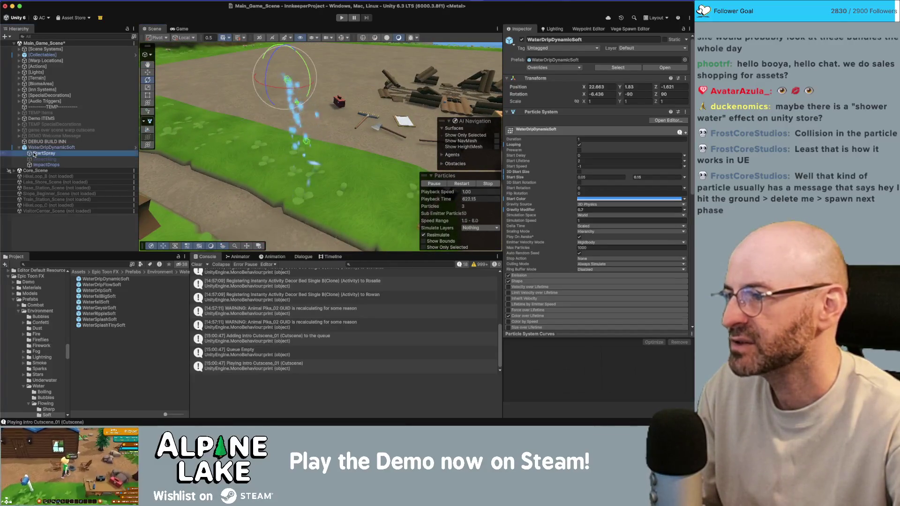
pyautogui.click(46, 147)
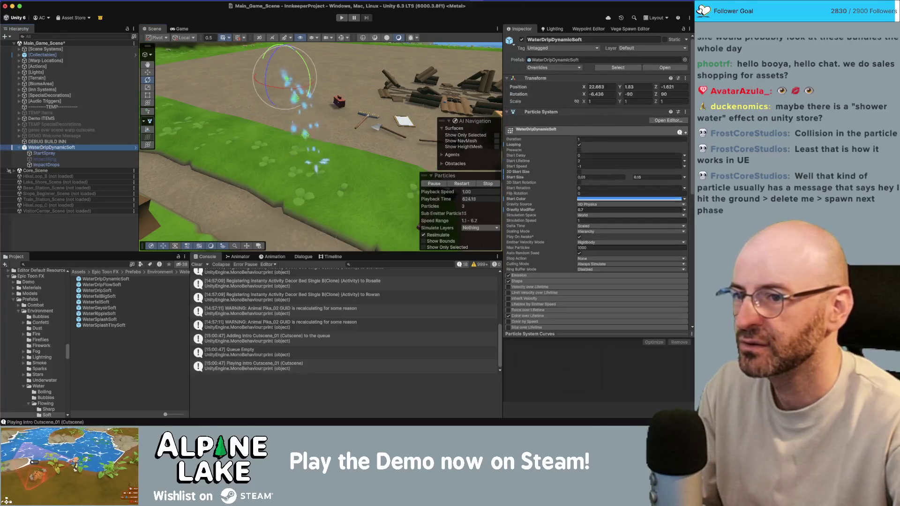
# Delete the ImpactRing Death entry from the drip's Sub Emitters, leaving only ImpactDrops
pyautogui.scroll(-3, 569, 186)
pyautogui.scroll(-3, 569, 185)
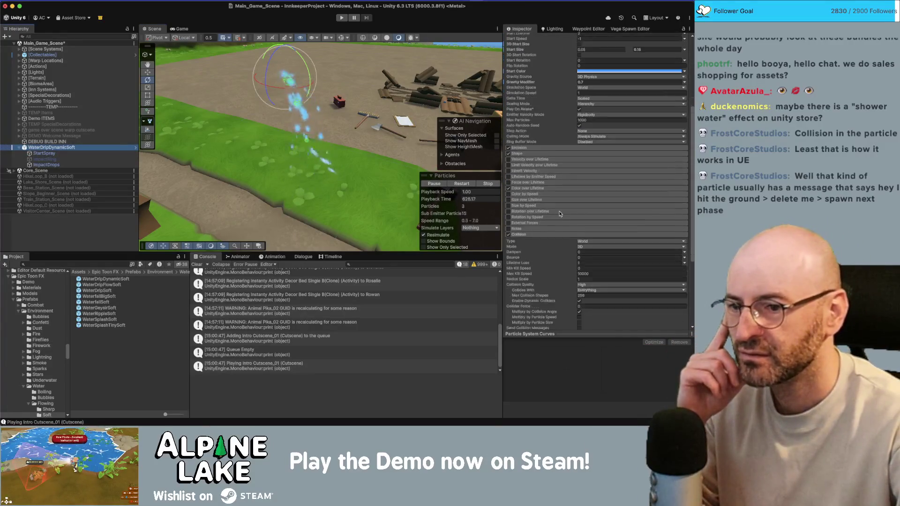
pyautogui.scroll(-3, 554, 205)
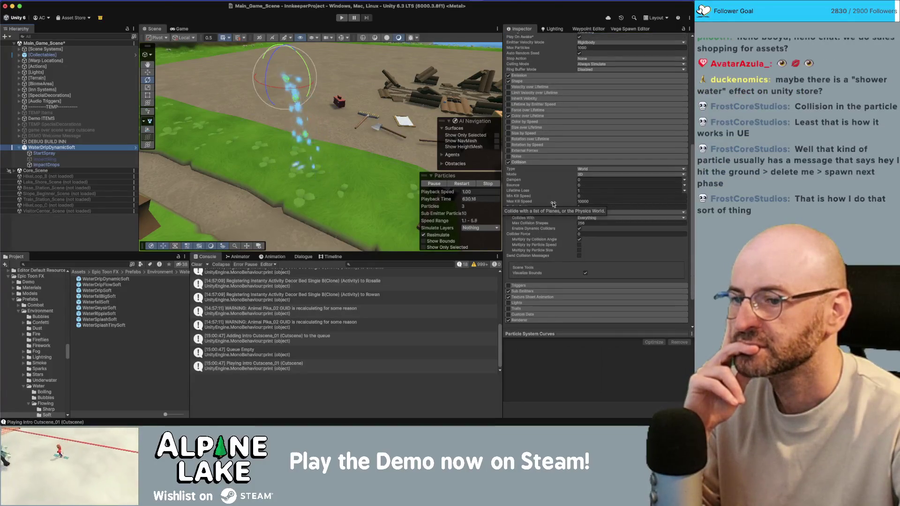
pyautogui.scroll(-1, 553, 204)
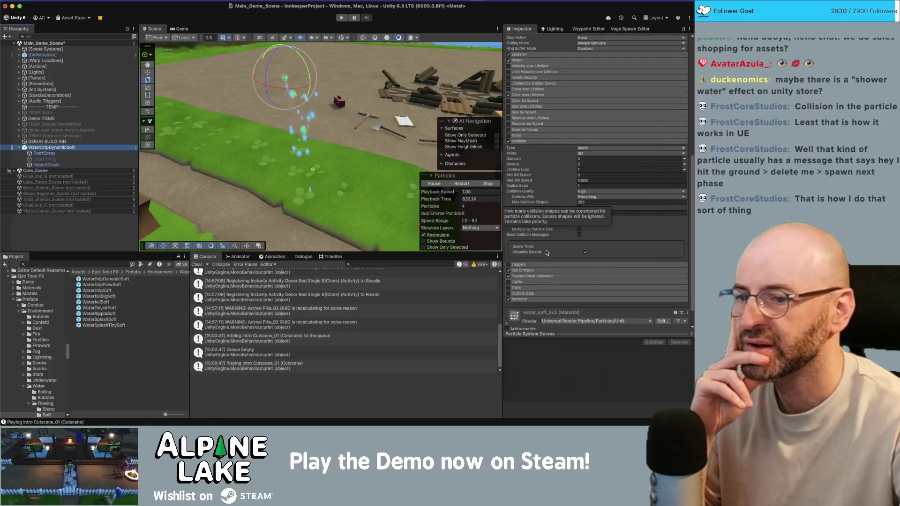
pyautogui.click(523, 270)
pyautogui.scroll(-2, 540, 259)
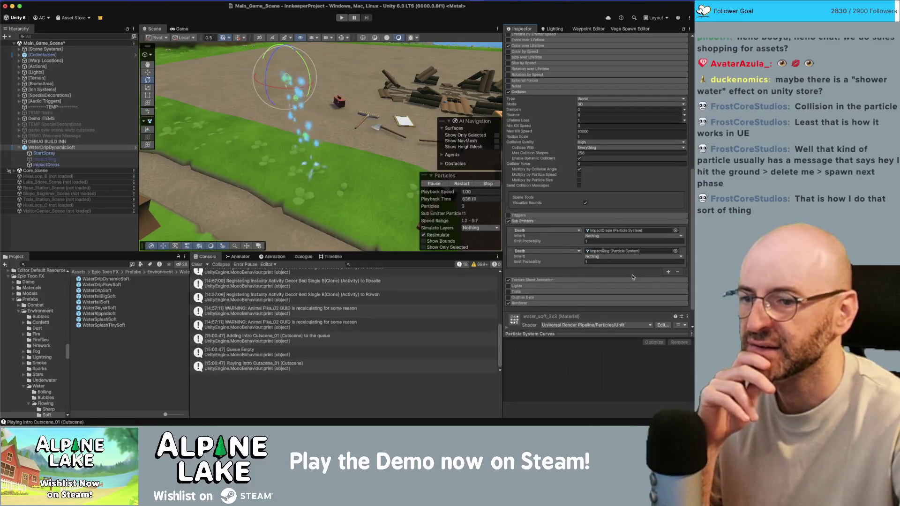
pyautogui.click(560, 261)
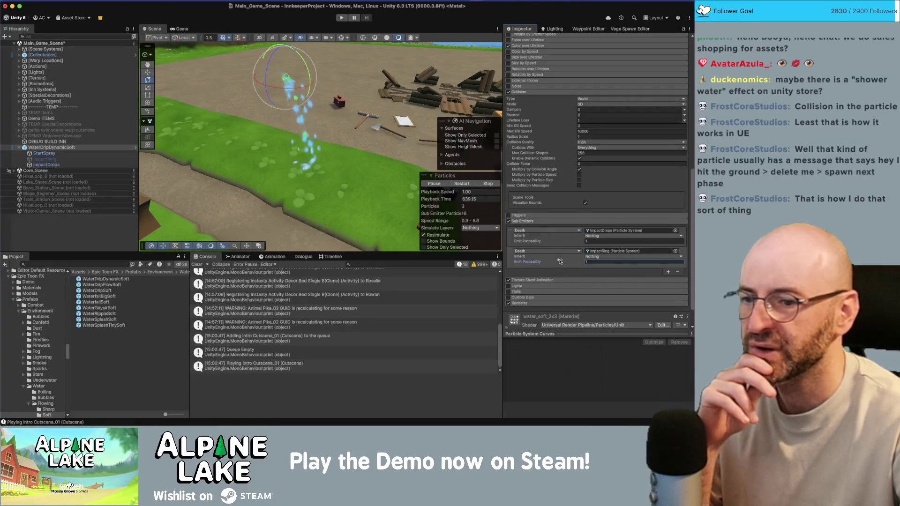
pyautogui.click(677, 272)
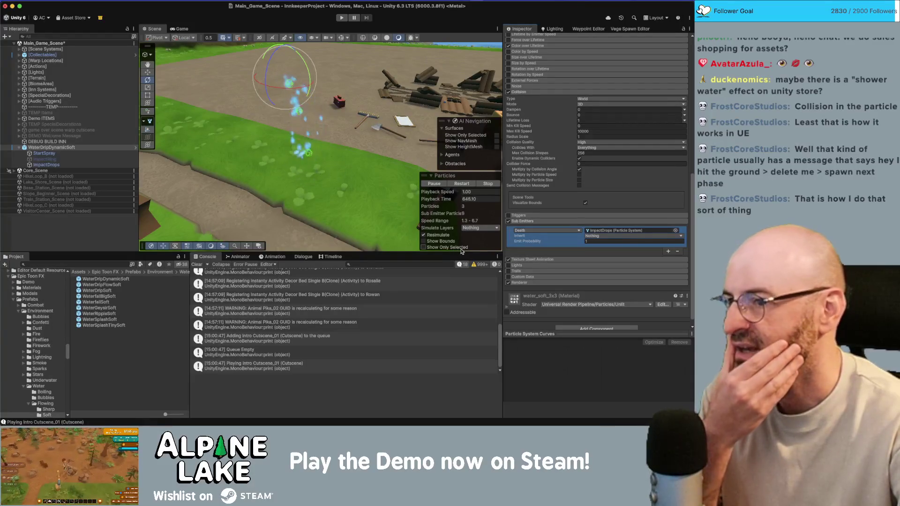
pyautogui.scroll(3, 583, 171)
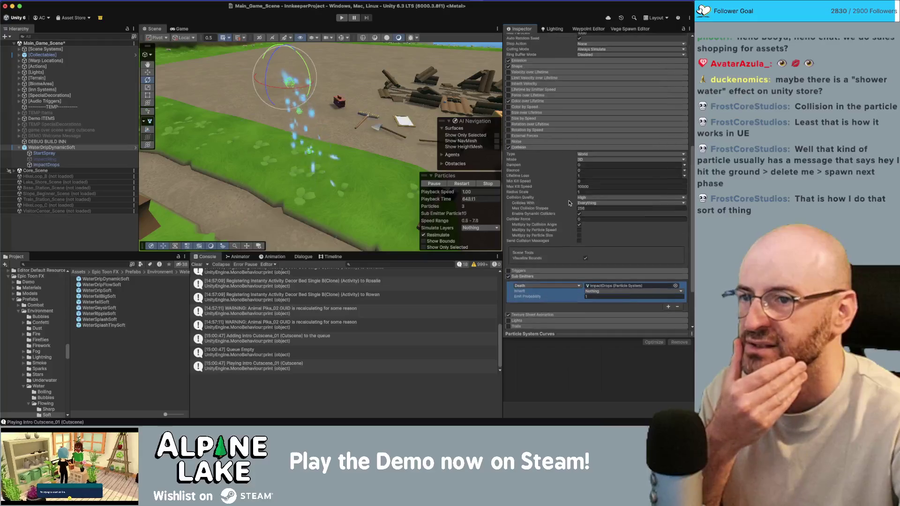
pyautogui.scroll(3, 583, 172)
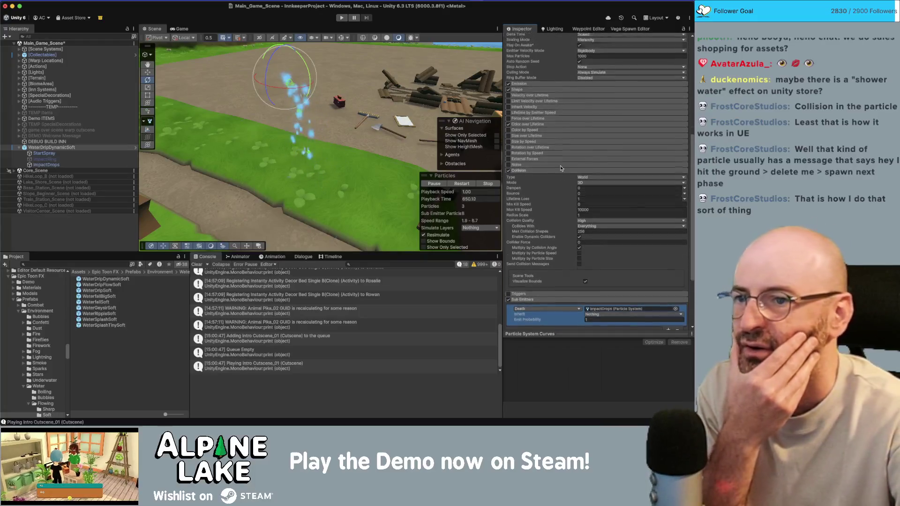
pyautogui.scroll(5, 510, 117)
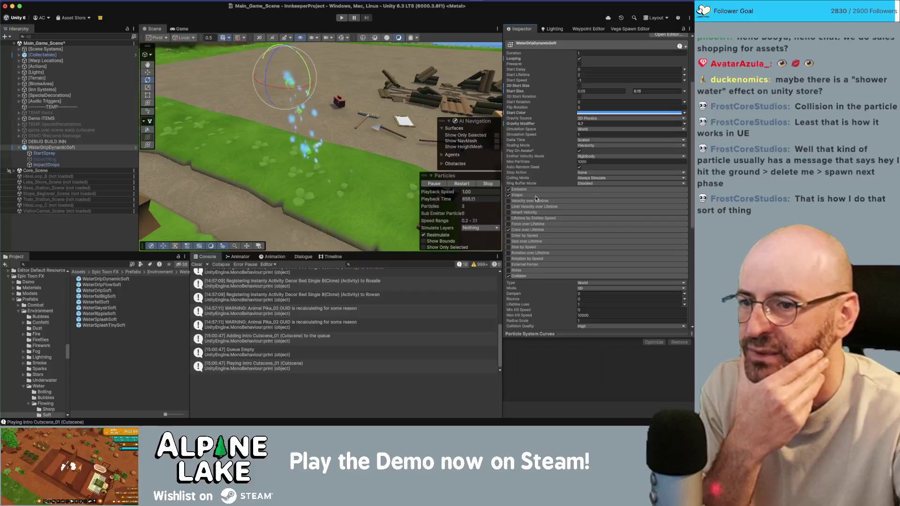
# Widen the drip emitter's Shape cone angle from 25 to 30
pyautogui.click(537, 196)
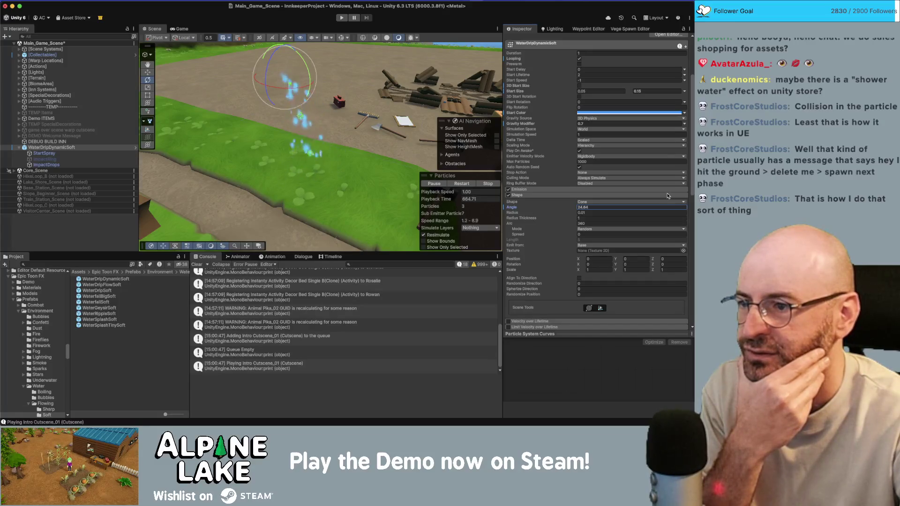
pyautogui.click(597, 208)
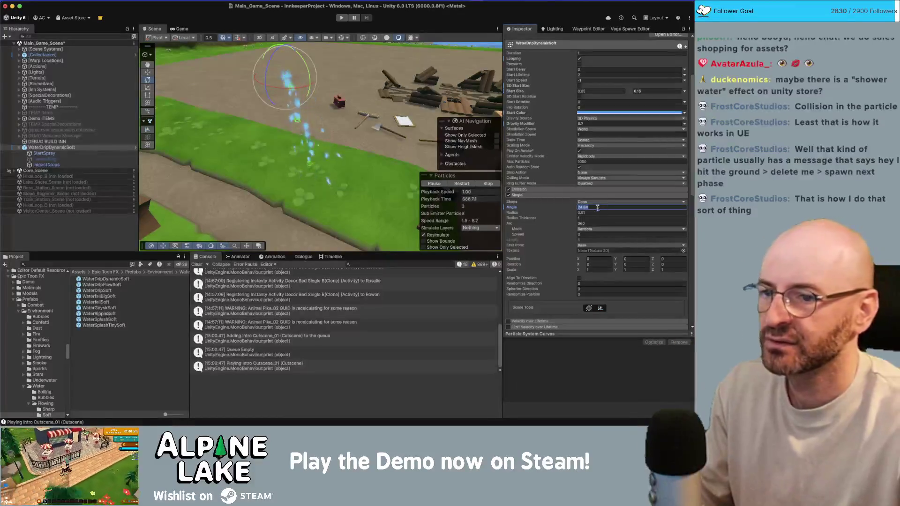
pyautogui.write('25')
pyautogui.moveTo(315, 116); pyautogui.dragTo(312, 173)
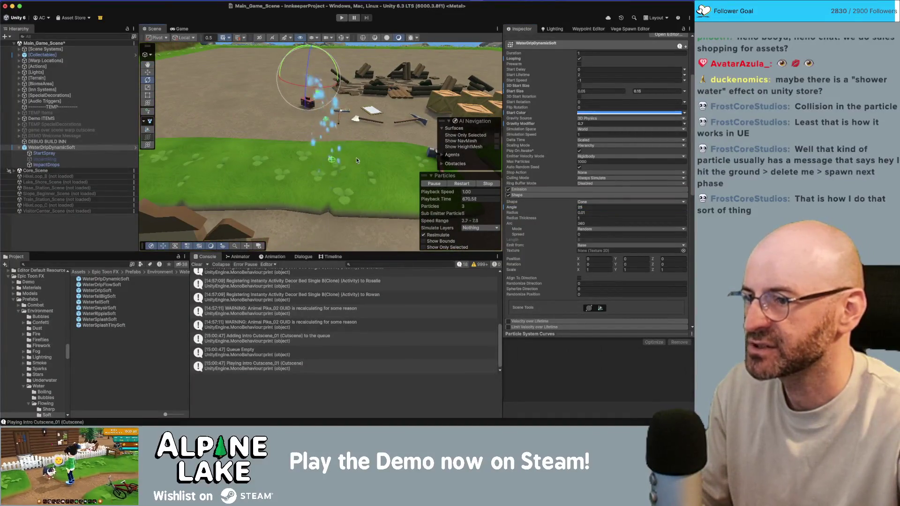
pyautogui.click(584, 202)
pyautogui.click(568, 211)
pyautogui.click(585, 208)
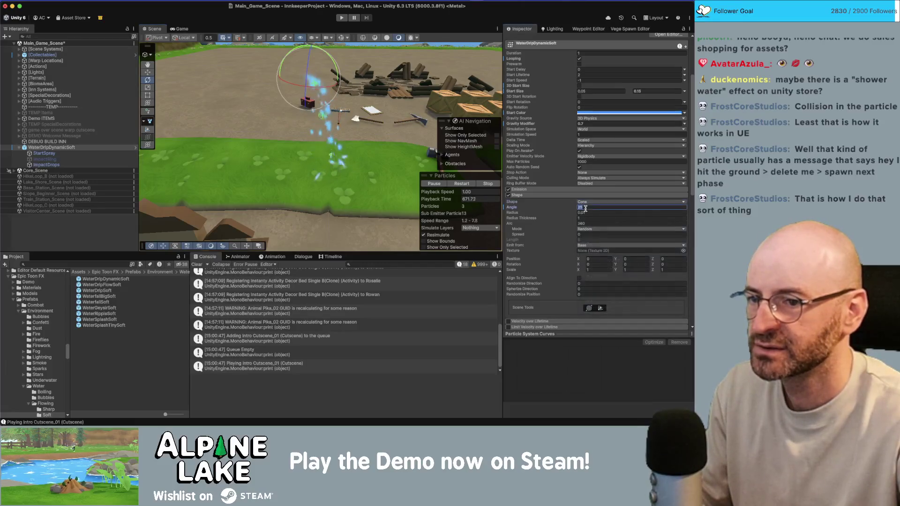
pyautogui.write('30')
pyautogui.press('Return')
pyautogui.moveTo(244, 108)
pyautogui.mouseDown()
pyautogui.moveTo(205, 104)
pyautogui.moveTo(331, 111)
pyautogui.mouseUp()
# Cycle through the particle systems in the Hierarchy, ending on StartSpray's settings
pyautogui.click(74, 148)
pyautogui.keyDown('shift'); pyautogui.click(75, 152); pyautogui.keyUp('shift')
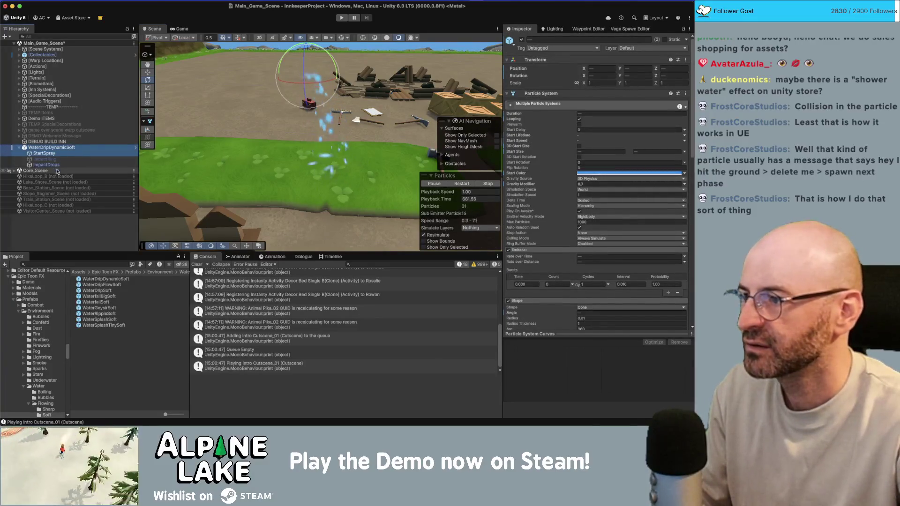
pyautogui.click(61, 154)
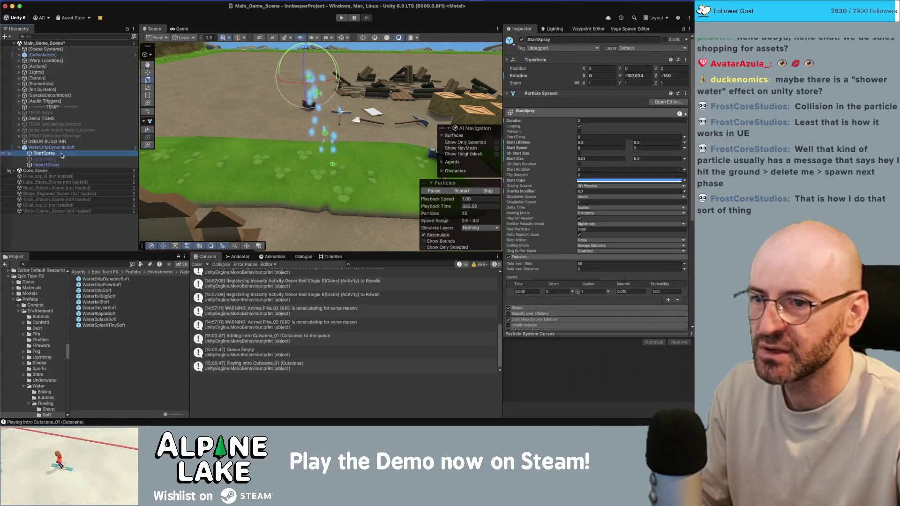
# Set WaterDripDynamicSoft's Start Speed to -2
pyautogui.click(63, 150)
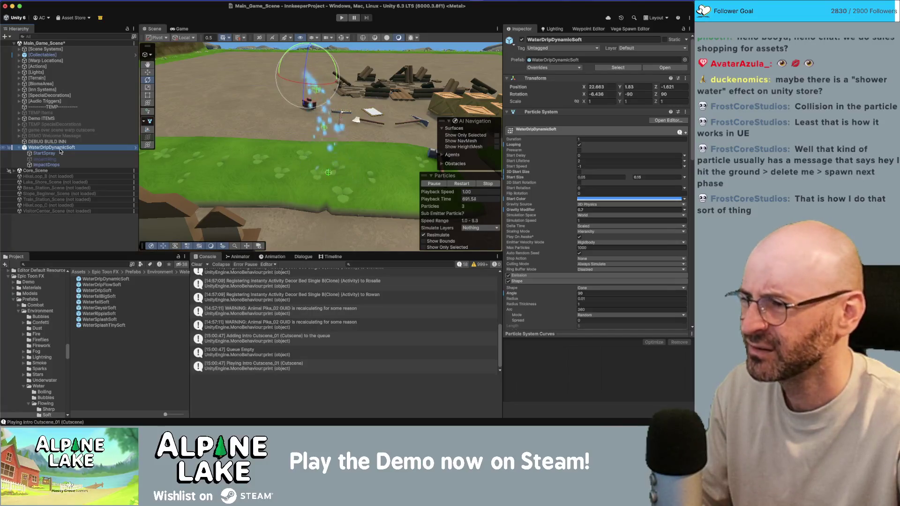
pyautogui.click(597, 167)
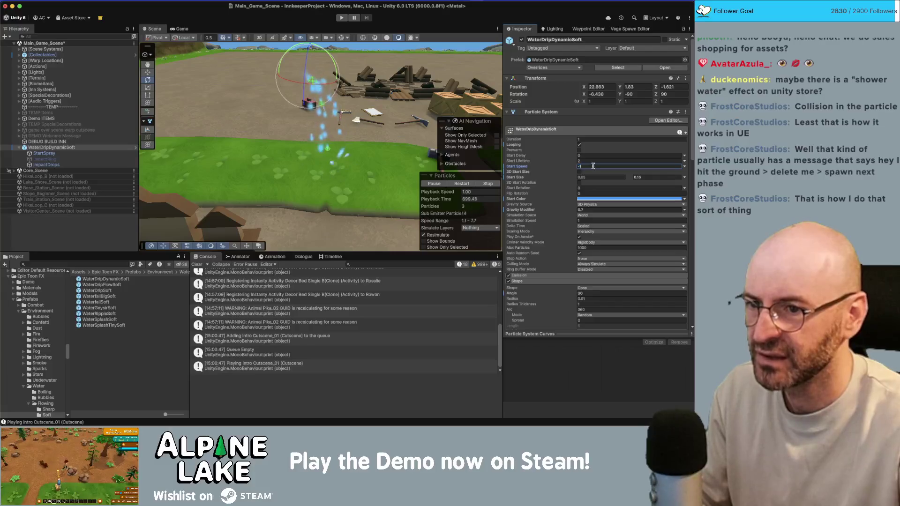
pyautogui.write('-2')
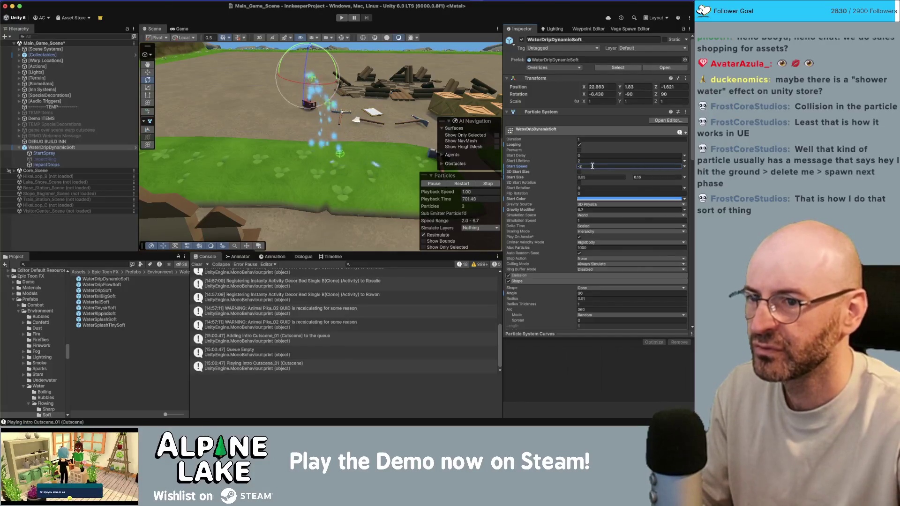
# Give StartSpray a minimum Start Speed of 1, then reselect WaterDripDynamicSoft
pyautogui.click(54, 153)
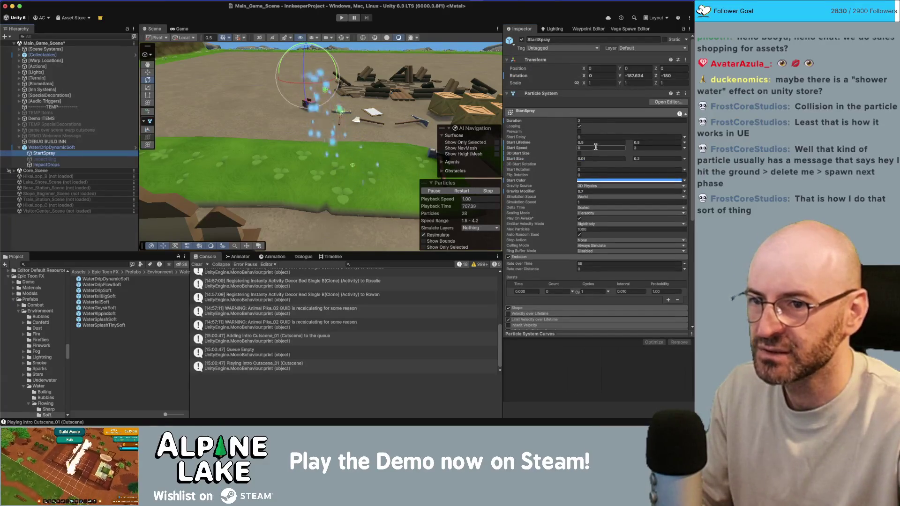
pyautogui.click(653, 147)
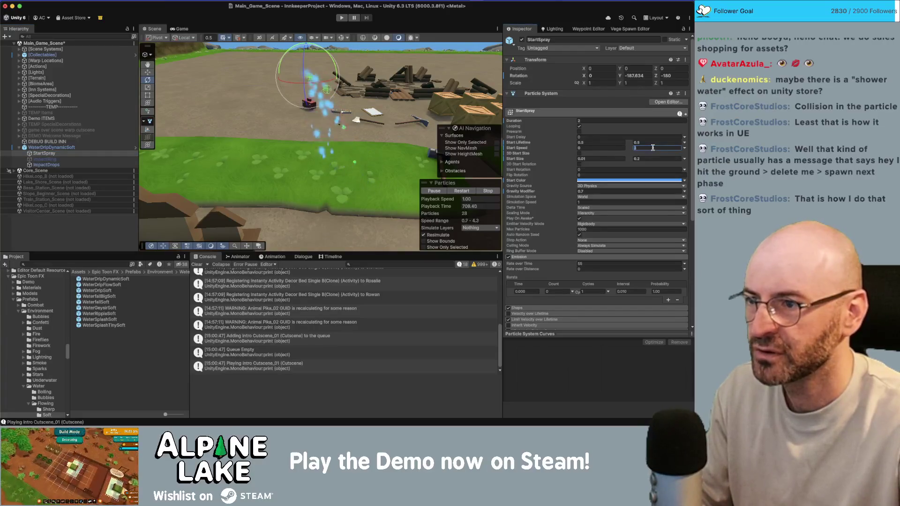
pyautogui.hotkey('shift', 'Tab')
pyautogui.write('1')
pyautogui.press('Tab')
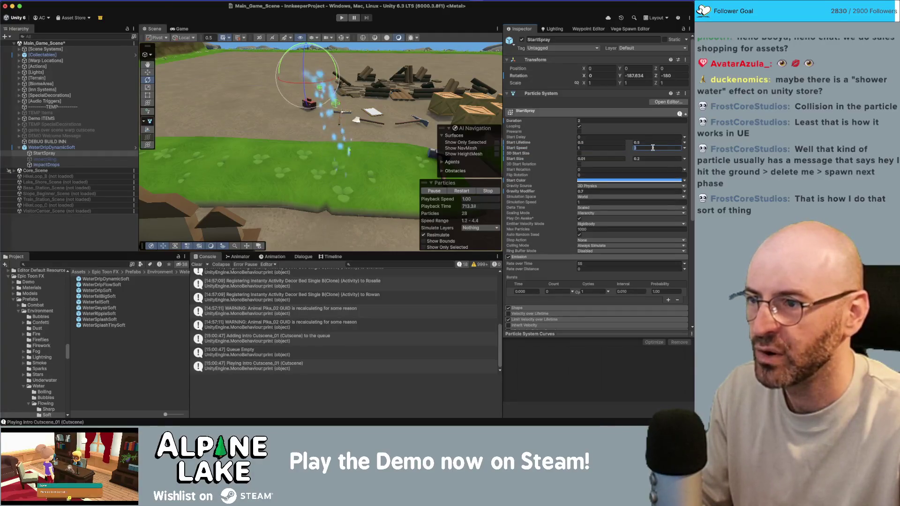
pyautogui.moveTo(328, 188); pyautogui.dragTo(300, 197)
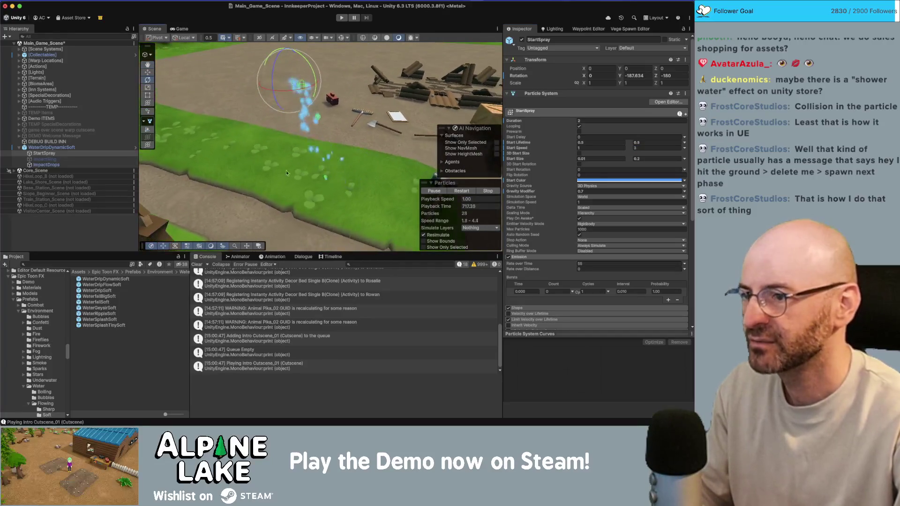
pyautogui.click(52, 147)
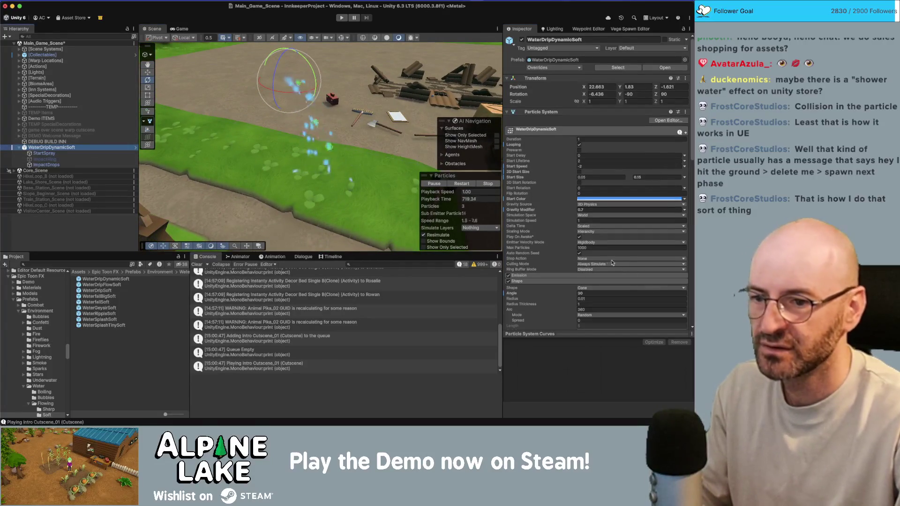
# Narrow the drip cone angle to 20 and ease its Start Speed to -1.8
pyautogui.doubleClick(582, 289)
pyautogui.write('20')
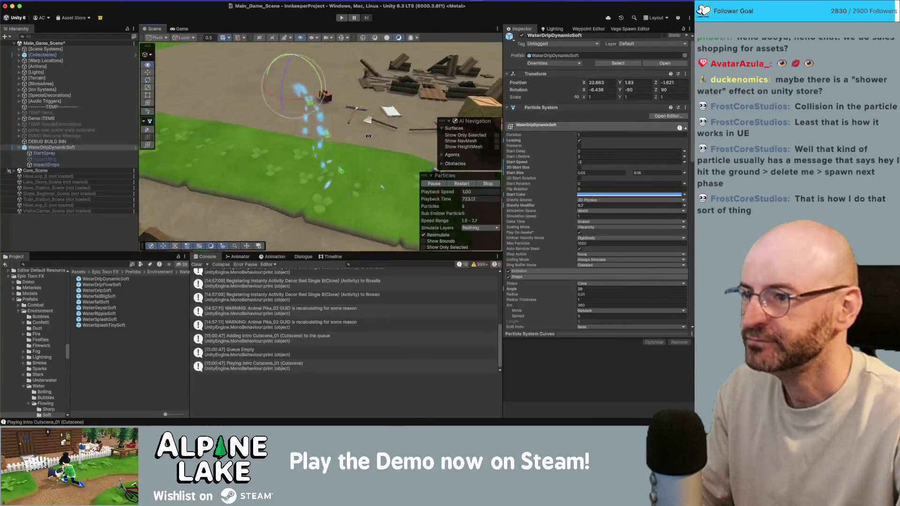
pyautogui.click(630, 162)
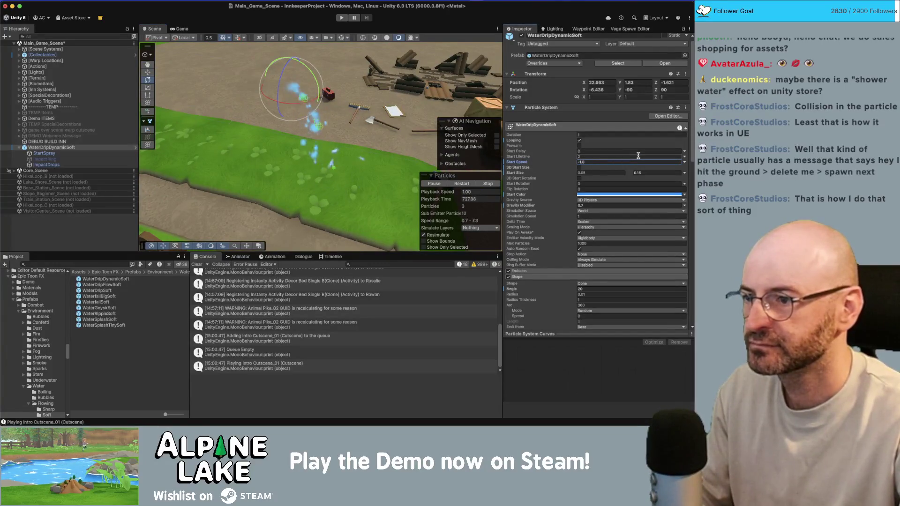
pyautogui.write('-1.8')
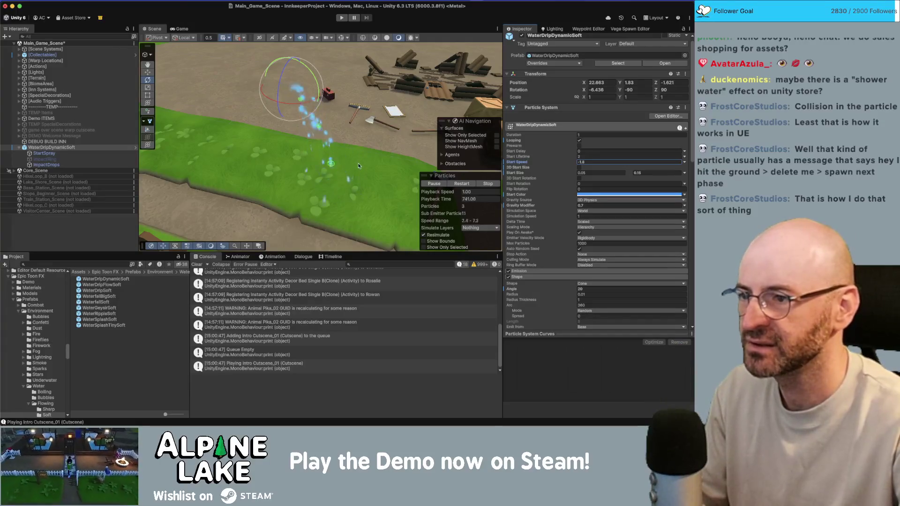
pyautogui.scroll(-2, 342, 149)
pyautogui.moveTo(343, 149)
pyautogui.mouseDown()
pyautogui.moveTo(375, 120)
pyautogui.moveTo(349, 157)
pyautogui.mouseUp()
pyautogui.moveTo(332, 163); pyautogui.dragTo(300, 167)
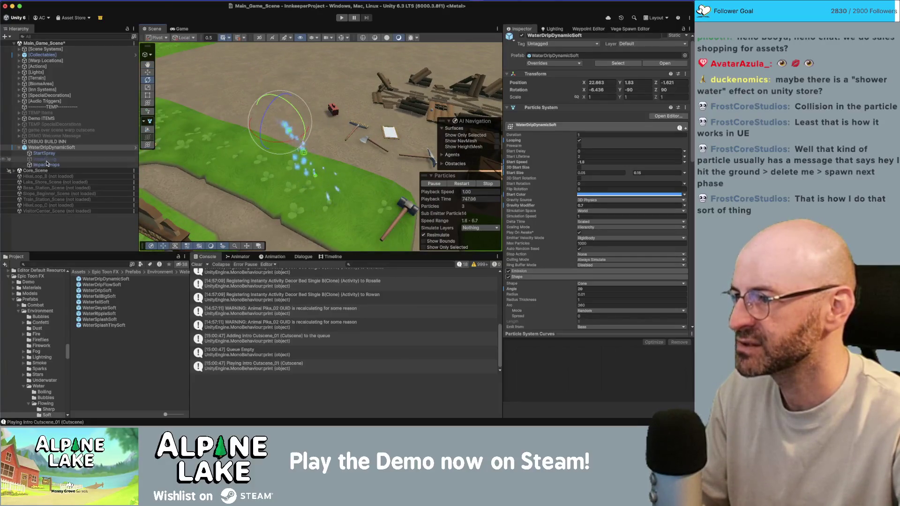
# Select ImpactDrops and check its sphere shape radius
pyautogui.click(46, 164)
pyautogui.scroll(-2, 593, 271)
pyautogui.click(610, 299)
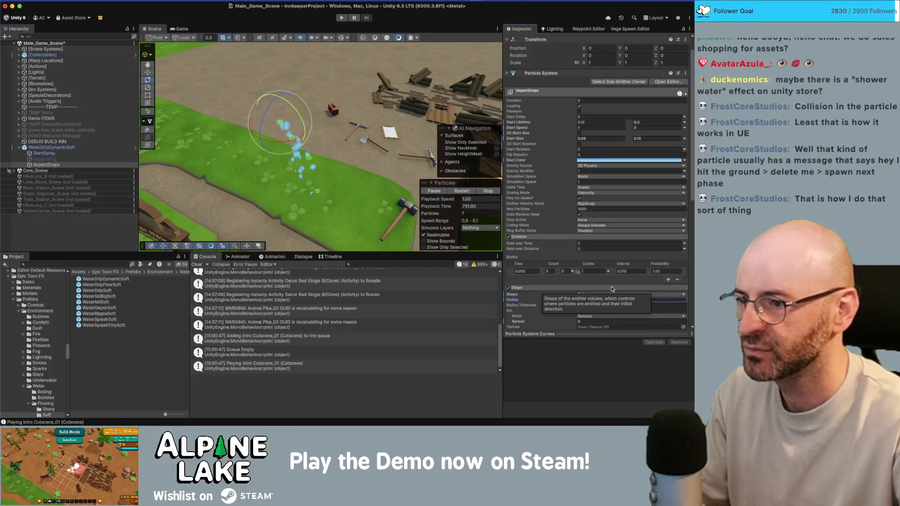
pyautogui.moveTo(366, 126)
pyautogui.mouseDown()
pyautogui.moveTo(333, 132)
pyautogui.moveTo(383, 125)
pyautogui.moveTo(469, 137)
pyautogui.mouseUp()
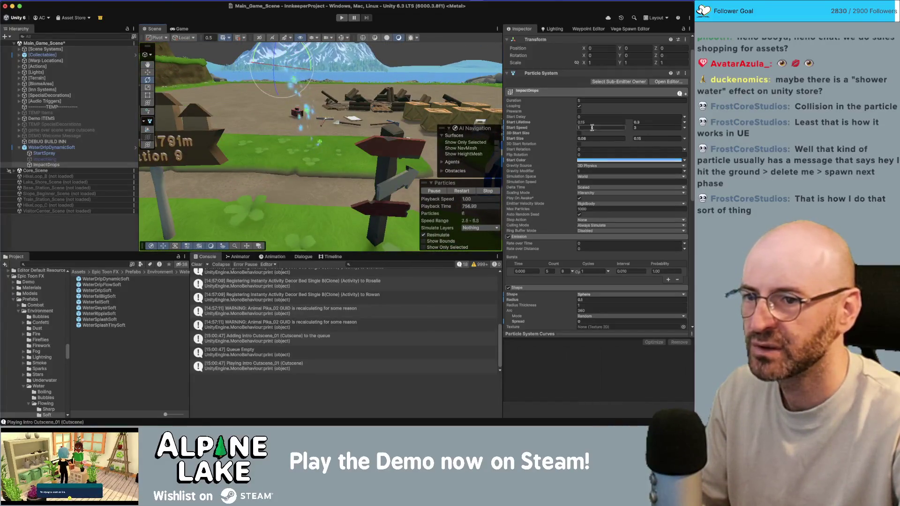
# Shrink ImpactDrops' Start Size range to 0.05–0.1
pyautogui.click(590, 122)
pyautogui.click(591, 138)
pyautogui.press('BackSpace')
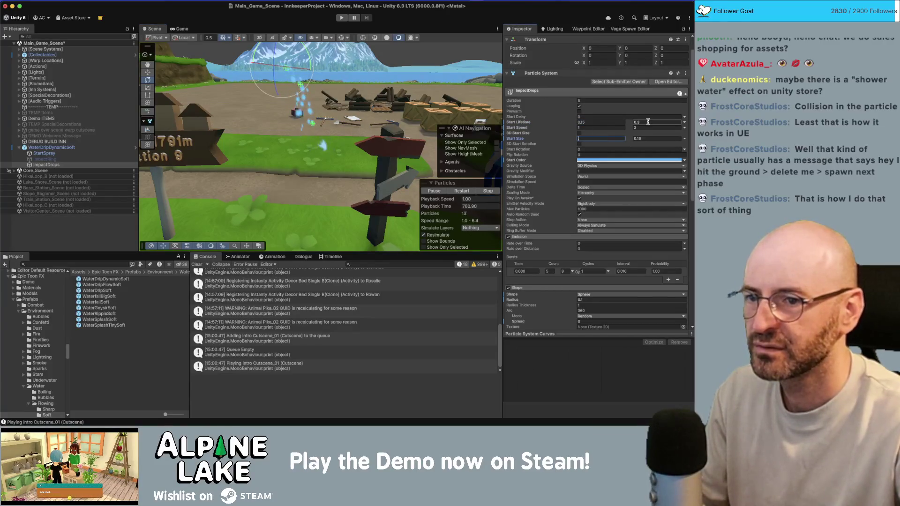
pyautogui.write('.05')
pyautogui.press('Tab')
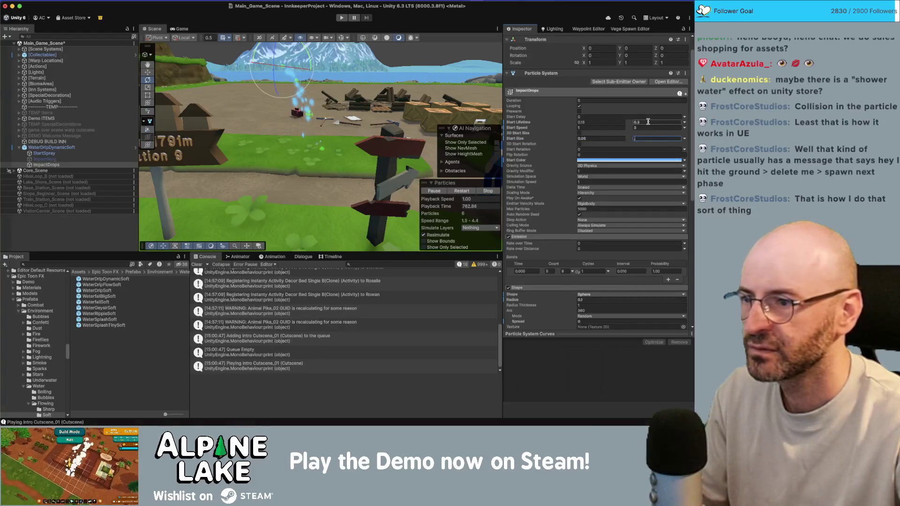
pyautogui.moveTo(308, 148); pyautogui.dragTo(360, 148)
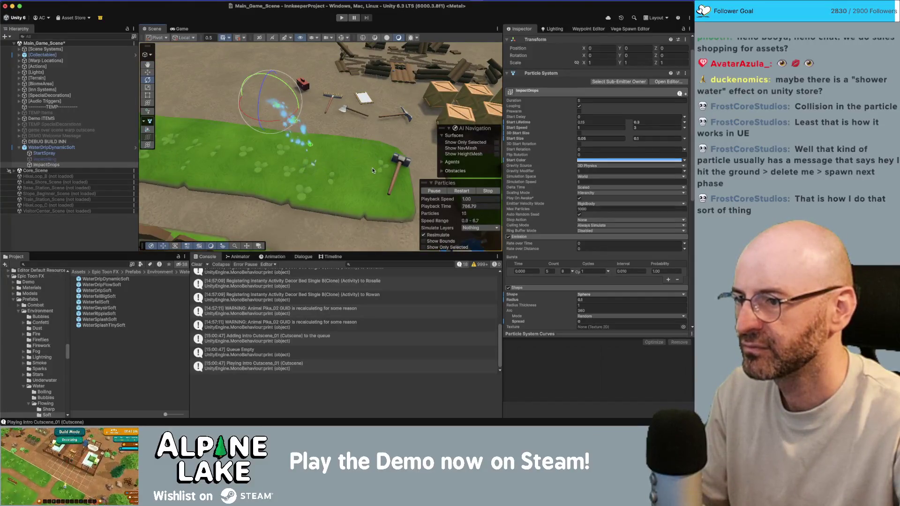
pyautogui.moveTo(371, 170); pyautogui.dragTo(375, 150)
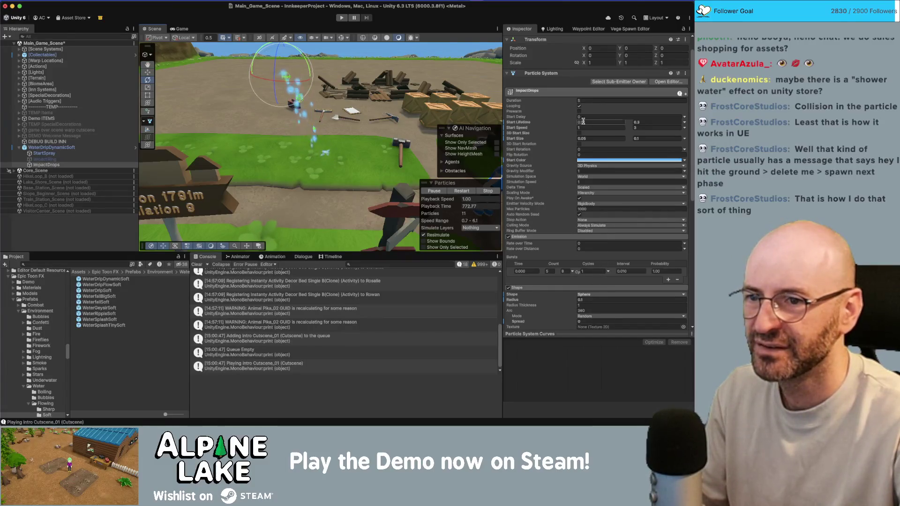
pyautogui.click(600, 128)
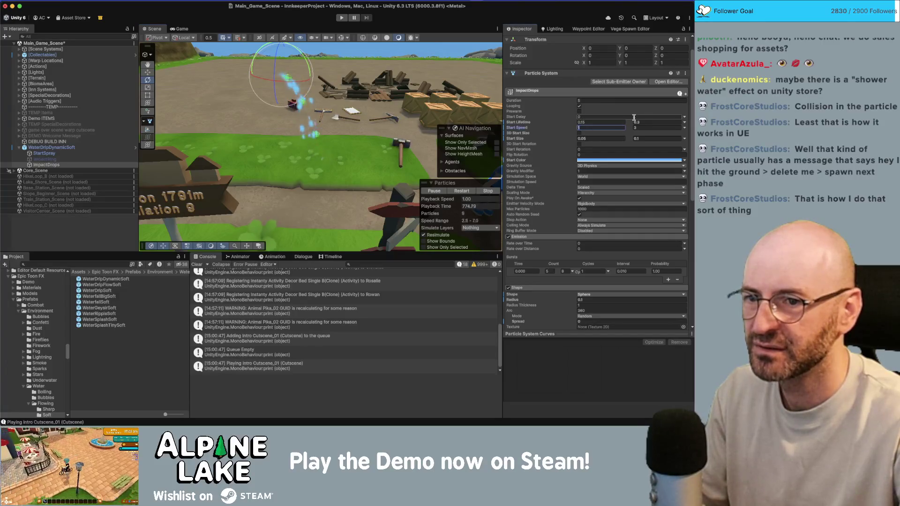
pyautogui.click(47, 147)
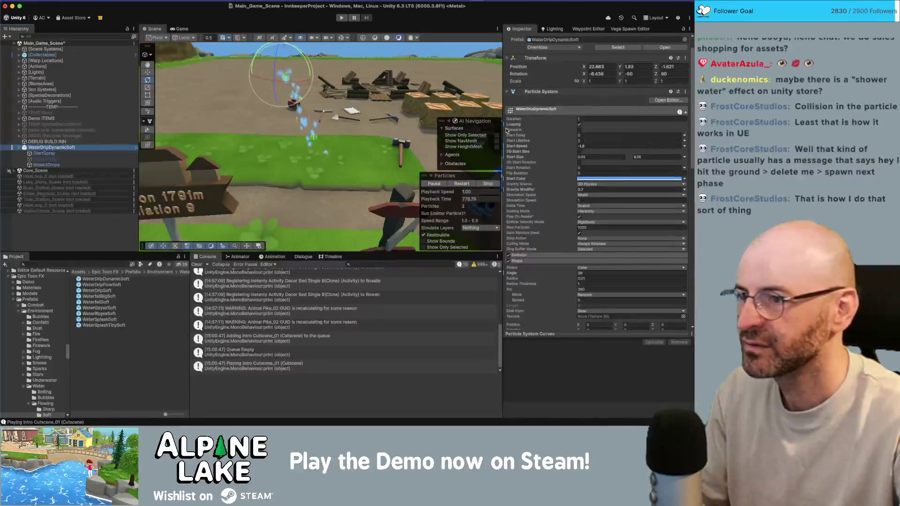
# Set the drip Start Speed to -1.5 and collapse the Collision module
pyautogui.click(611, 145)
pyautogui.write('-1.5')
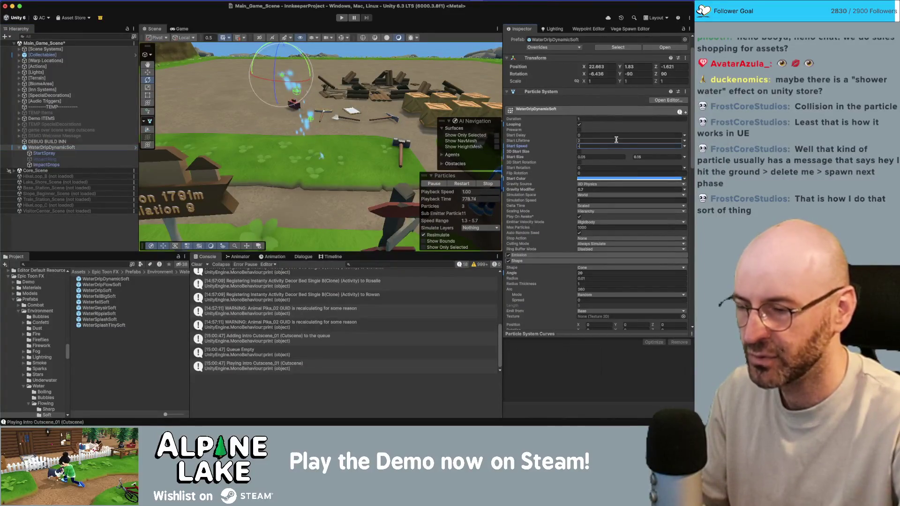
pyautogui.press('Return')
pyautogui.moveTo(328, 122)
pyautogui.mouseDown()
pyautogui.moveTo(350, 160)
pyautogui.moveTo(397, 65)
pyautogui.mouseUp()
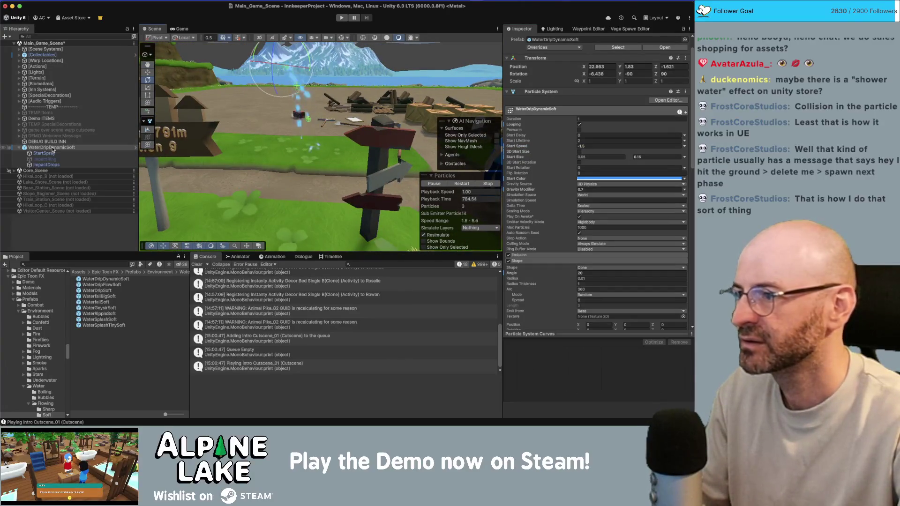
pyautogui.scroll(-10, 526, 247)
pyautogui.click(530, 207)
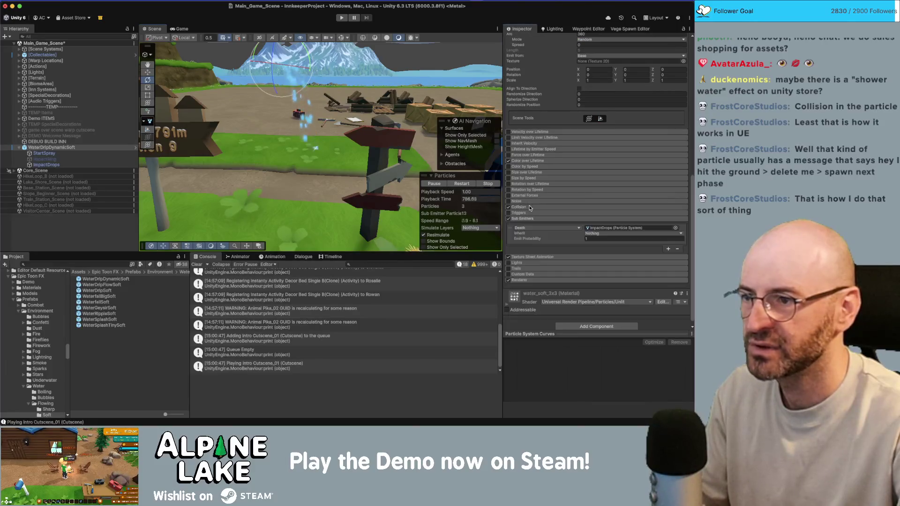
pyautogui.moveTo(262, 66)
pyautogui.mouseDown()
pyautogui.moveTo(263, 131)
pyautogui.moveTo(251, 153)
pyautogui.moveTo(279, 157)
pyautogui.mouseUp()
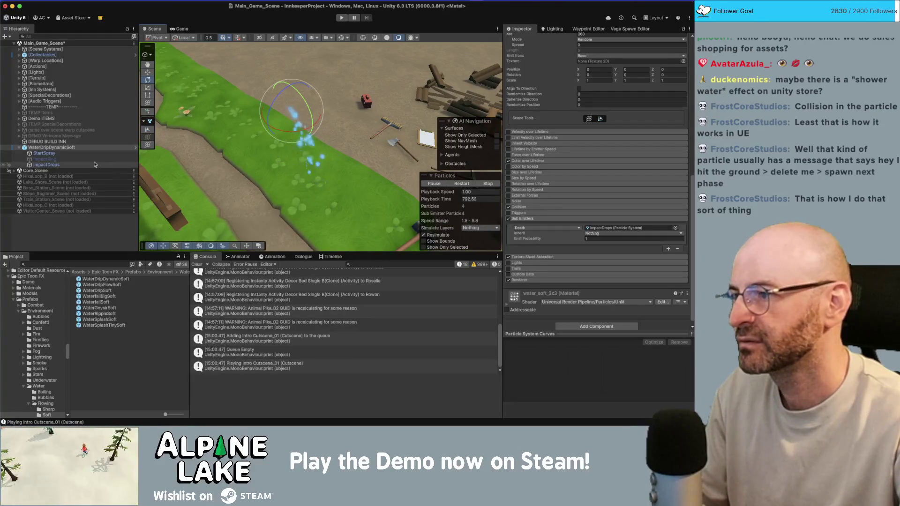
# Raise the drip Emission Rate over Time from 7 to 10 and expand the Renderer module
pyautogui.click(85, 148)
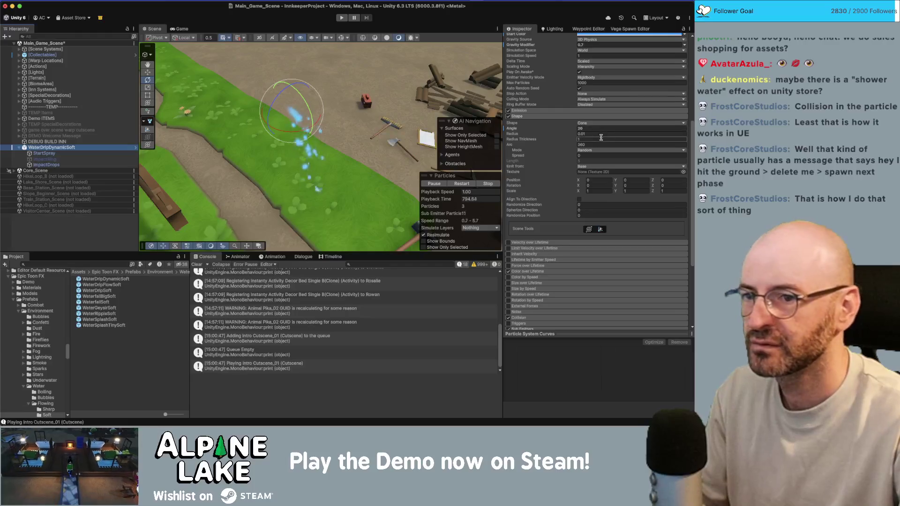
pyautogui.scroll(2, 526, 144)
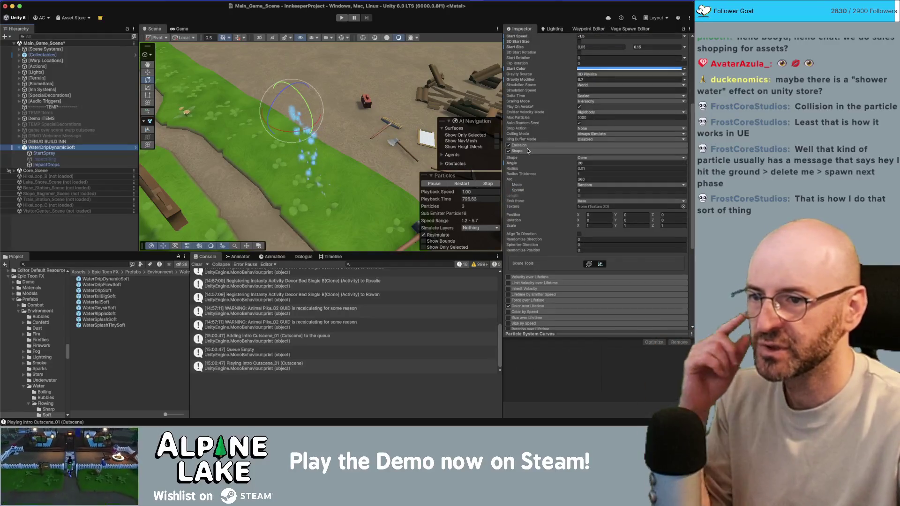
pyautogui.click(526, 145)
pyautogui.click(607, 151)
pyautogui.write('10')
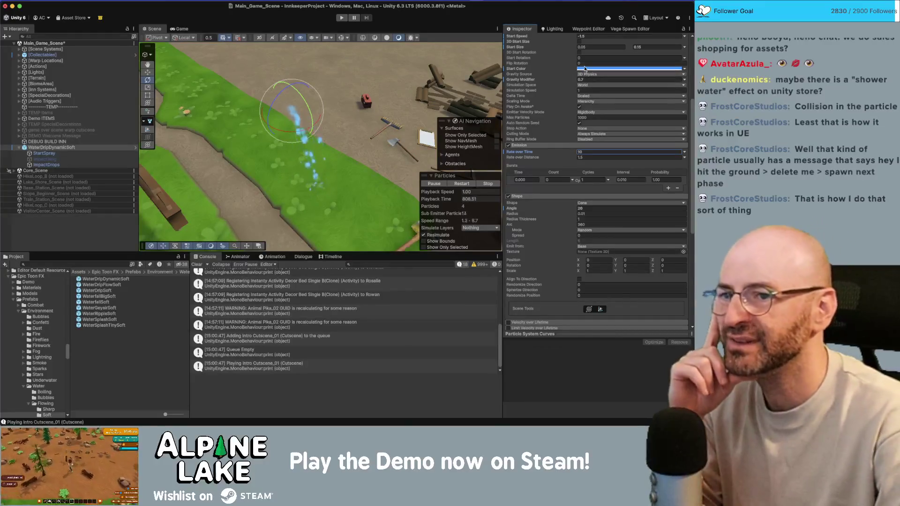
pyautogui.scroll(-5, 566, 201)
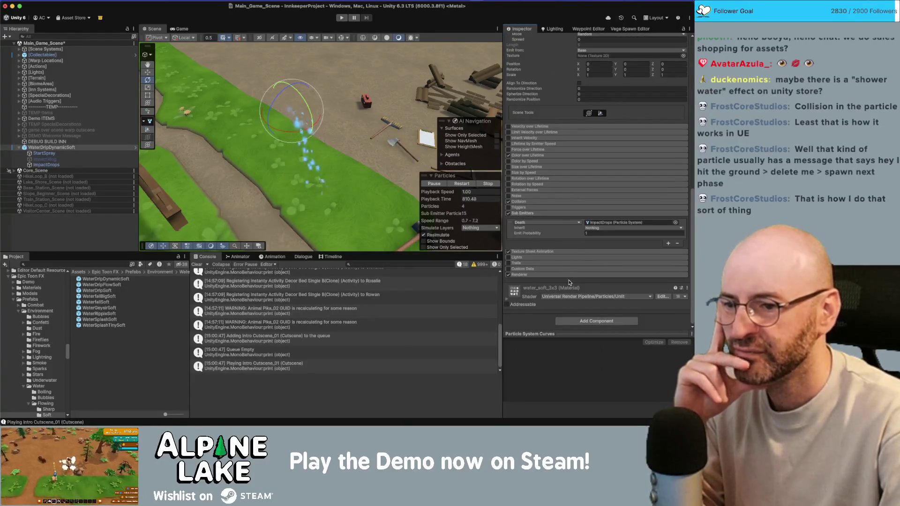
pyautogui.click(537, 275)
pyautogui.scroll(-3, 538, 281)
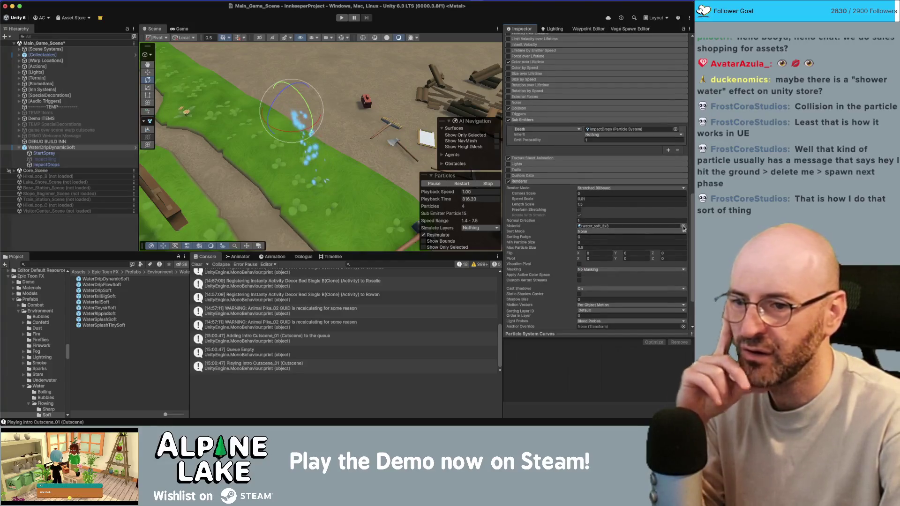
# Try the water_3x3 material on ImpactDrops, then undo it back to water_soft_3x3
pyautogui.click(684, 228)
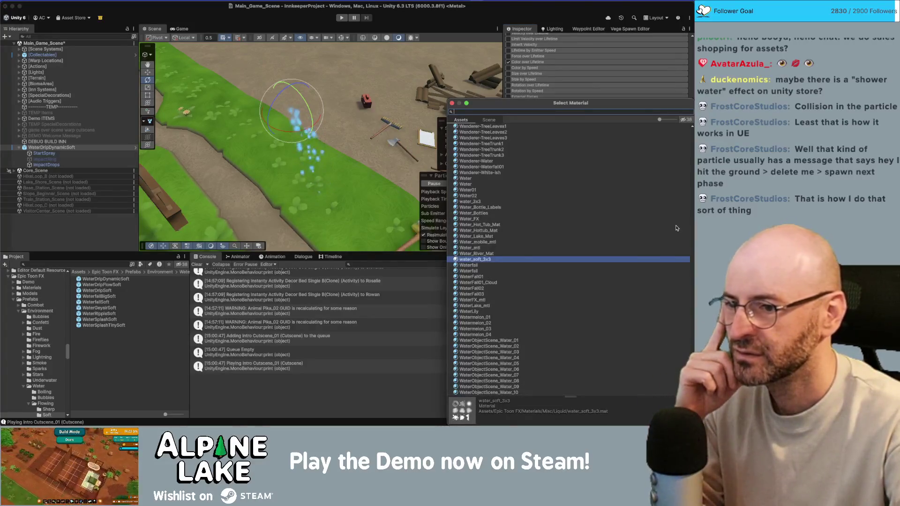
pyautogui.press('Escape')
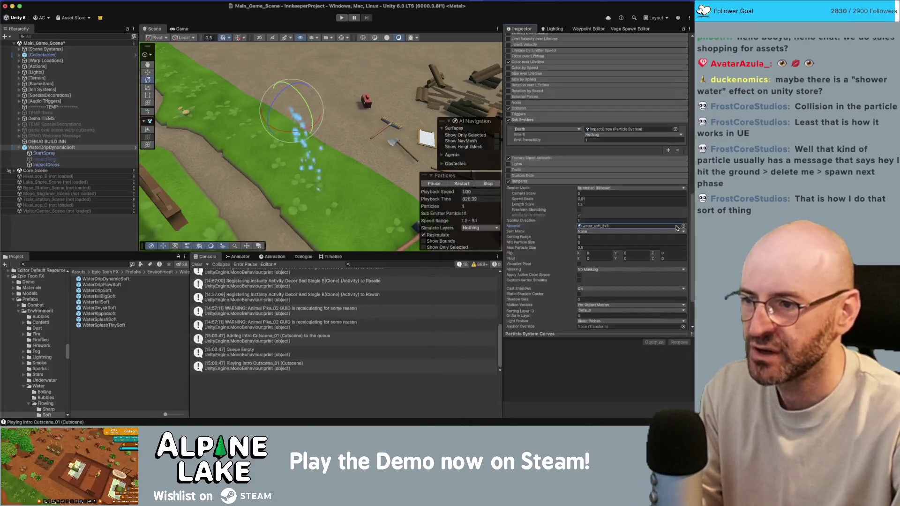
pyautogui.click(586, 227)
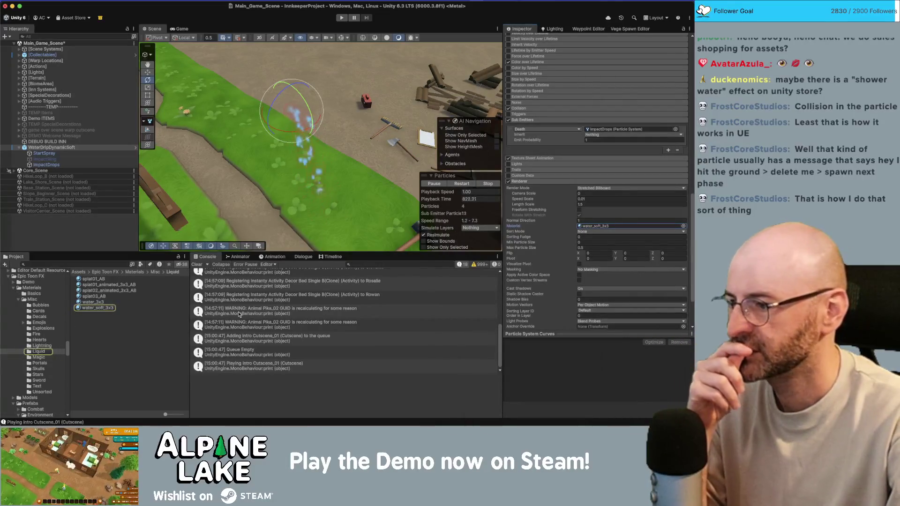
pyautogui.moveTo(91, 303)
pyautogui.mouseDown()
pyautogui.moveTo(588, 206)
pyautogui.moveTo(600, 229)
pyautogui.mouseUp()
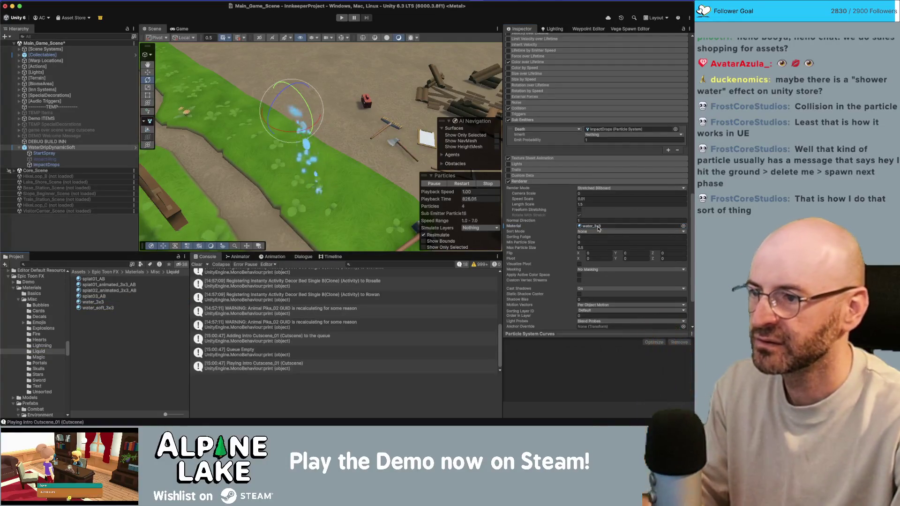
pyautogui.hotkey('ctrl', 'z')
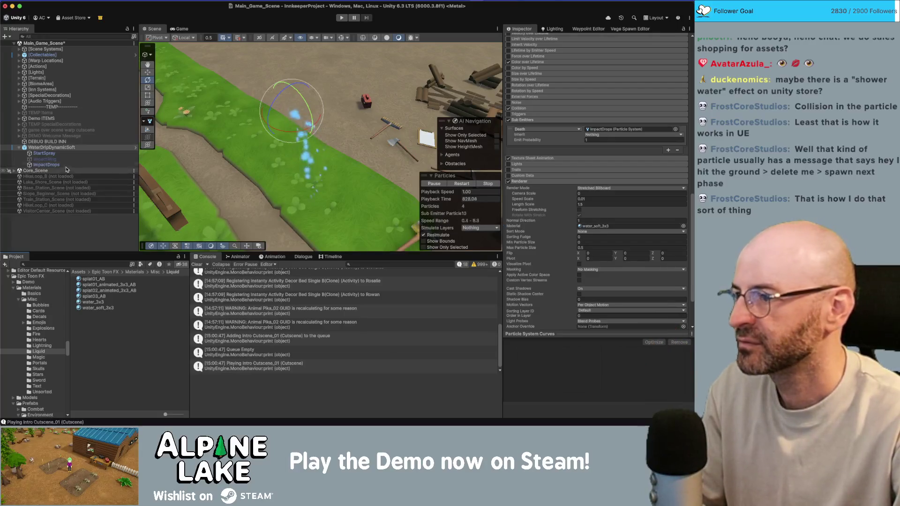
# On StartSpray's water_soft_3x3 material, toggle Soft Particles off and on, then fix the vertex streams
pyautogui.click(60, 157)
pyautogui.scroll(-1, 581, 202)
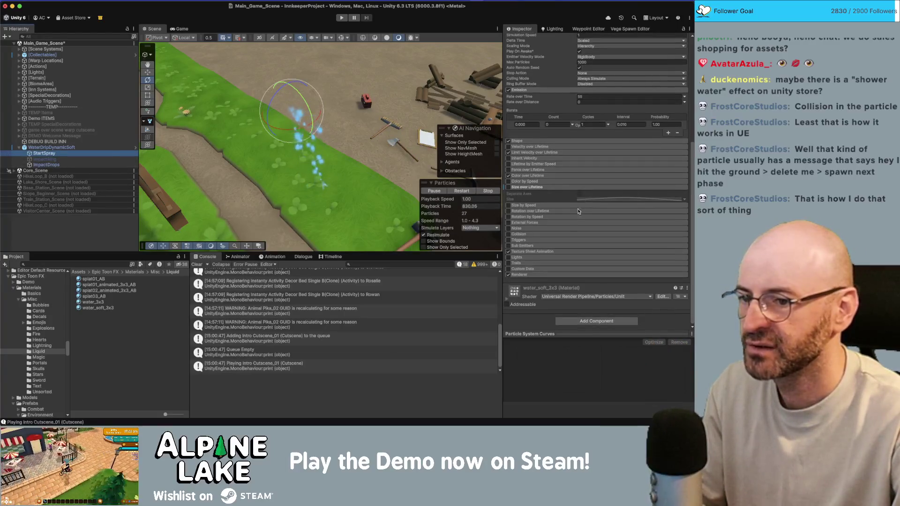
pyautogui.click(510, 300)
pyautogui.scroll(-5, 596, 211)
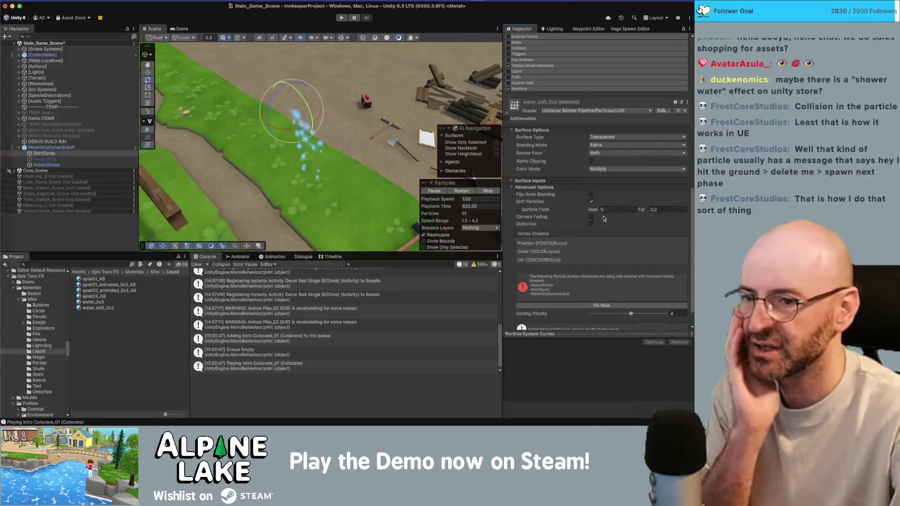
pyautogui.scroll(-1, 593, 219)
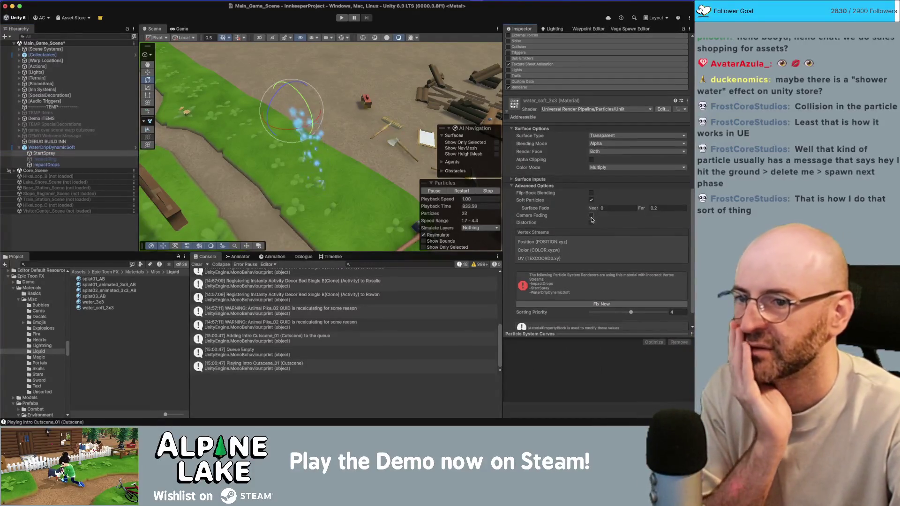
pyautogui.click(592, 200)
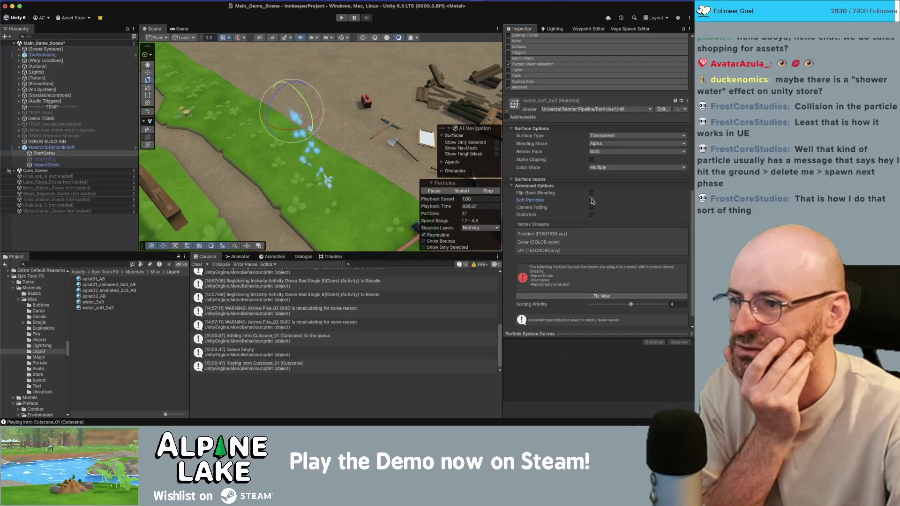
pyautogui.click(592, 201)
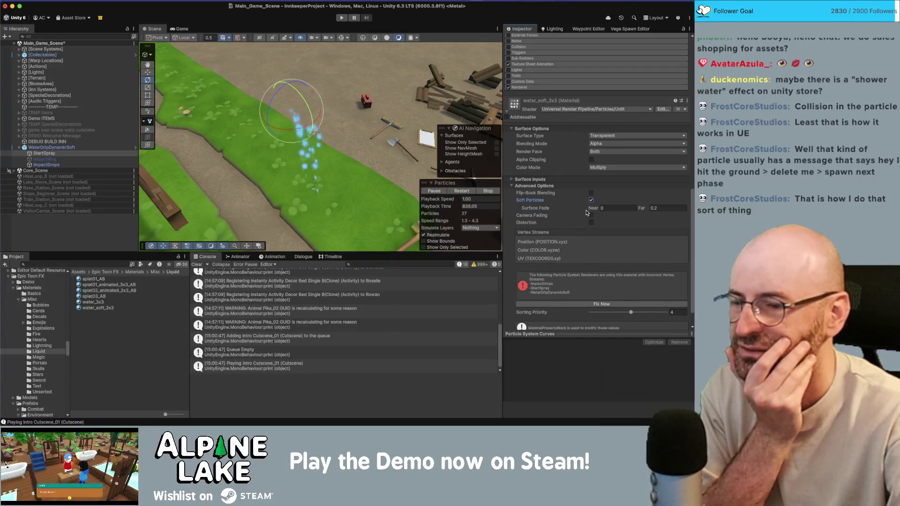
pyautogui.scroll(-2, 582, 215)
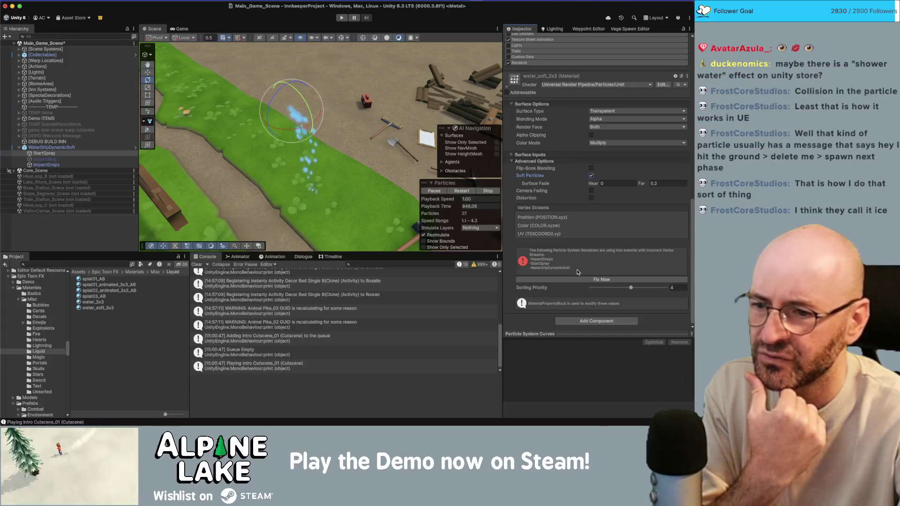
pyautogui.click(568, 278)
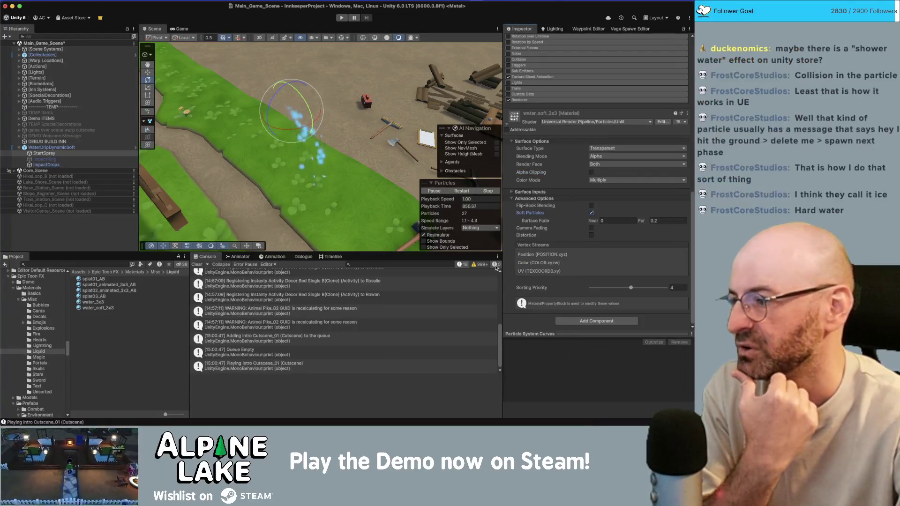
# Reselect StartSpray and expand its Renderer: a Stretched Billboard using water_soft_3x3
pyautogui.click(76, 149)
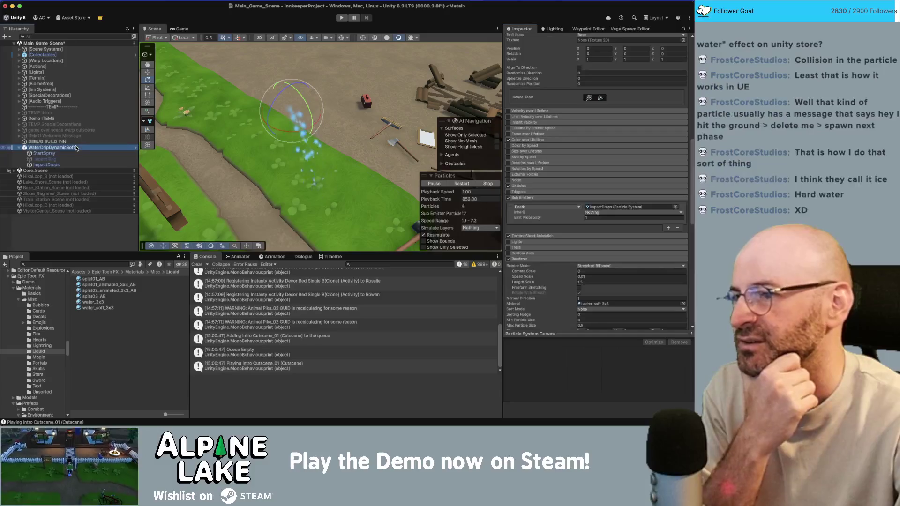
pyautogui.scroll(-10, 601, 241)
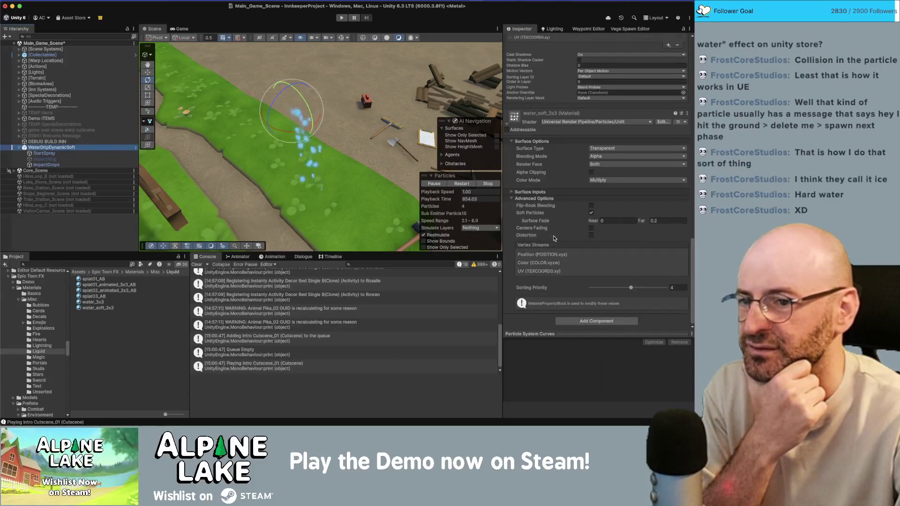
pyautogui.scroll(3, 554, 239)
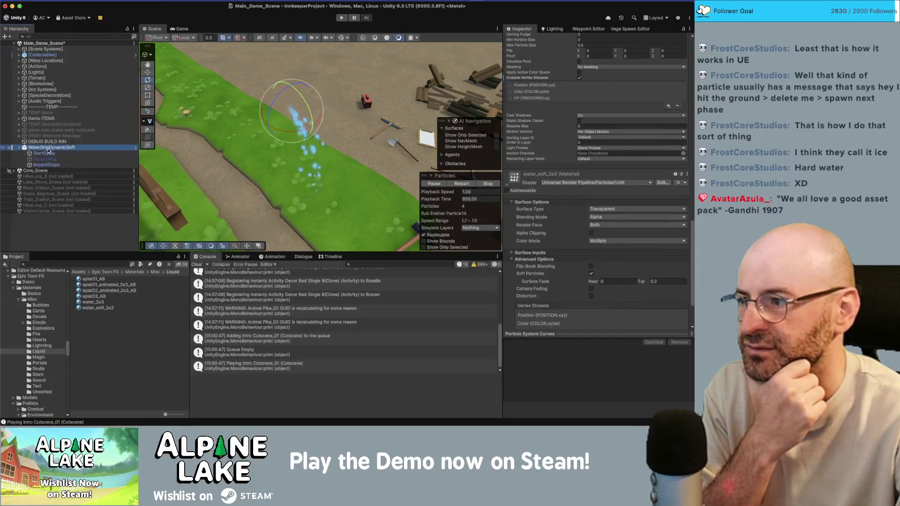
pyautogui.click(61, 153)
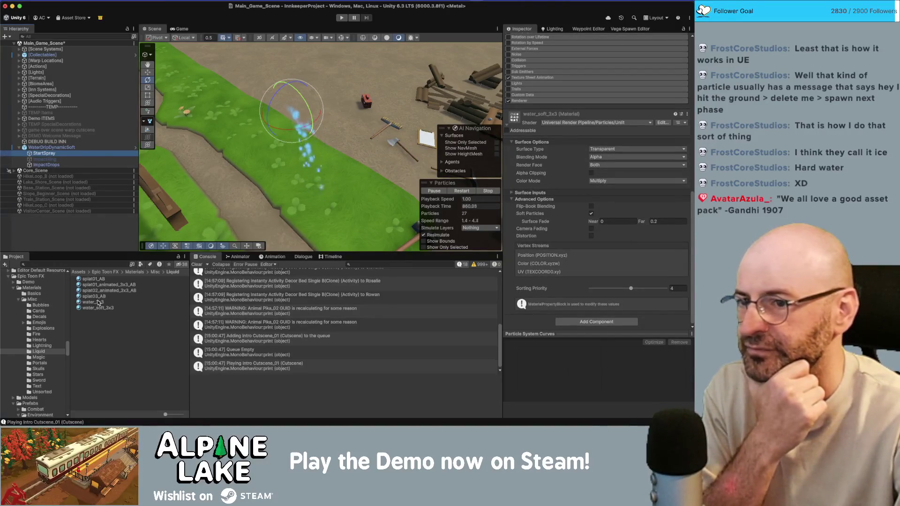
pyautogui.scroll(4, 642, 250)
pyautogui.click(529, 183)
pyautogui.scroll(-3, 529, 184)
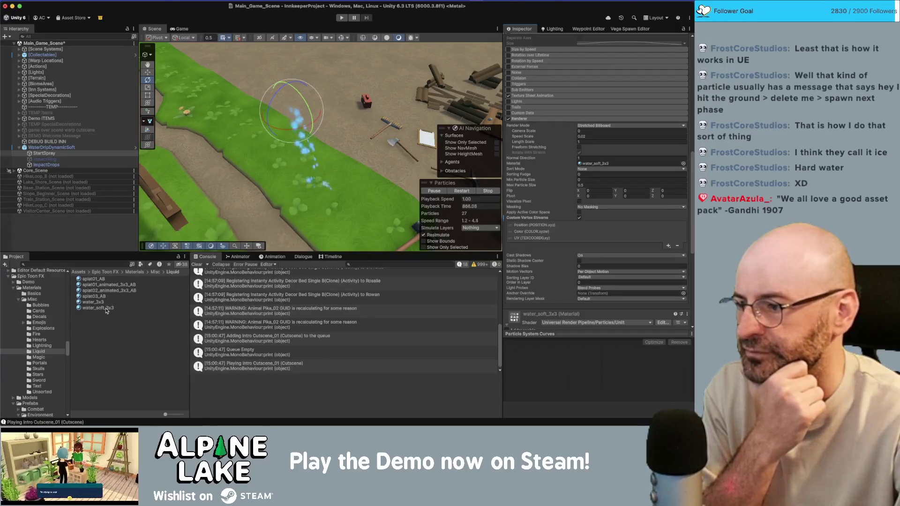
# Assign water_3x3 as StartSpray's Renderer material and expand its settings
pyautogui.moveTo(98, 303)
pyautogui.mouseDown()
pyautogui.moveTo(516, 178)
pyautogui.moveTo(612, 165)
pyautogui.mouseUp()
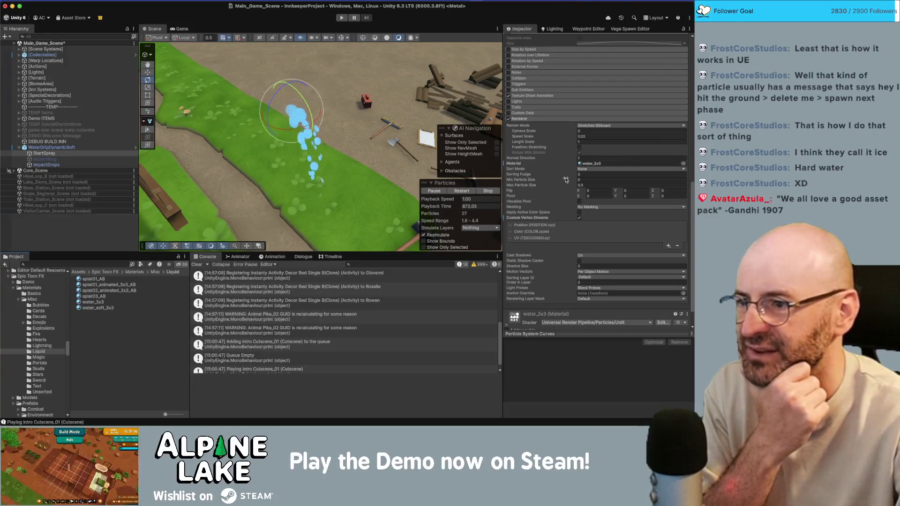
pyautogui.scroll(6, 539, 198)
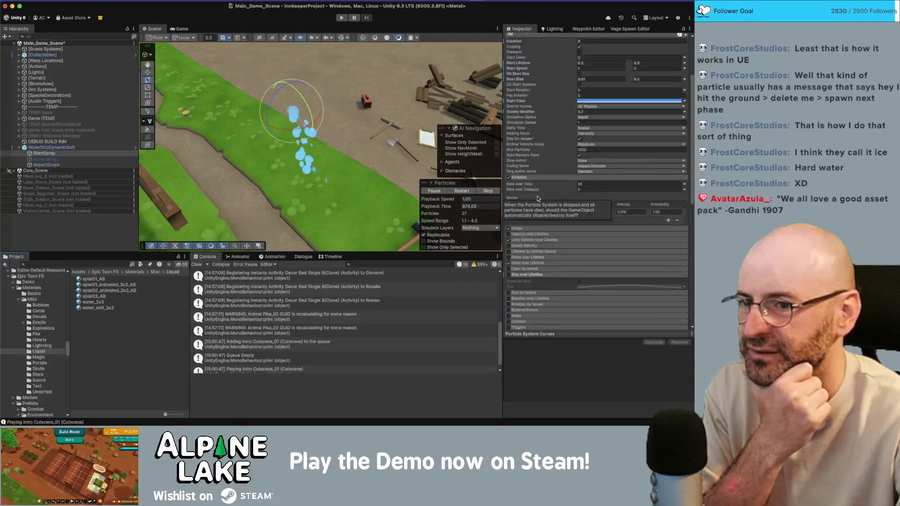
pyautogui.scroll(-7, 581, 193)
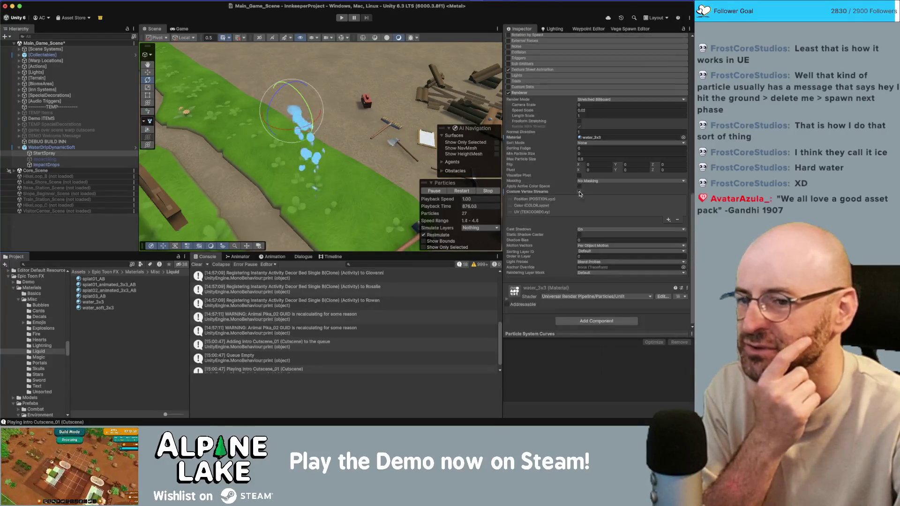
pyautogui.click(507, 302)
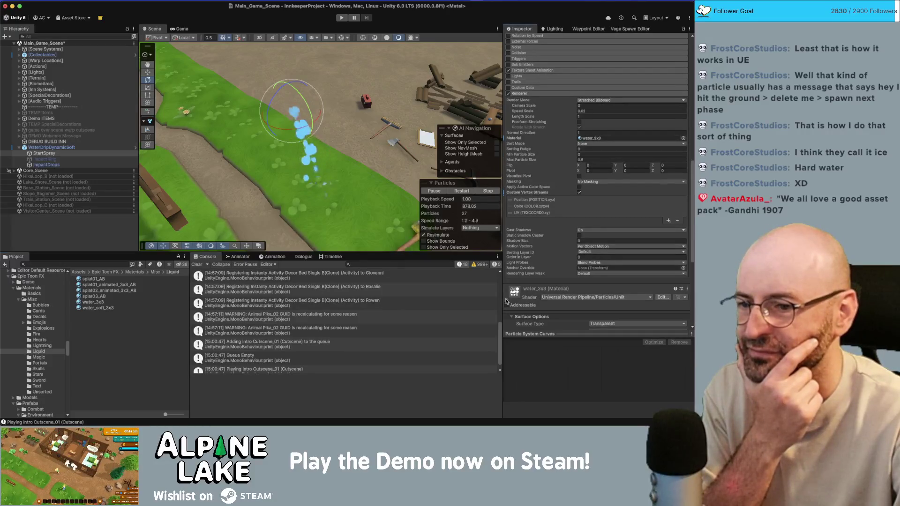
pyautogui.scroll(-4, 525, 301)
pyautogui.scroll(-4, 577, 264)
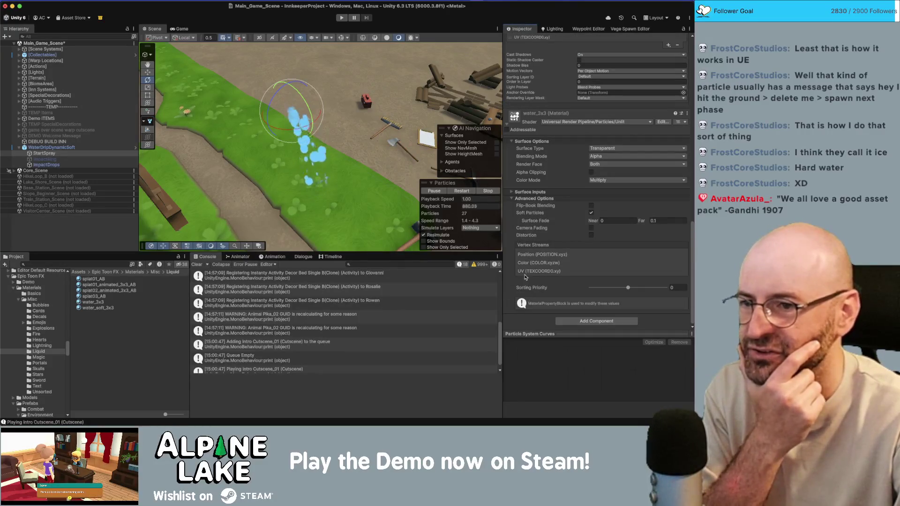
pyautogui.scroll(8, 520, 118)
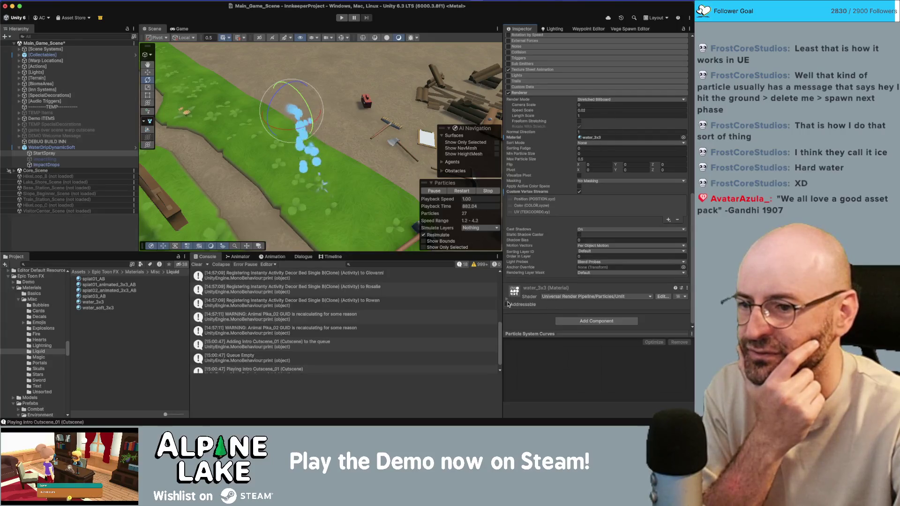
pyautogui.scroll(-5, 508, 296)
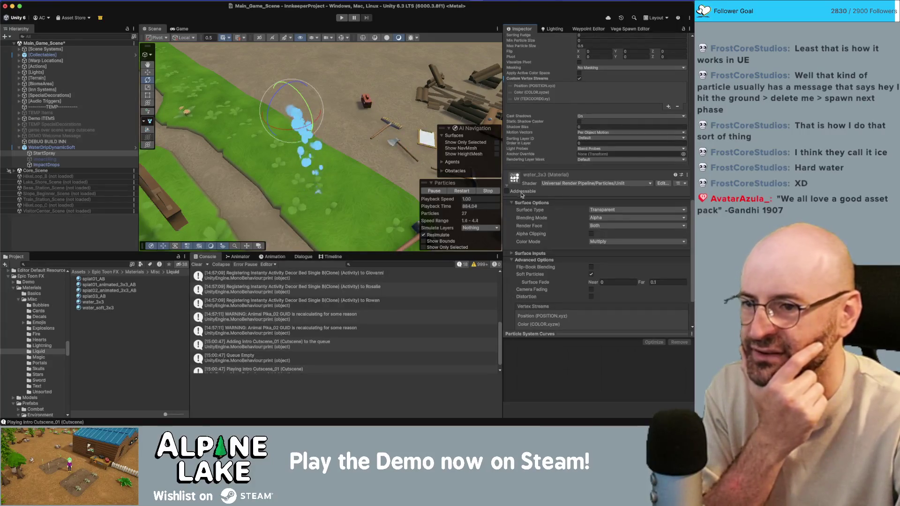
# Check the water_3x3 material options and expand the Texture Sheet Animation module
pyautogui.rightClick(516, 176)
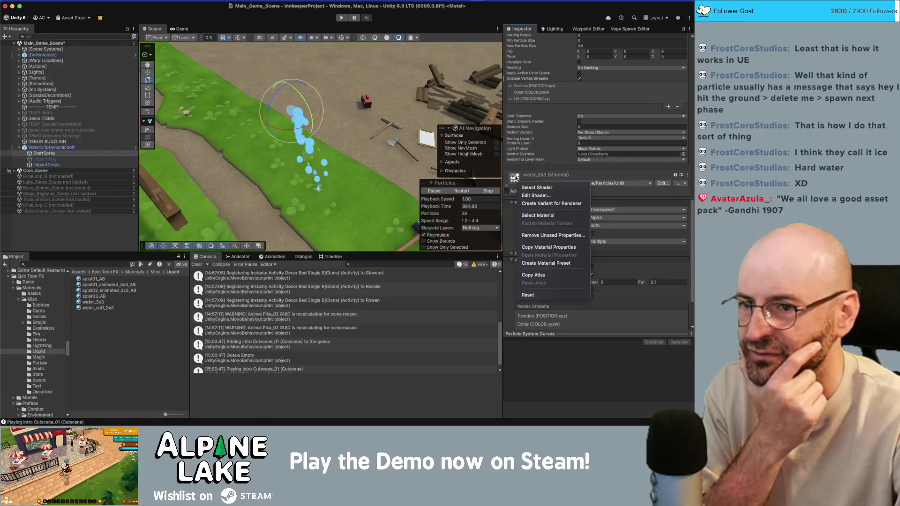
pyautogui.scroll(4, 521, 181)
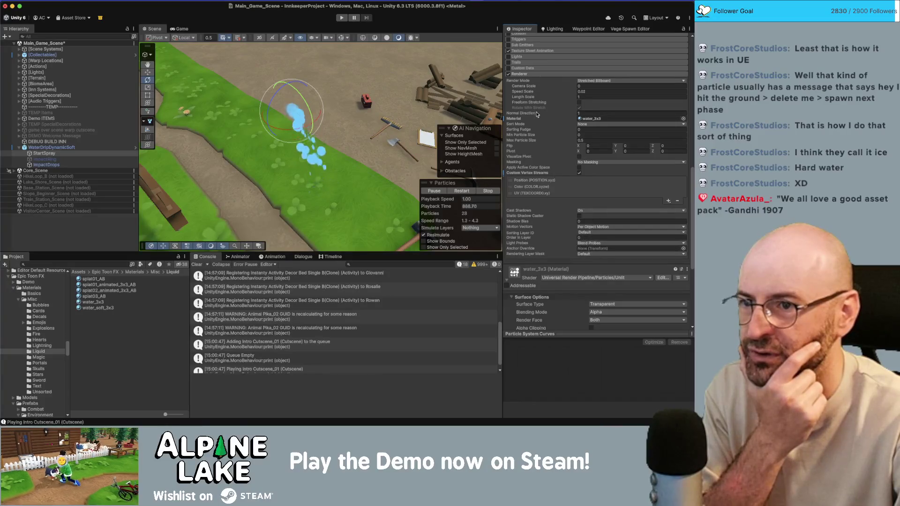
pyautogui.click(535, 50)
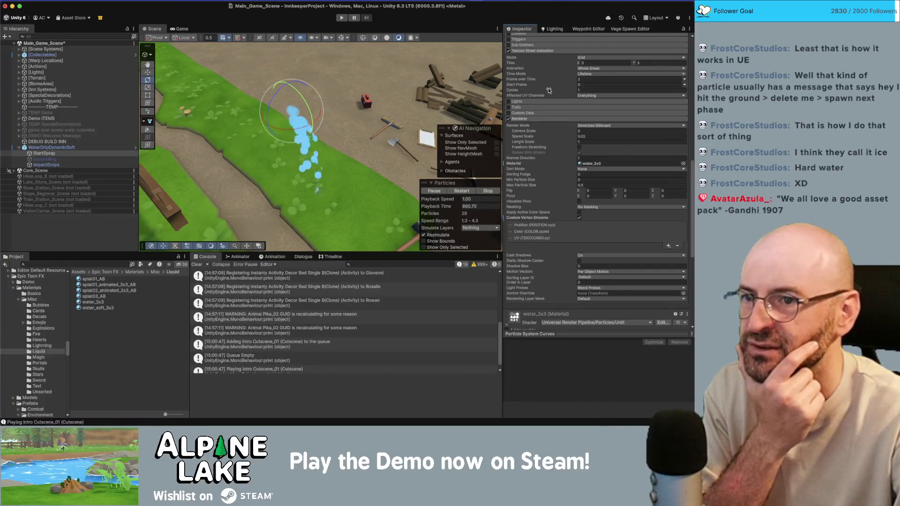
pyautogui.scroll(1, 562, 84)
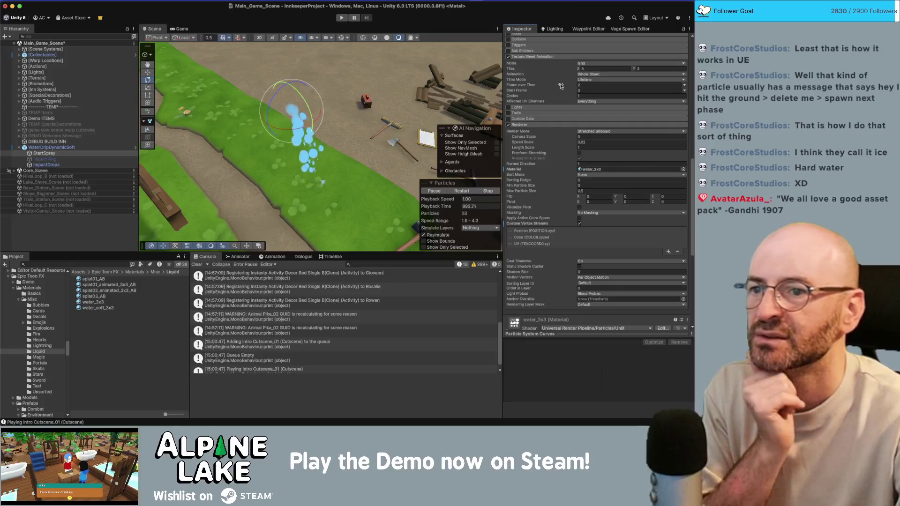
pyautogui.scroll(-5, 556, 108)
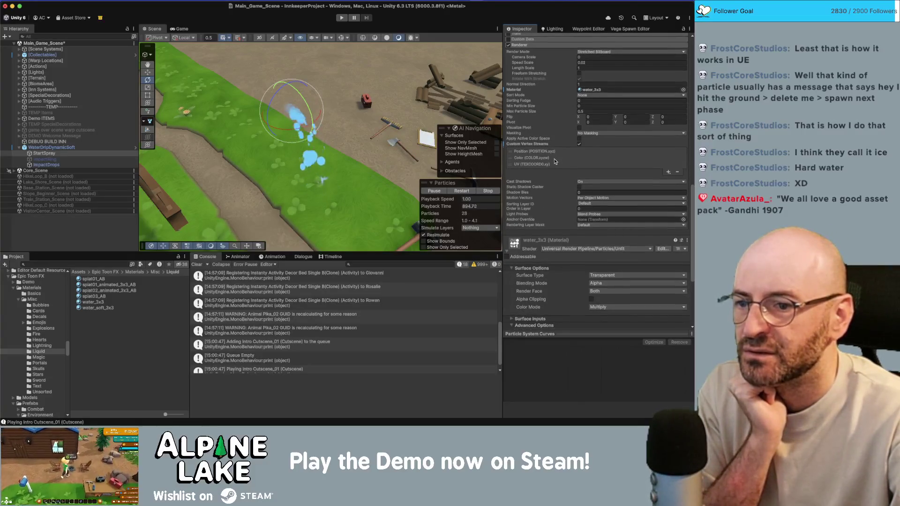
# Select water_3x3 in the Project and ping its Base Map texture from Surface Inputs
pyautogui.click(97, 303)
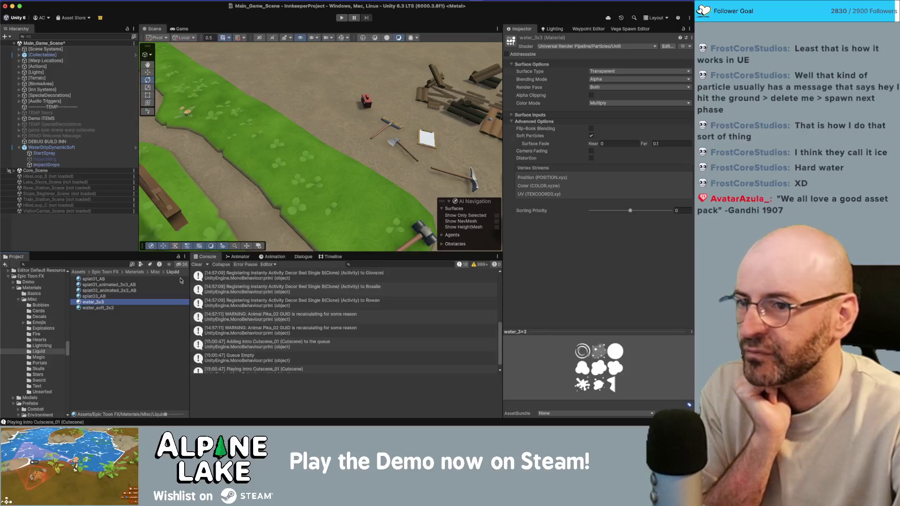
pyautogui.click(528, 116)
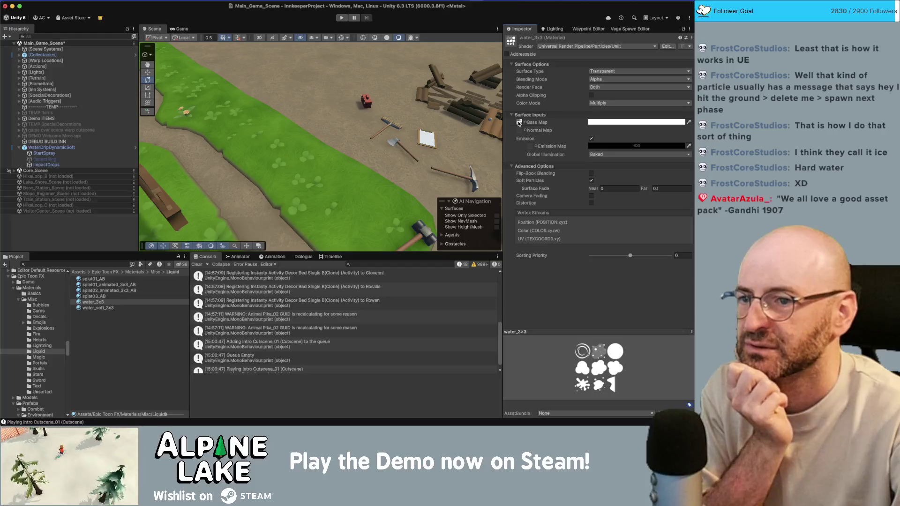
pyautogui.click(519, 123)
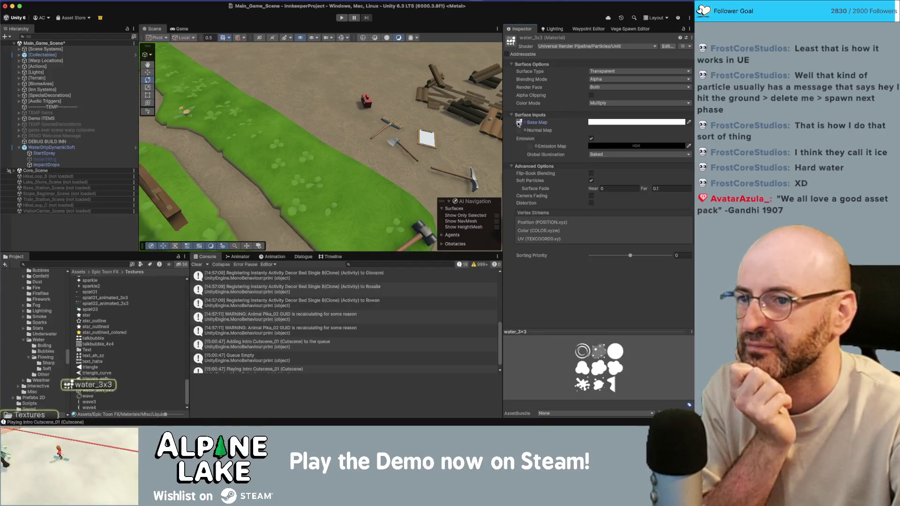
# Compare the water_soft_3x3 and water_3x3 textures, ending with water_soft_3x3 selected
pyautogui.click(94, 391)
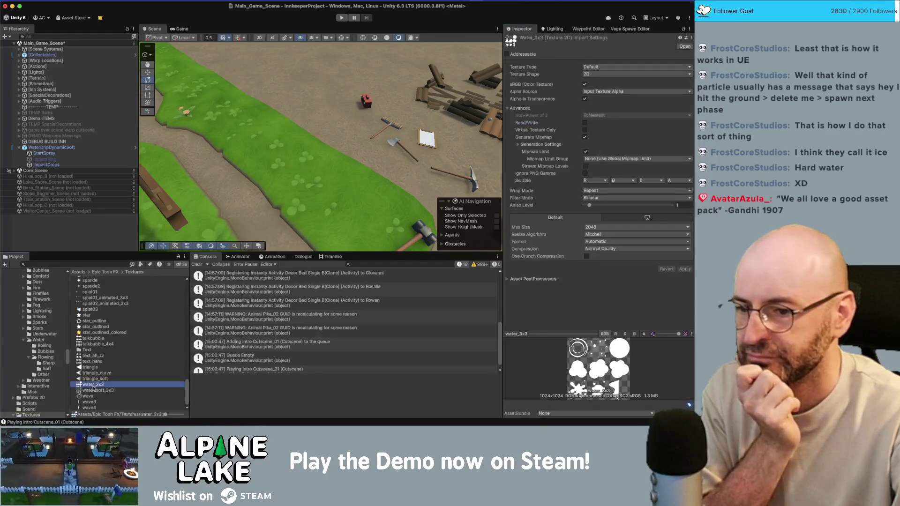
pyautogui.click(93, 386)
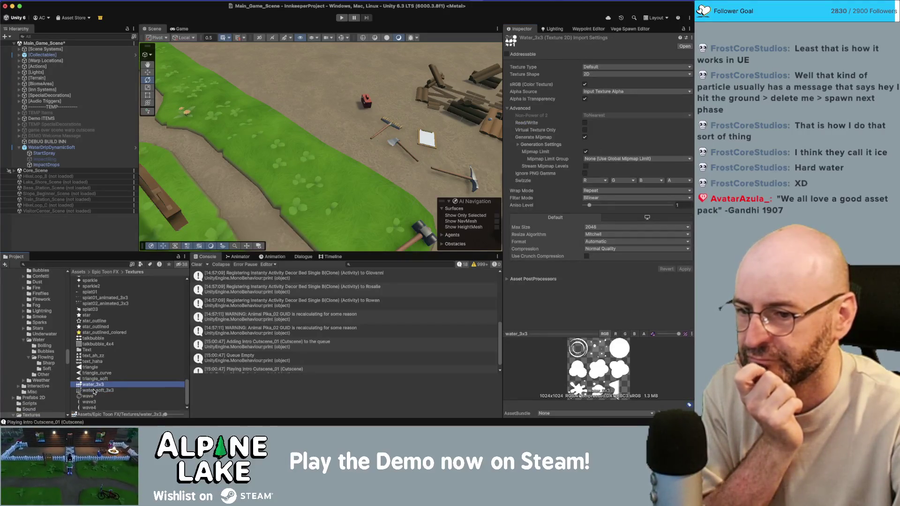
pyautogui.click(95, 391)
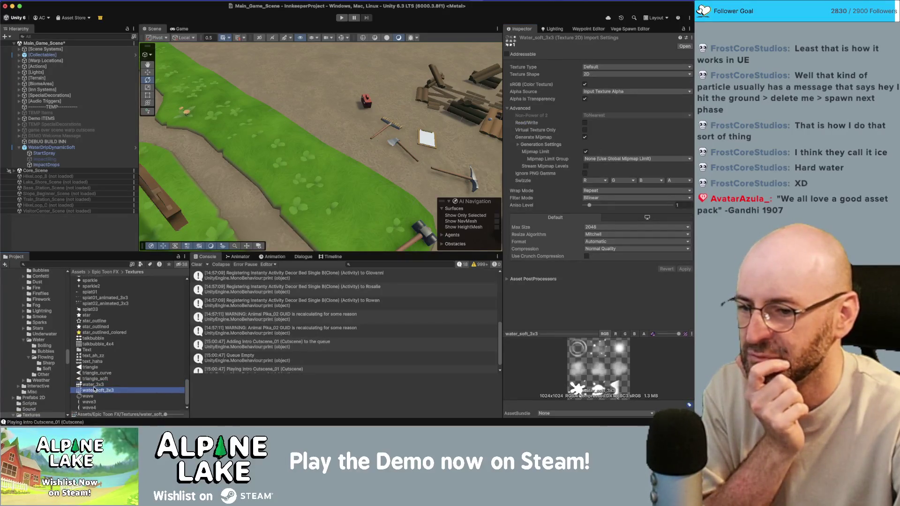
pyautogui.click(93, 385)
pyautogui.click(94, 390)
pyautogui.click(93, 385)
pyautogui.click(95, 391)
pyautogui.click(93, 386)
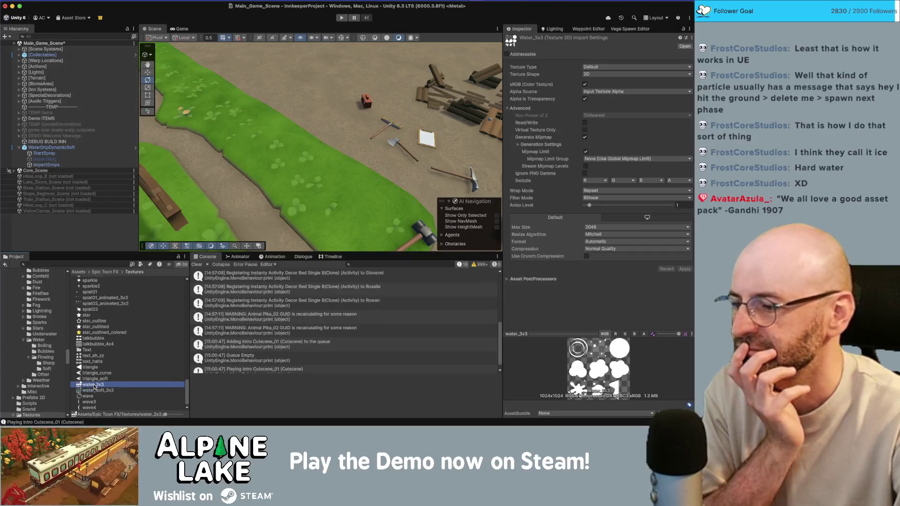
pyautogui.click(94, 391)
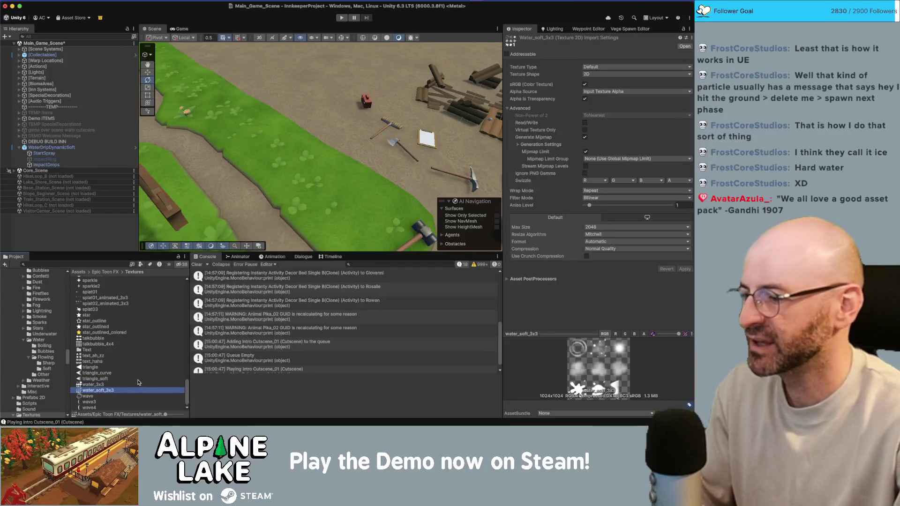
# Duplicate water_soft_3x3 and name the copy water_mid_soft_3x3
pyautogui.press('super+d')
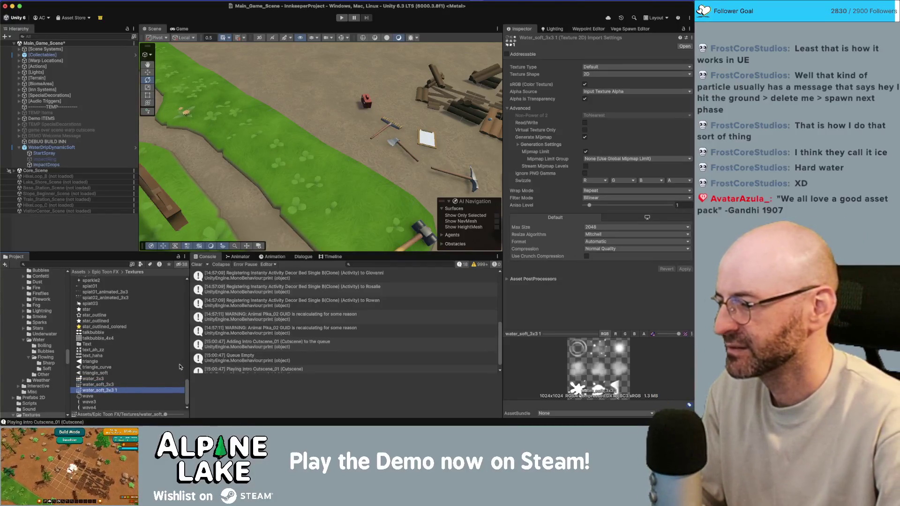
pyautogui.press('Return')
pyautogui.press('BackSpace')
pyautogui.press('BackSpace')
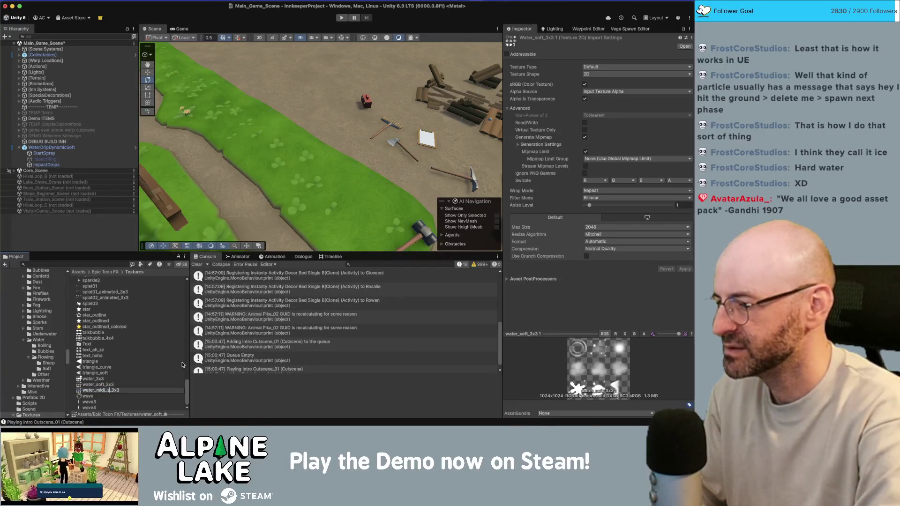
pyautogui.write('oft')
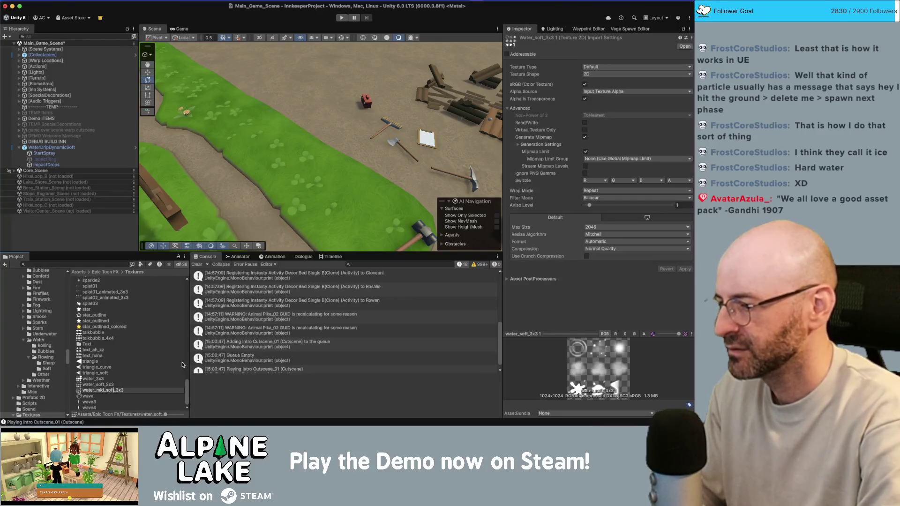
pyautogui.press('Return')
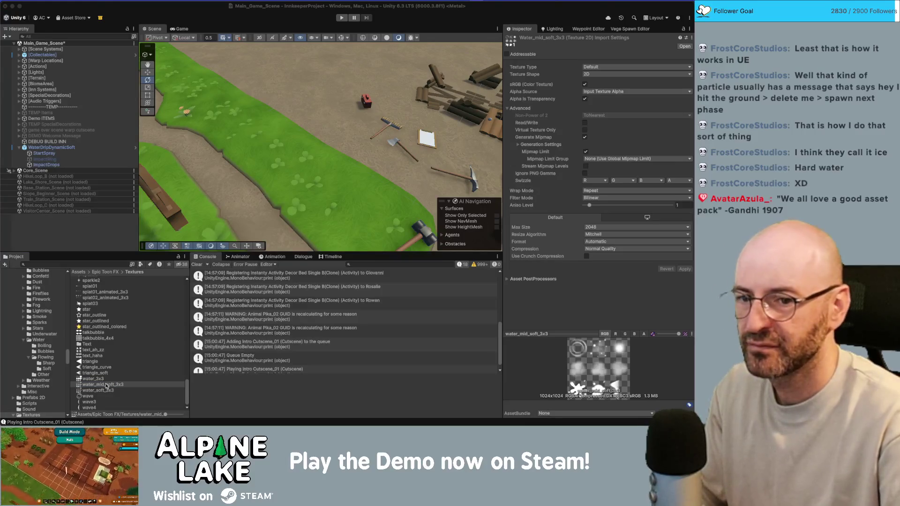
pyautogui.rightClick(106, 386)
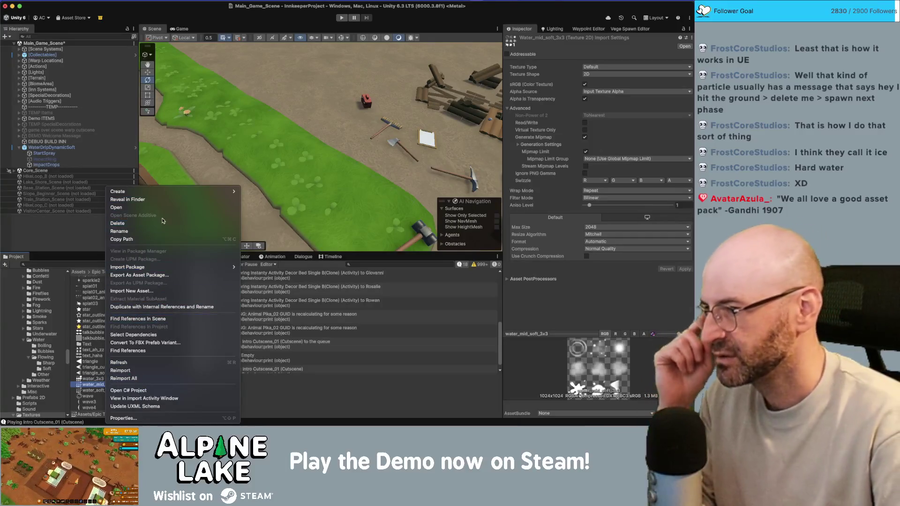
# Reveal water_mid_soft_3x3.png in Finder, open it in Photoshop 2024 and duplicate Layer 1
pyautogui.click(166, 199)
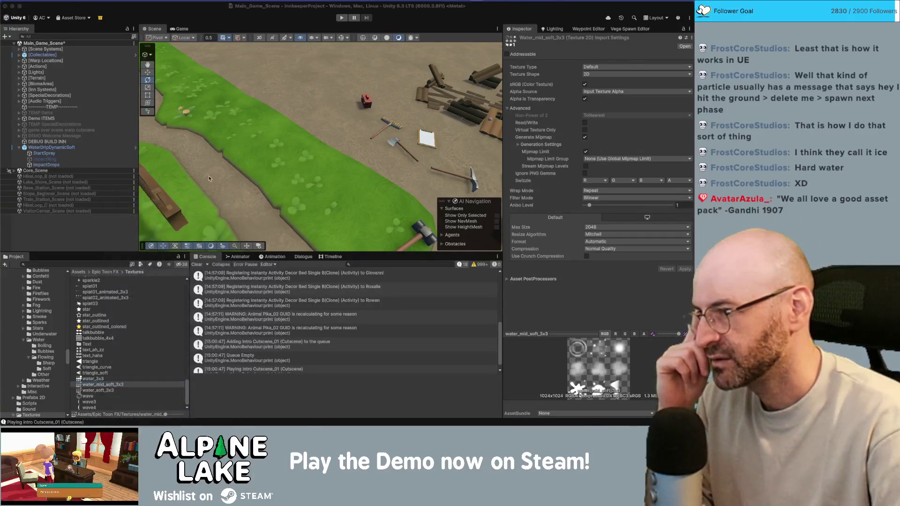
pyautogui.rightClick(460, 236)
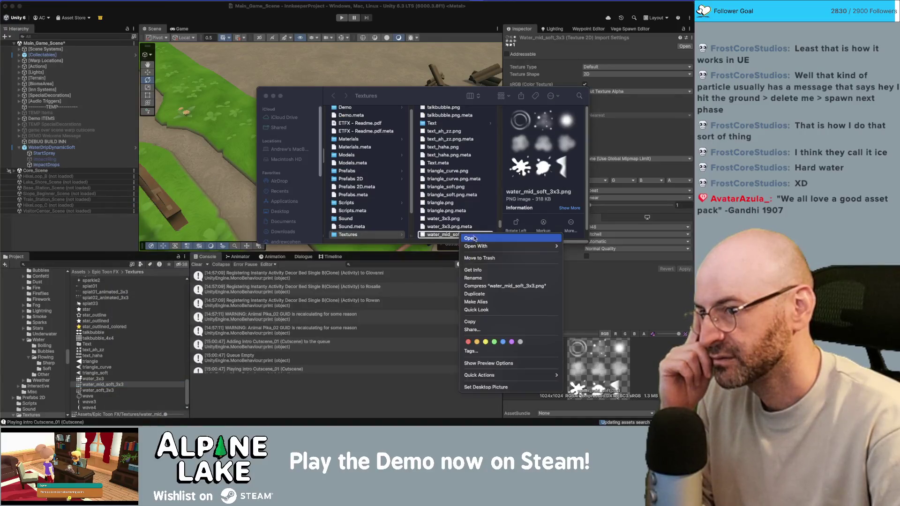
pyautogui.moveTo(483, 246)
pyautogui.click(592, 274)
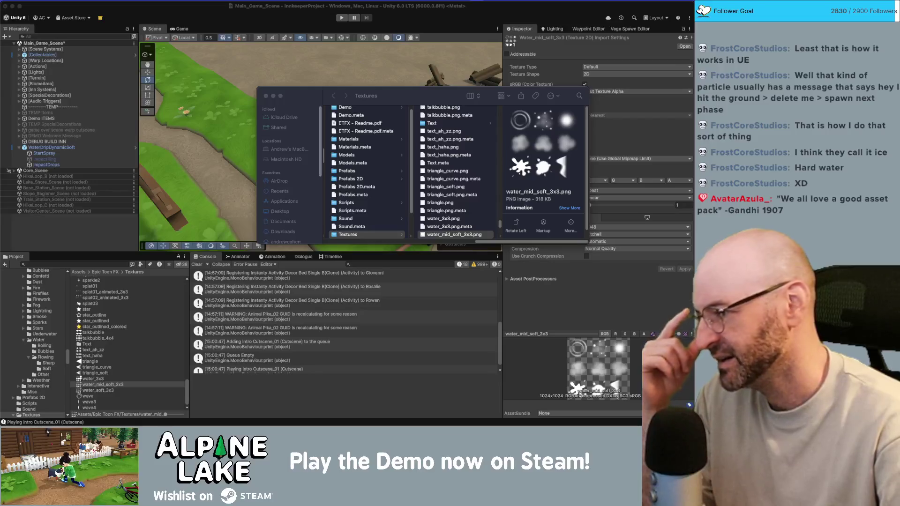
pyautogui.press('super+j')
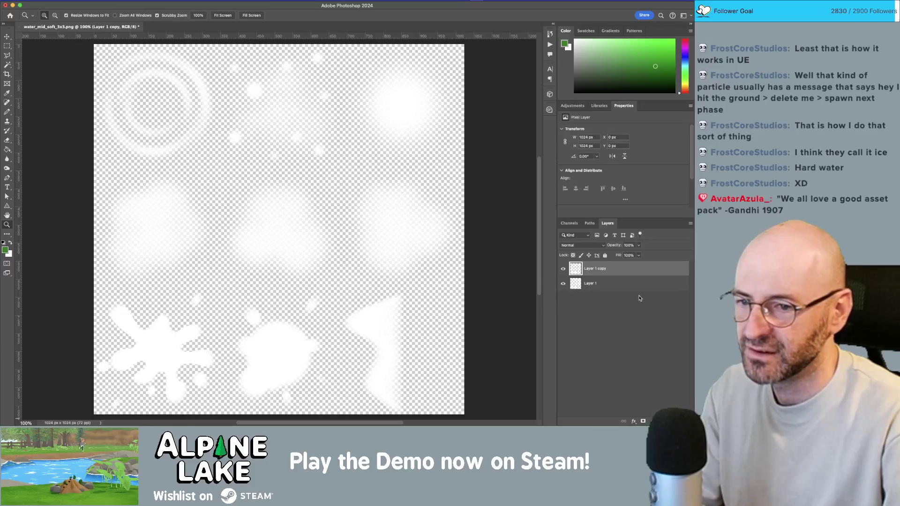
# Double the water layer repeatedly, going from 2 to 4 to 8 to 16 copies
pyautogui.keyDown('shift'); pyautogui.click(631, 285); pyautogui.keyUp('shift')
pyautogui.press('super+j')
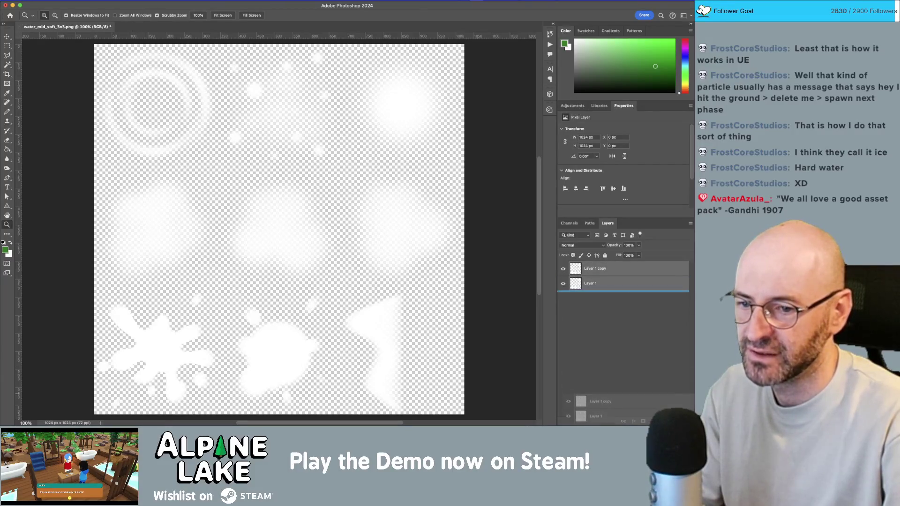
pyautogui.click(635, 313)
pyautogui.keyDown('shift'); pyautogui.click(628, 272); pyautogui.keyUp('shift')
pyautogui.moveTo(628, 272)
pyautogui.mouseDown()
pyautogui.moveTo(633, 356)
pyautogui.moveTo(668, 406)
pyautogui.moveTo(638, 336)
pyautogui.mouseUp()
pyautogui.click(638, 388)
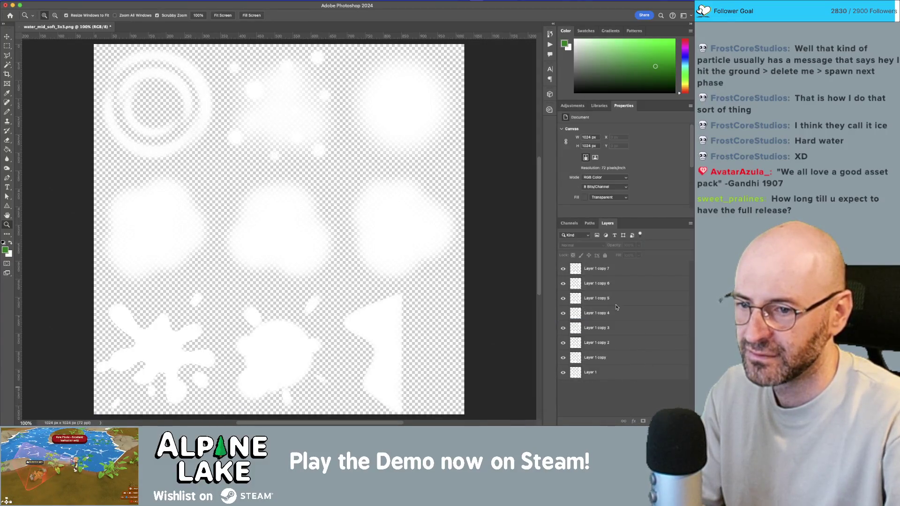
pyautogui.click(620, 271)
pyautogui.keyDown('shift'); pyautogui.click(639, 374); pyautogui.keyUp('shift')
pyautogui.moveTo(639, 374)
pyautogui.mouseDown()
pyautogui.moveTo(644, 419)
pyautogui.moveTo(651, 382)
pyautogui.mouseUp()
# Merge all the stacked layers into one and save the texture
pyautogui.scroll(-2, 637, 305)
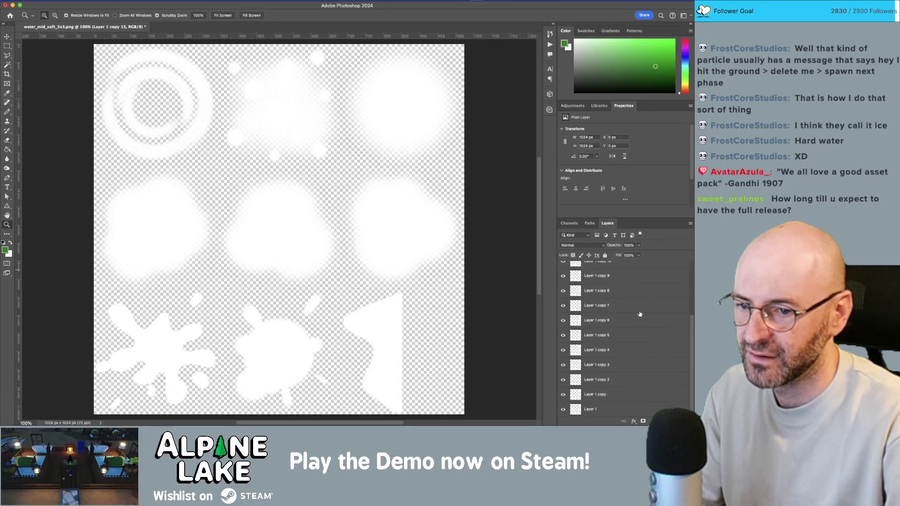
pyautogui.keyDown('shift'); pyautogui.click(647, 409); pyautogui.keyUp('shift')
pyautogui.rightClick(637, 343)
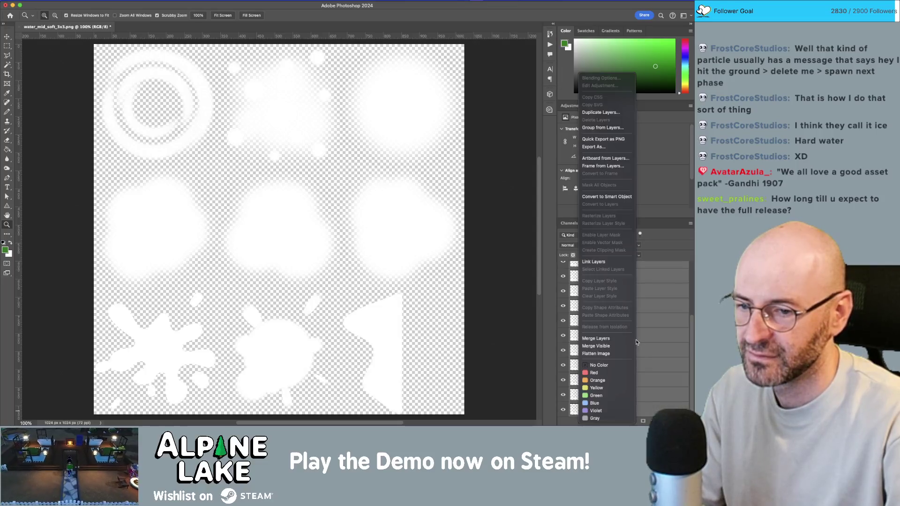
pyautogui.click(608, 339)
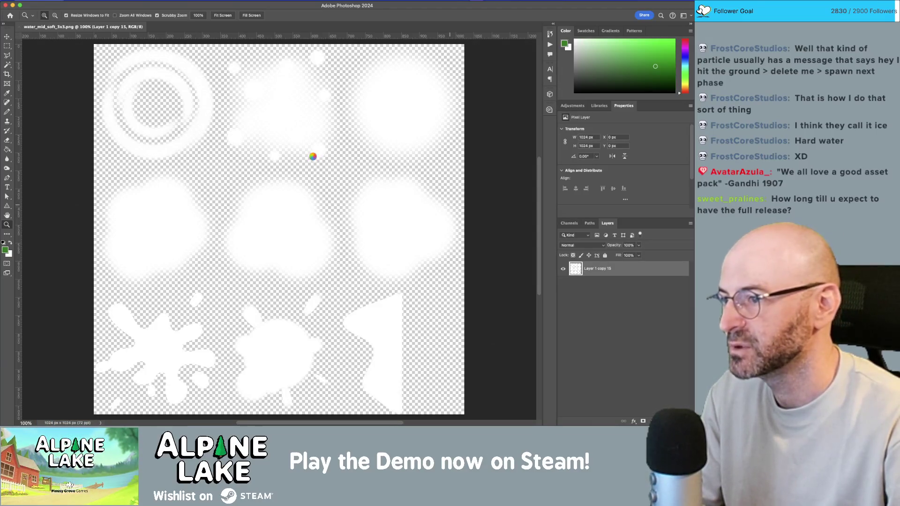
pyautogui.press('super+Tab')
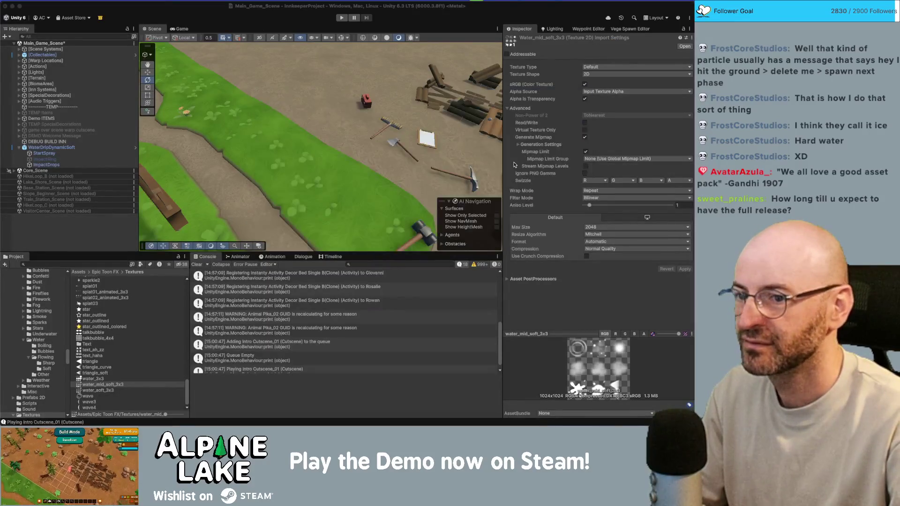
# Set StartSpray's Renderer material to water_soft_3x3 via the picker search 'water soft'
pyautogui.click(52, 147)
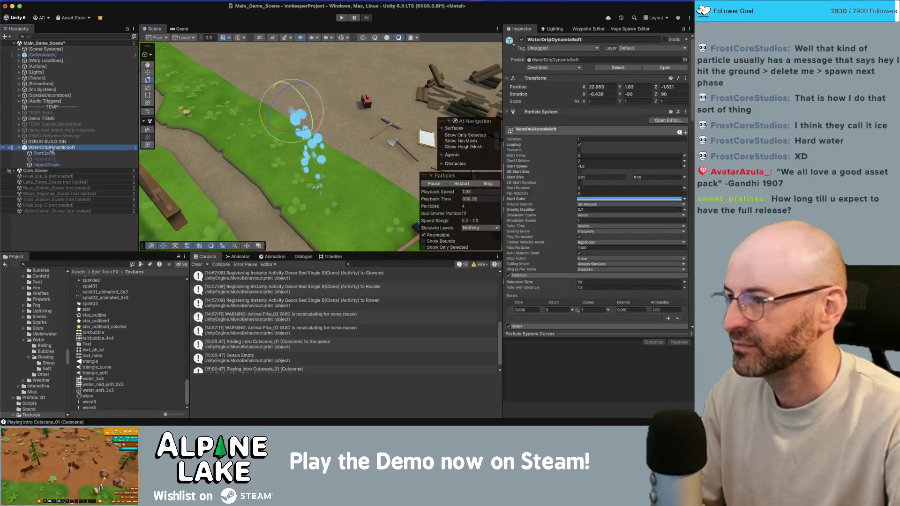
pyautogui.click(53, 154)
pyautogui.scroll(-10, 602, 176)
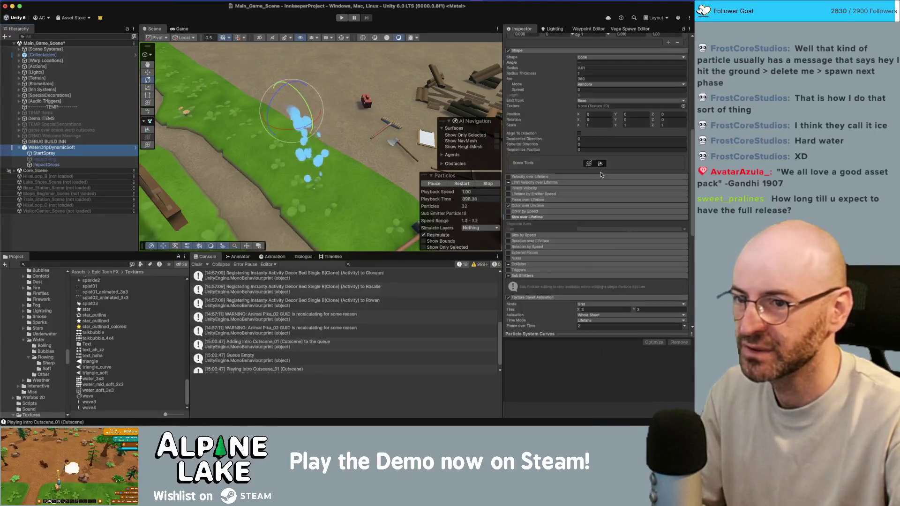
pyautogui.scroll(1, 602, 175)
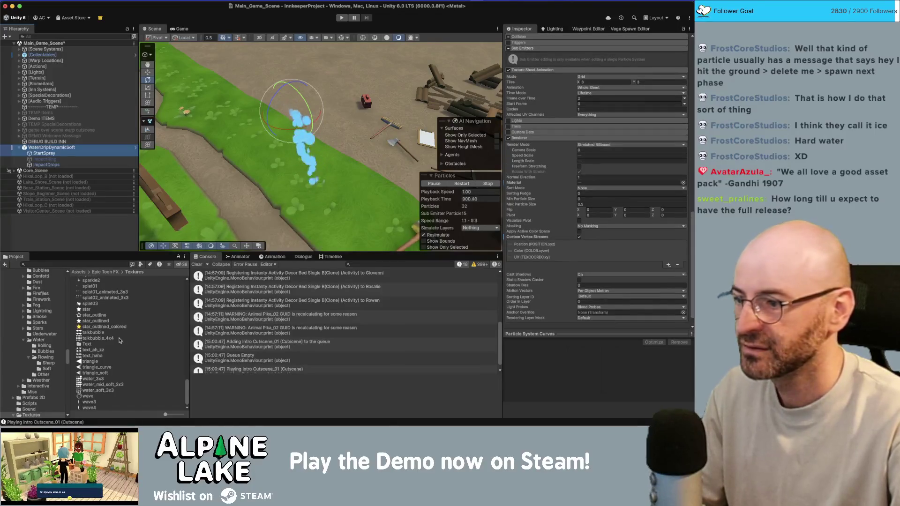
pyautogui.click(684, 182)
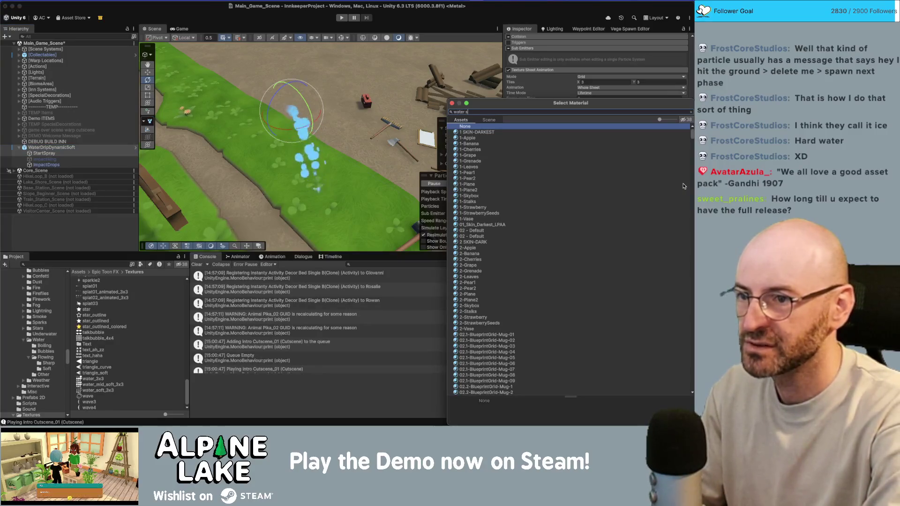
pyautogui.write('water soft')
pyautogui.press('Down')
pyautogui.press('Return')
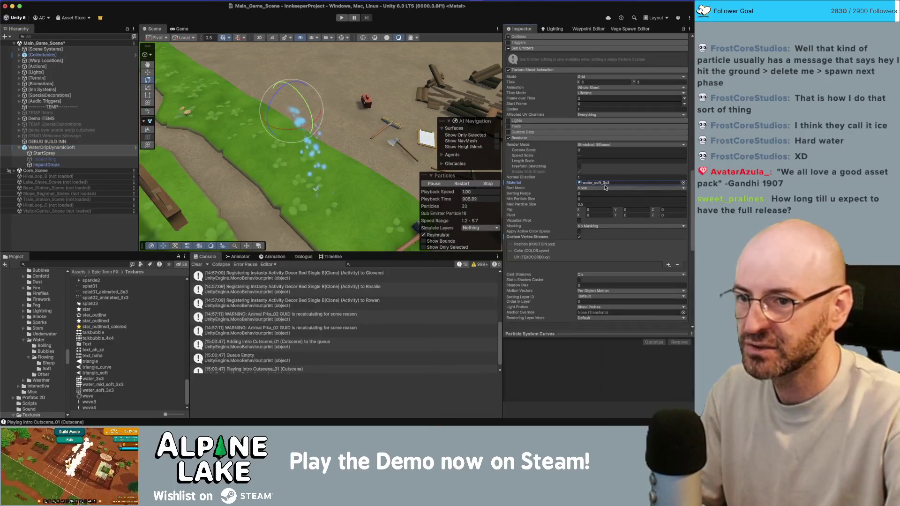
# Open the water_soft_3x3 material, locate its base map texture, and reselect WaterDripDynamicSoft
pyautogui.click(605, 183)
pyautogui.doubleClick(605, 183)
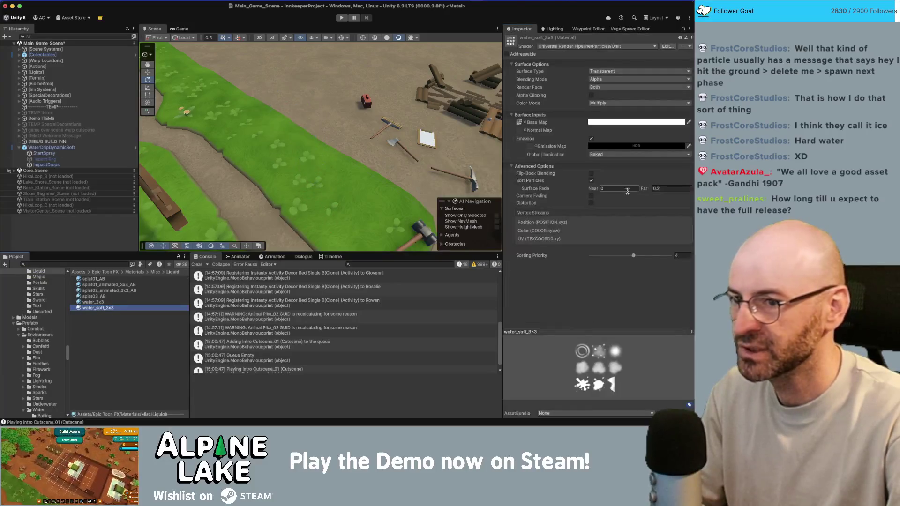
pyautogui.click(521, 123)
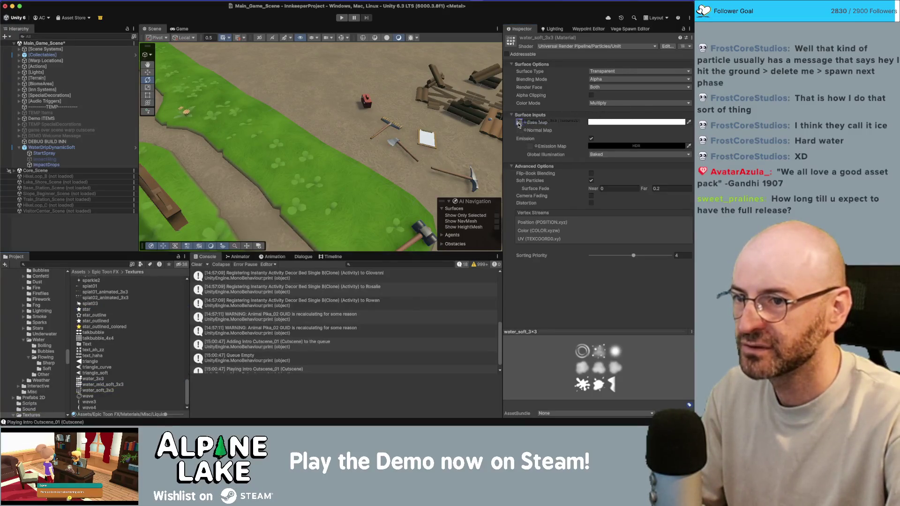
pyautogui.click(72, 149)
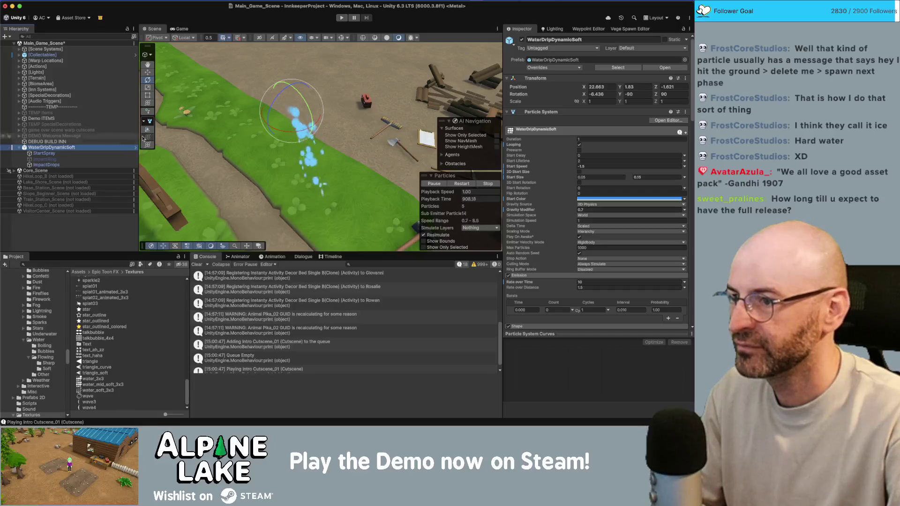
# Keep particle sorting at None and switch the material blending to Additive
pyautogui.moveTo(328, 130)
pyautogui.mouseDown()
pyautogui.moveTo(371, 99)
pyautogui.moveTo(375, 111)
pyautogui.mouseUp()
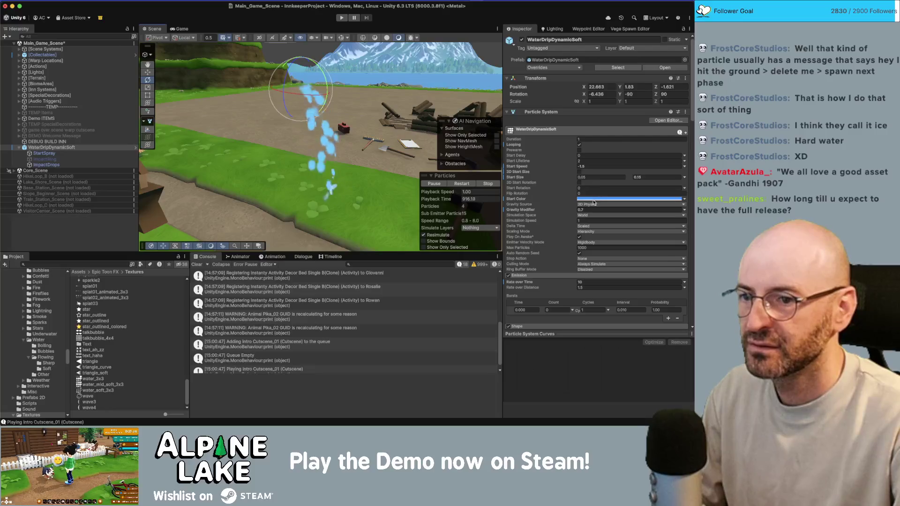
pyautogui.scroll(-15, 563, 228)
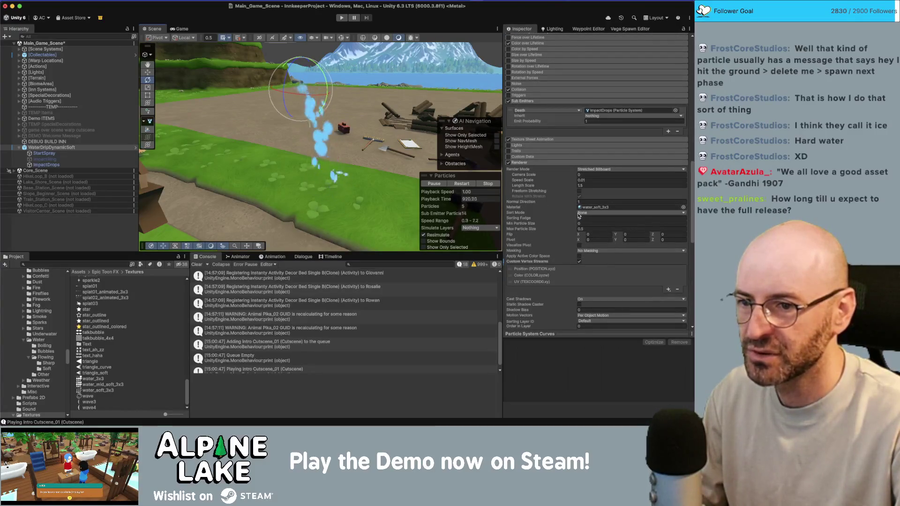
pyautogui.click(579, 213)
pyautogui.click(579, 215)
pyautogui.scroll(-10, 563, 217)
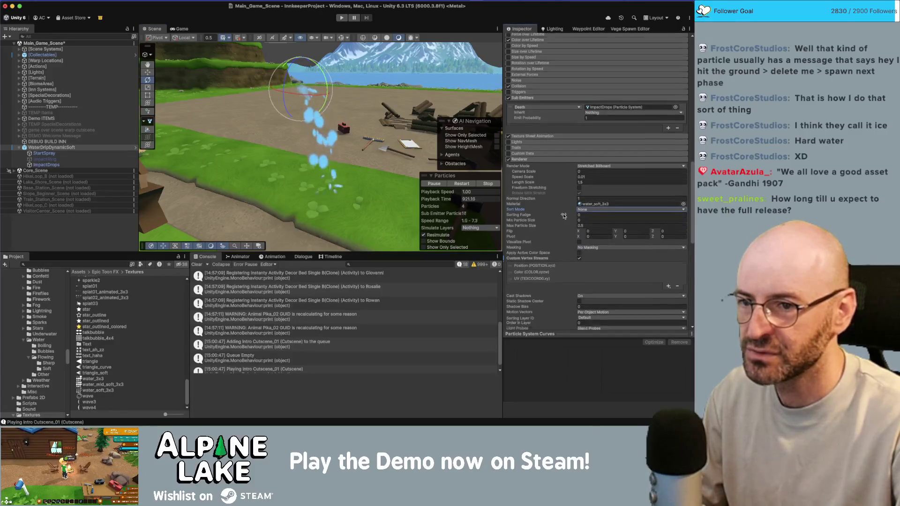
pyautogui.scroll(-5, 563, 217)
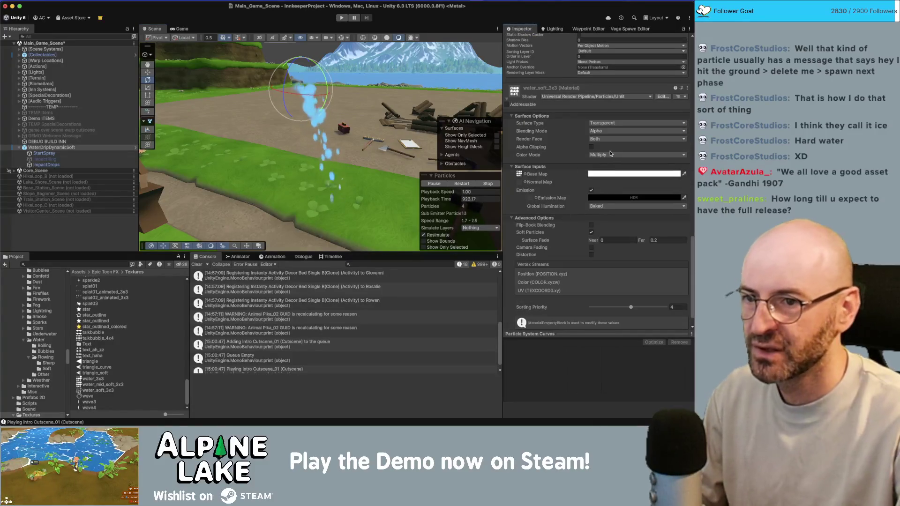
pyautogui.click(606, 131)
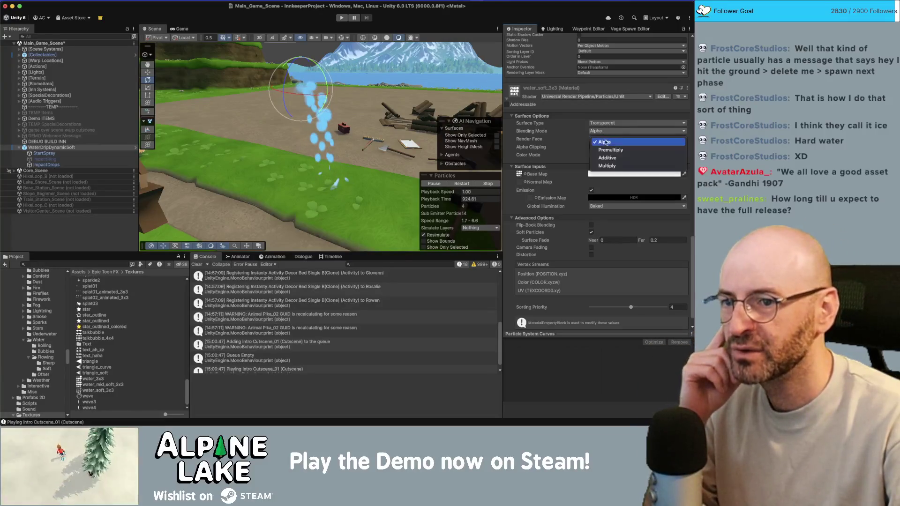
pyautogui.click(609, 164)
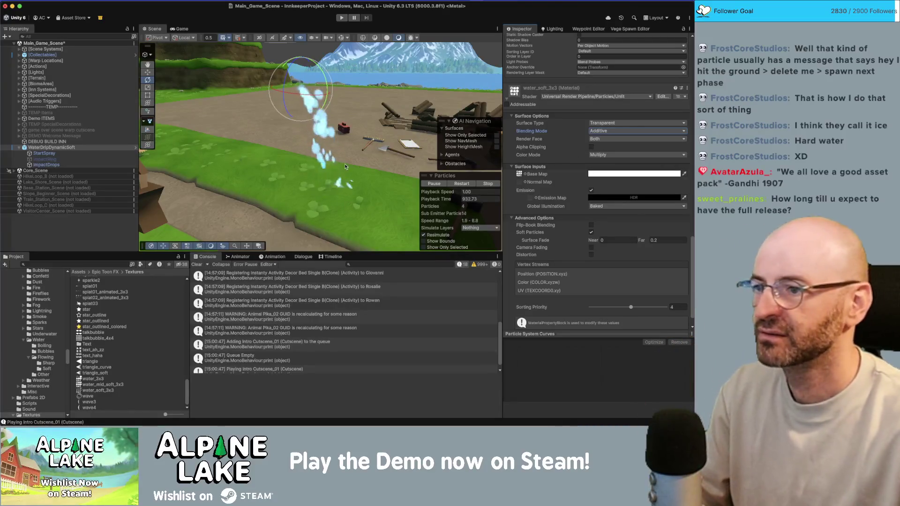
# Assign the water_3x3 texture as the Emission Map, then select StartSpray
pyautogui.moveTo(389, 188)
pyautogui.mouseDown()
pyautogui.moveTo(382, 168)
pyautogui.moveTo(368, 175)
pyautogui.mouseUp()
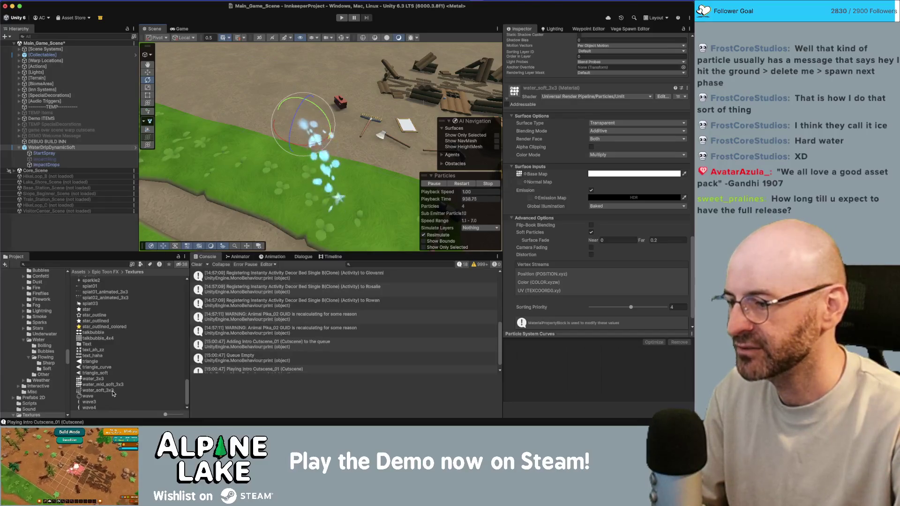
pyautogui.scroll(-1, 329, 324)
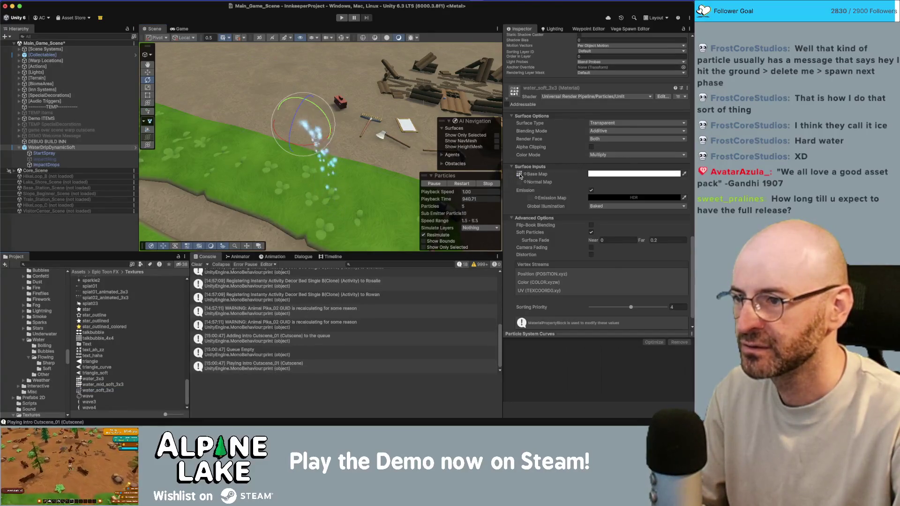
pyautogui.moveTo(348, 173)
pyautogui.mouseDown()
pyautogui.moveTo(404, 136)
pyautogui.moveTo(312, 162)
pyautogui.mouseUp()
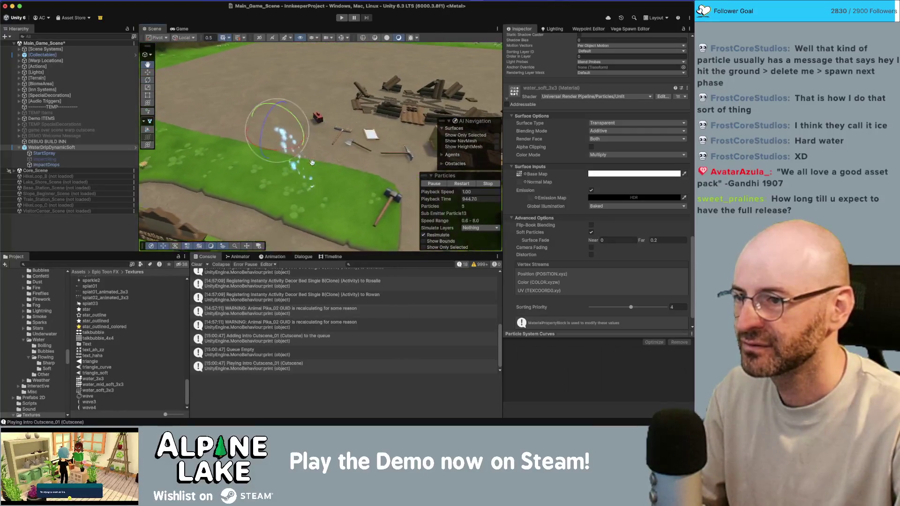
pyautogui.moveTo(99, 382); pyautogui.dragTo(566, 202)
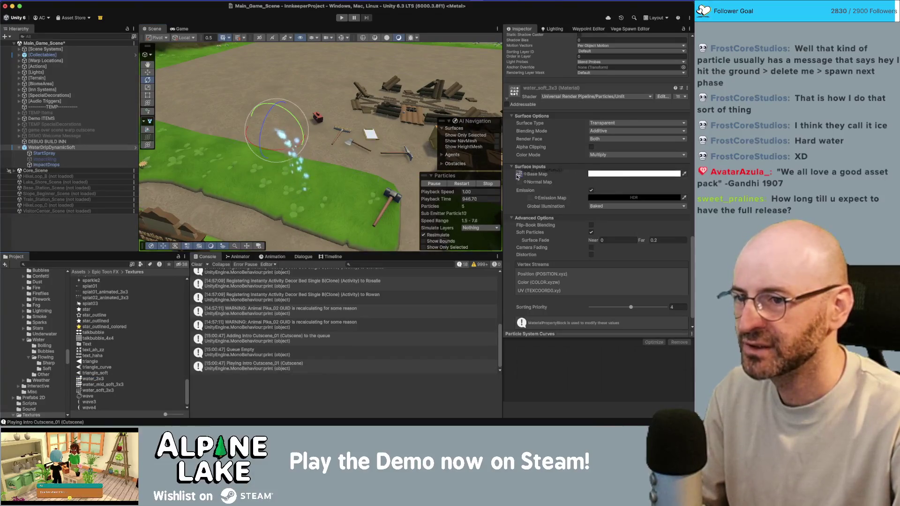
pyautogui.moveTo(326, 163); pyautogui.dragTo(304, 158)
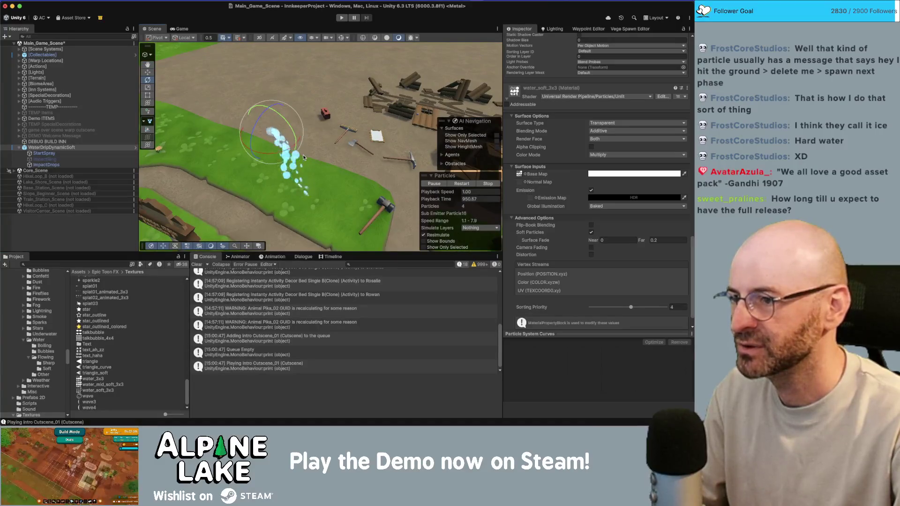
pyautogui.click(44, 153)
pyautogui.scroll(-5, 619, 213)
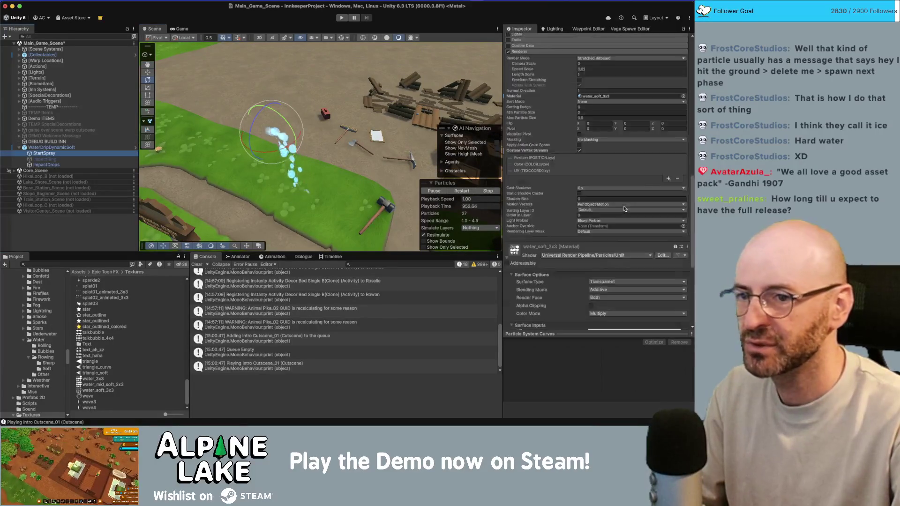
# Set StartSpray's Start Size range to 0.005–0.12
pyautogui.scroll(5, 619, 213)
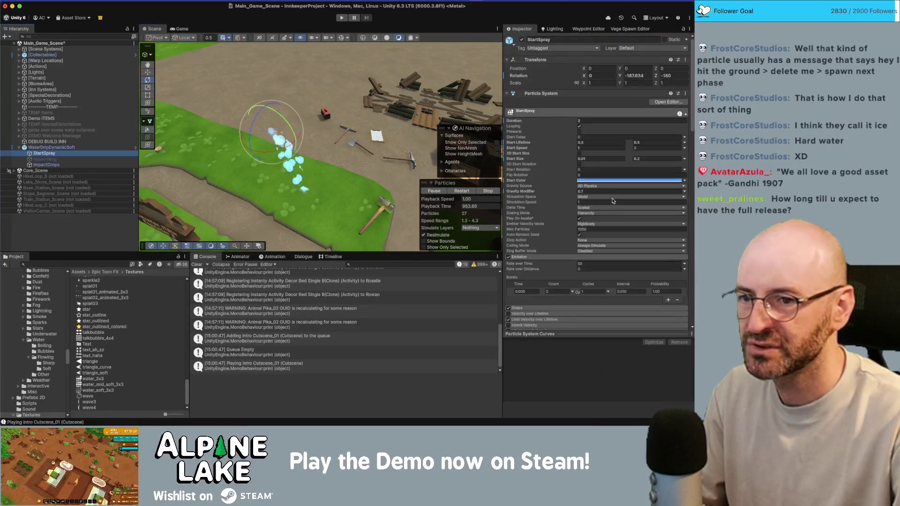
pyautogui.click(599, 158)
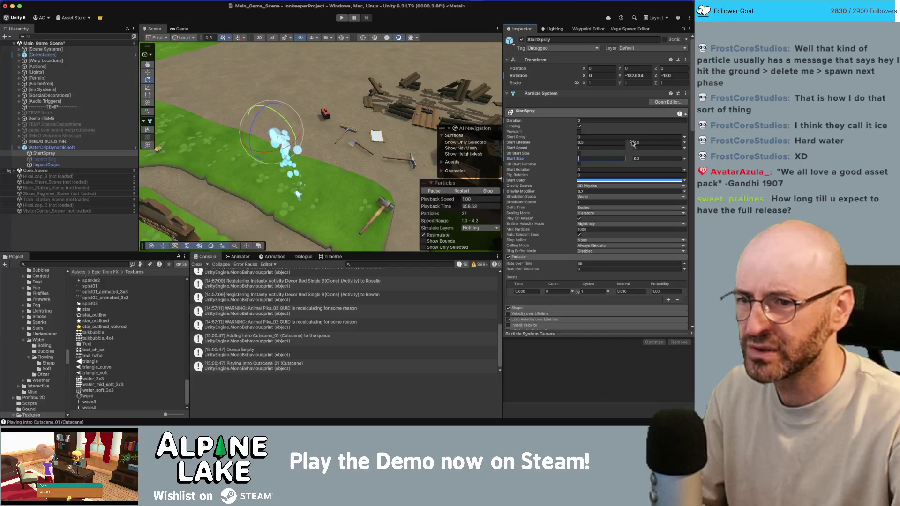
pyautogui.write('5')
pyautogui.press('Tab')
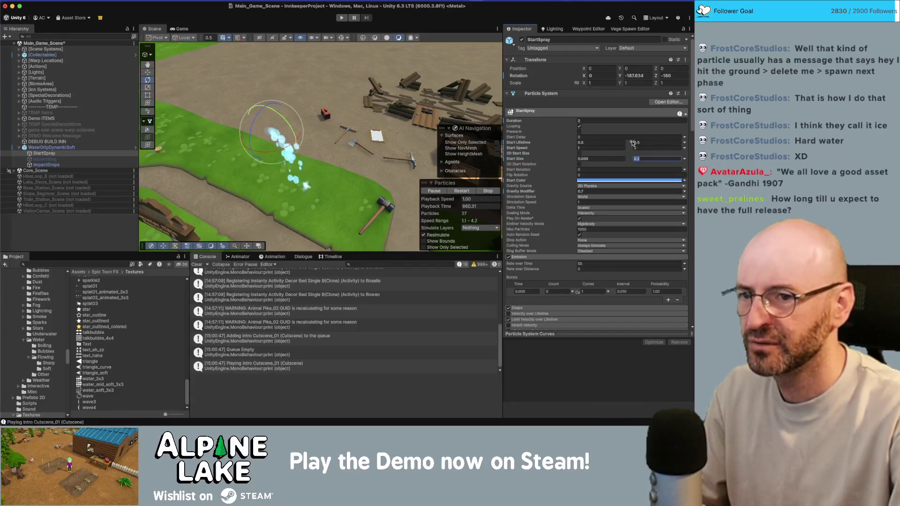
pyautogui.write('0.12')
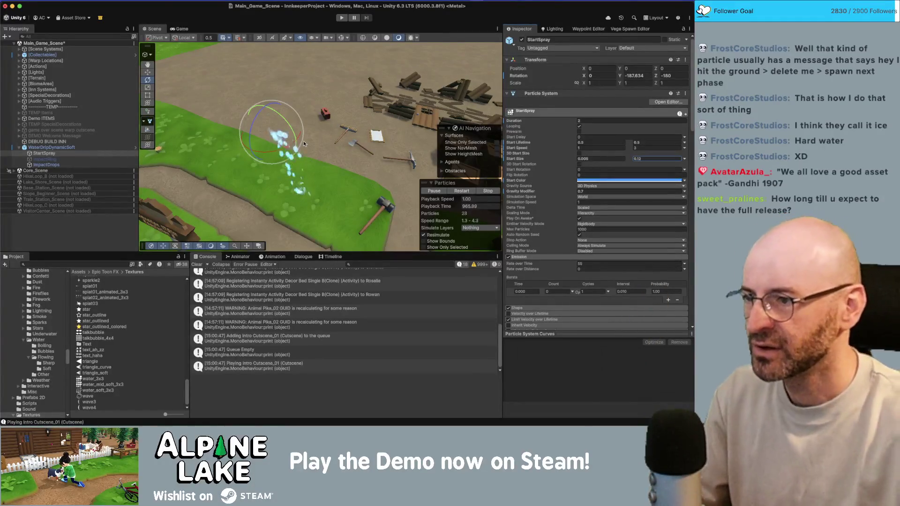
# Try 3D Start Size then turn it off, and set Gravity Modifier to 0.5
pyautogui.moveTo(301, 169); pyautogui.dragTo(310, 141)
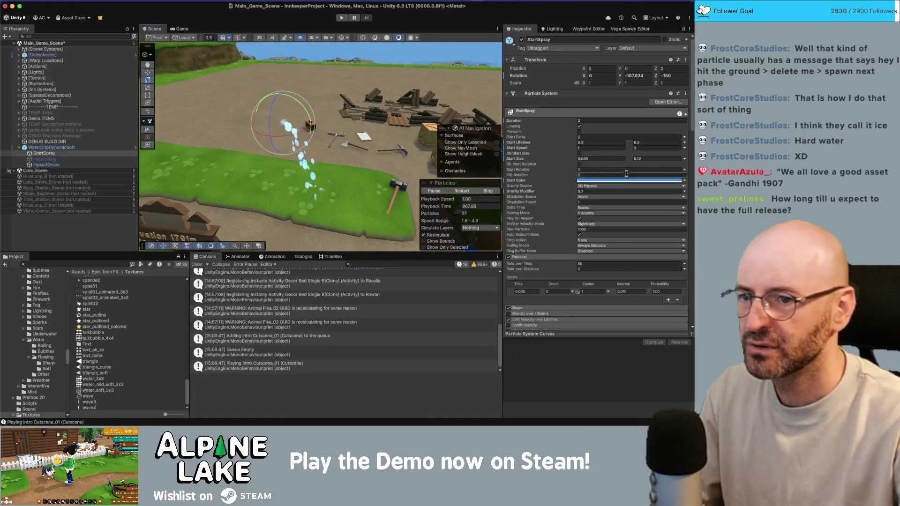
pyautogui.click(580, 154)
pyautogui.click(661, 159)
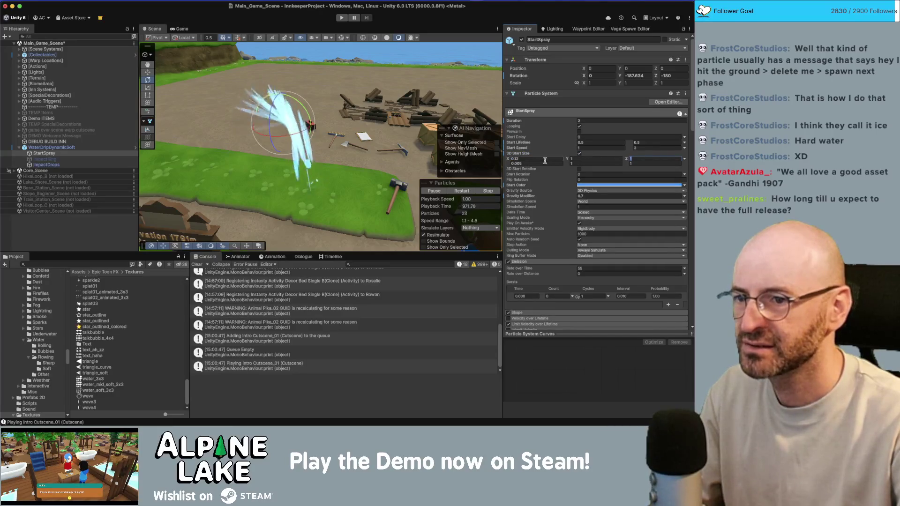
pyautogui.click(579, 154)
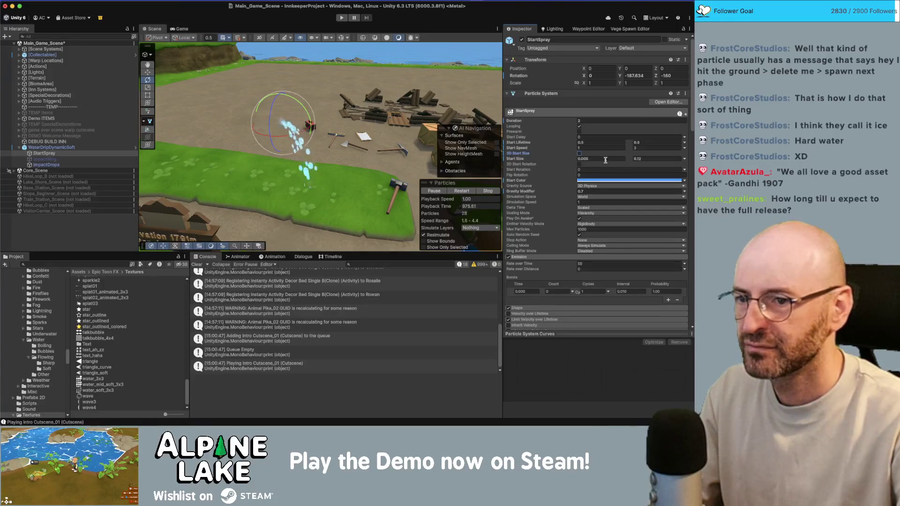
pyautogui.click(597, 189)
pyautogui.moveTo(336, 191); pyautogui.dragTo(328, 189)
pyautogui.write('0.5')
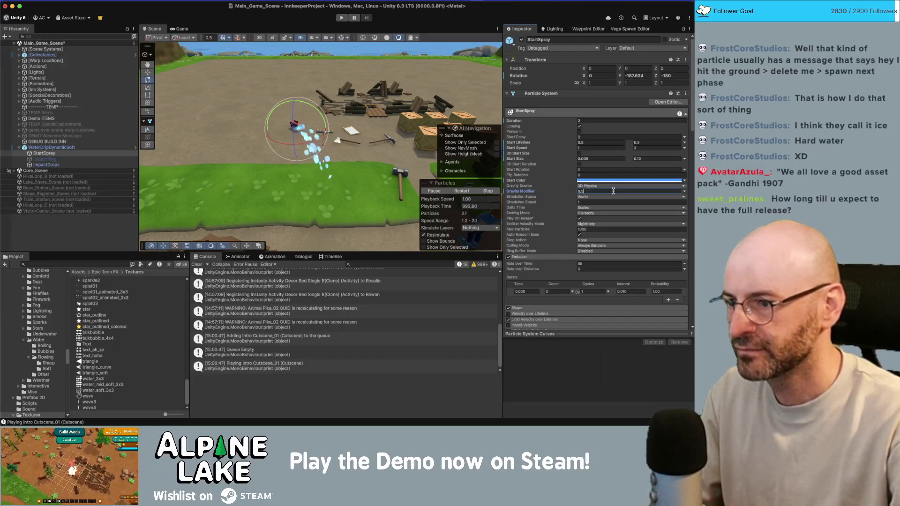
pyautogui.moveTo(394, 151)
pyautogui.mouseDown()
pyautogui.moveTo(314, 140)
pyautogui.moveTo(389, 92)
pyautogui.moveTo(422, 99)
pyautogui.mouseUp()
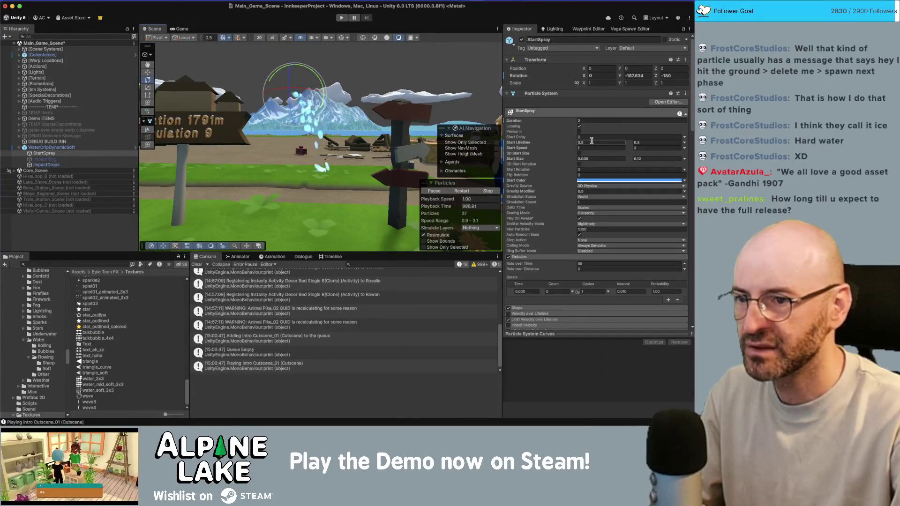
# Raise the maximum Start Lifetime by entering 0.7
pyautogui.click(656, 142)
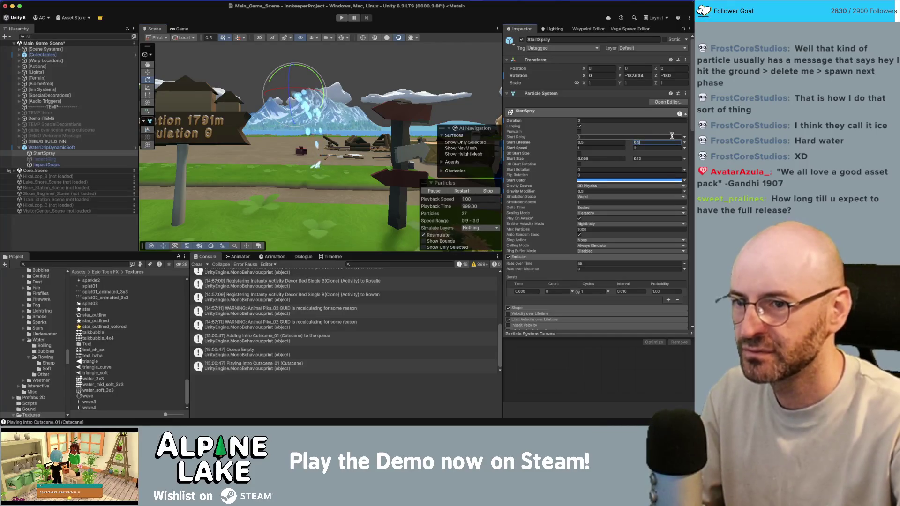
pyautogui.write('0.7')
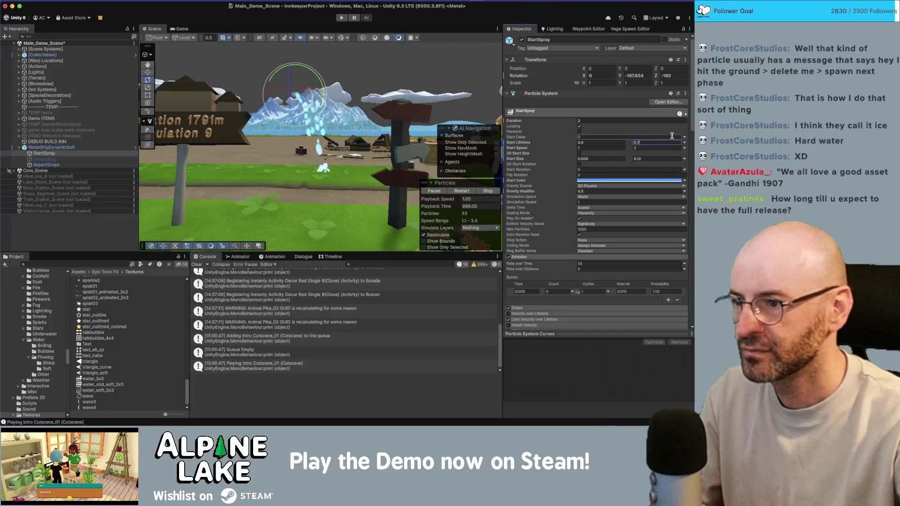
pyautogui.press('Return')
pyautogui.moveTo(241, 155); pyautogui.dragTo(234, 199)
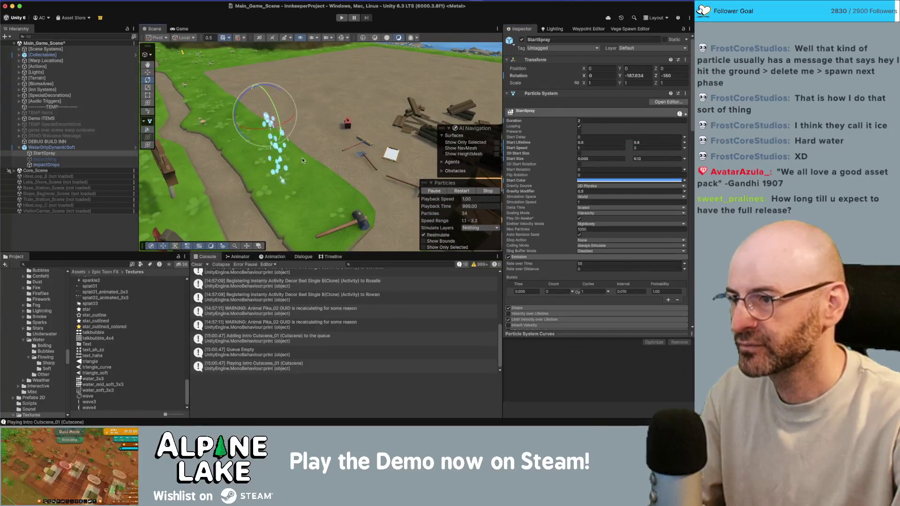
pyautogui.moveTo(302, 158); pyautogui.dragTo(412, 121)
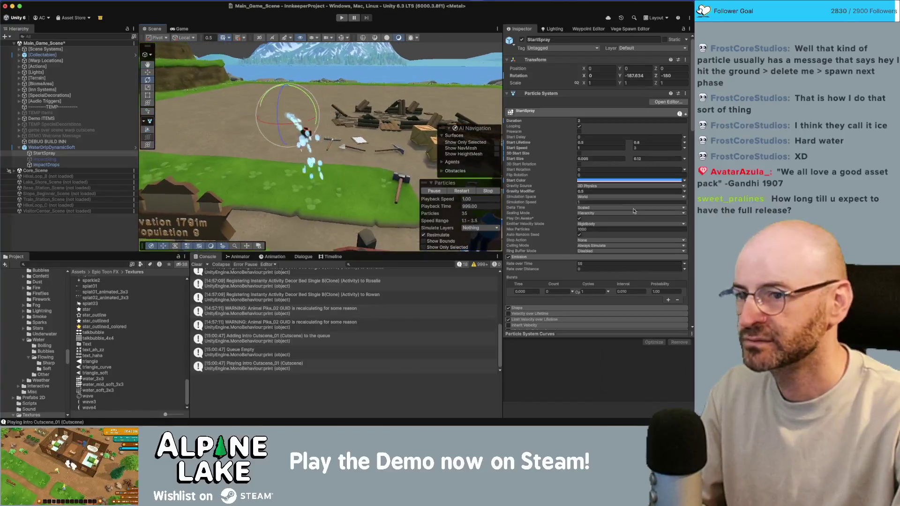
pyautogui.scroll(-10, 556, 197)
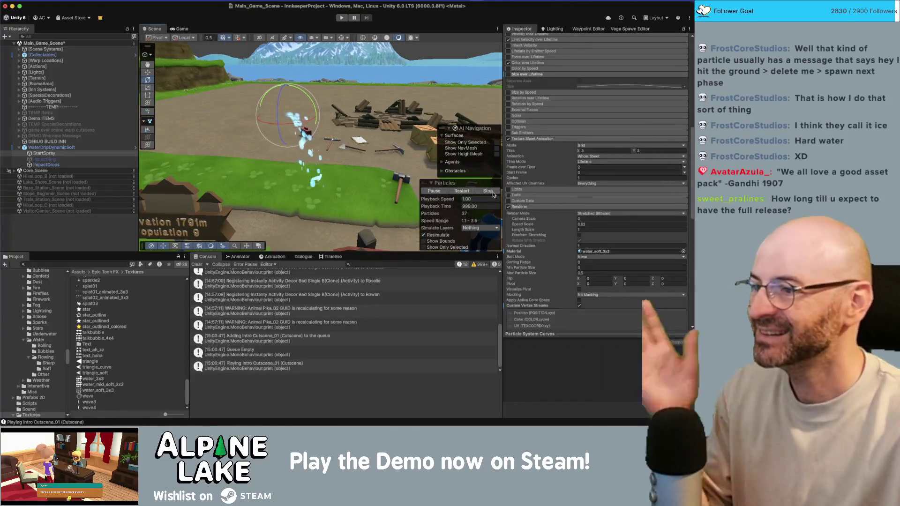
# Lower the water_soft_3x3 Base Map tint from white to light grey, about C7C7C7
pyautogui.scroll(-8, 605, 206)
pyautogui.scroll(-3, 605, 208)
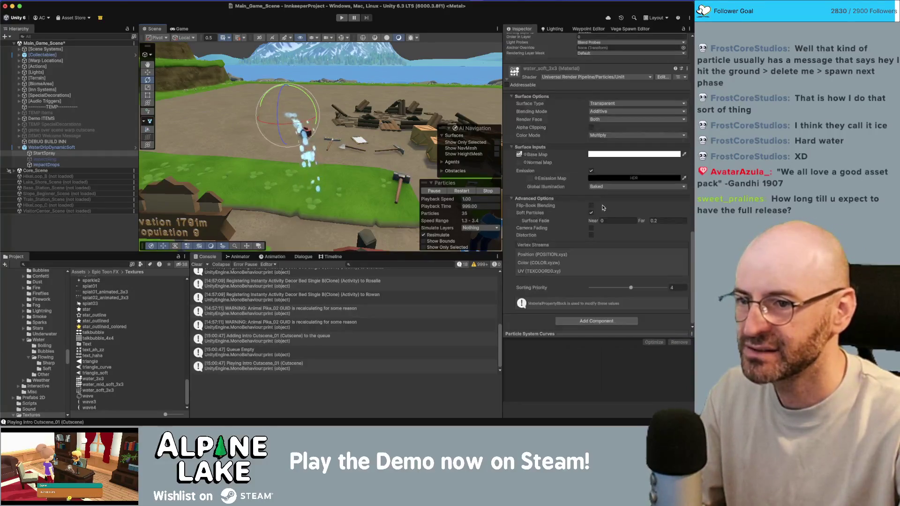
pyautogui.click(590, 155)
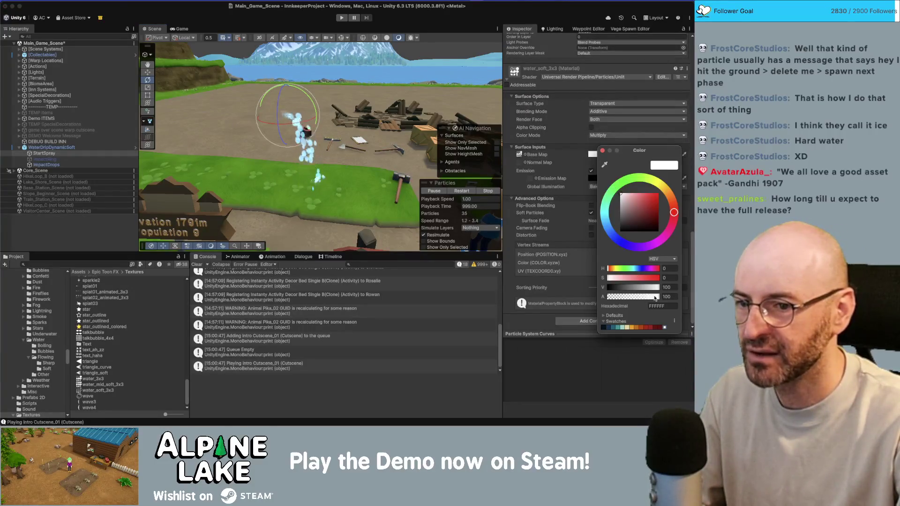
pyautogui.moveTo(656, 291); pyautogui.dragTo(648, 293)
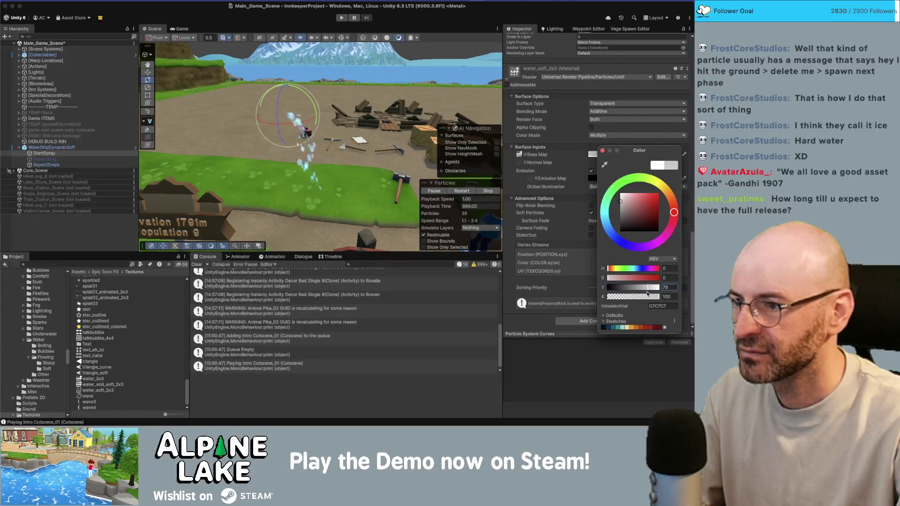
pyautogui.click(602, 151)
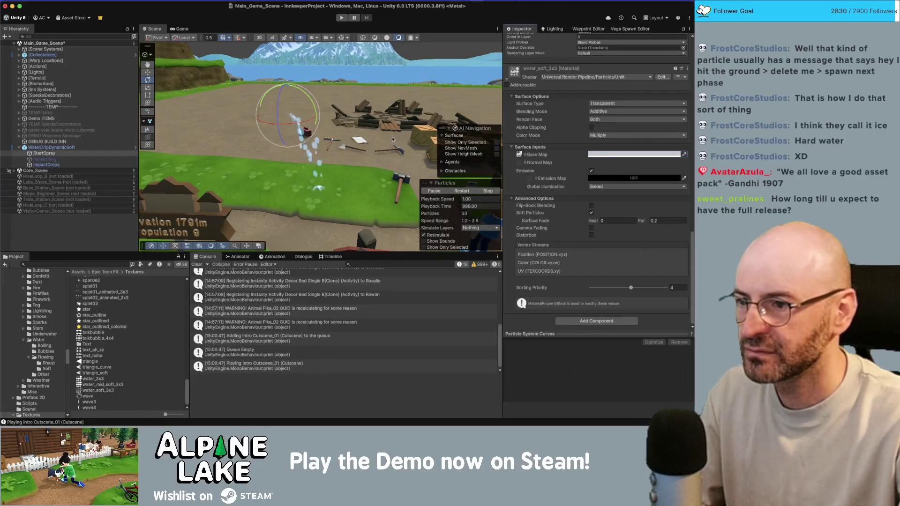
pyautogui.scroll(10, 393, 140)
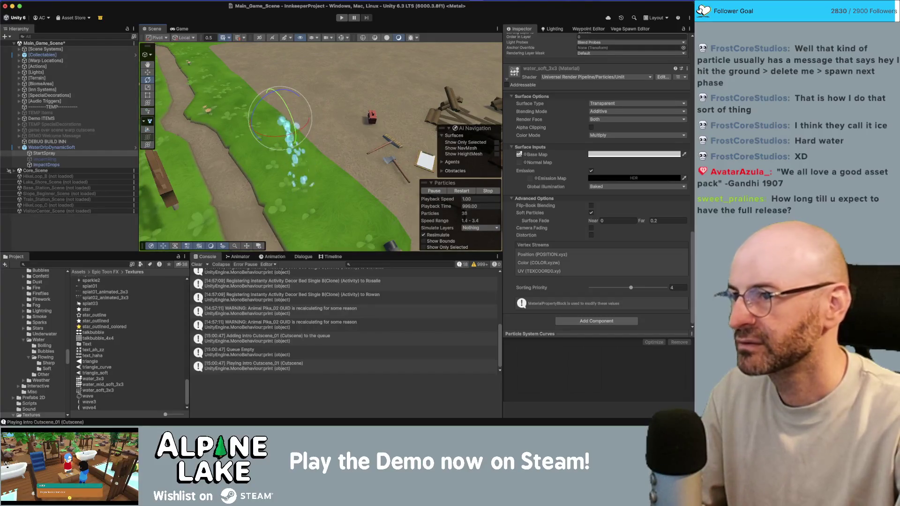
# Rename the WaterDripDynamicSoft emitter object to WateringCanEmitter
pyautogui.click(84, 147)
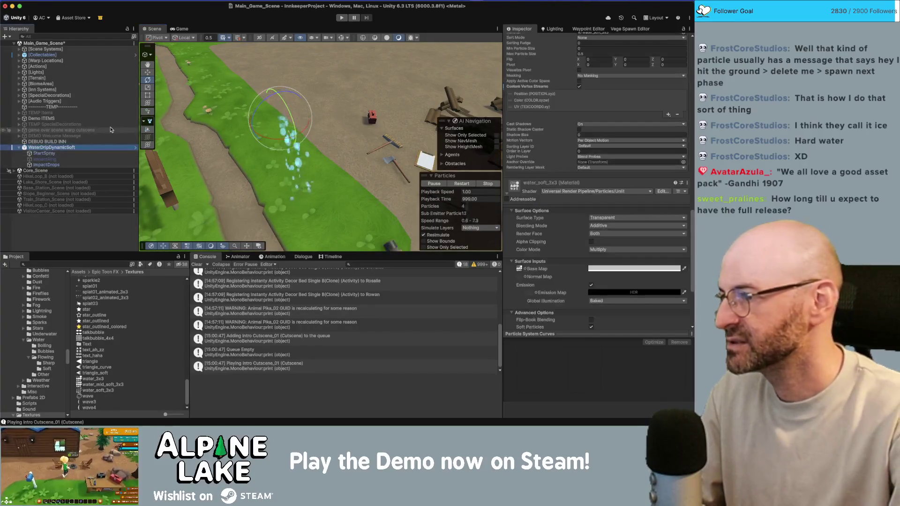
pyautogui.write('WateringCanEmitt')
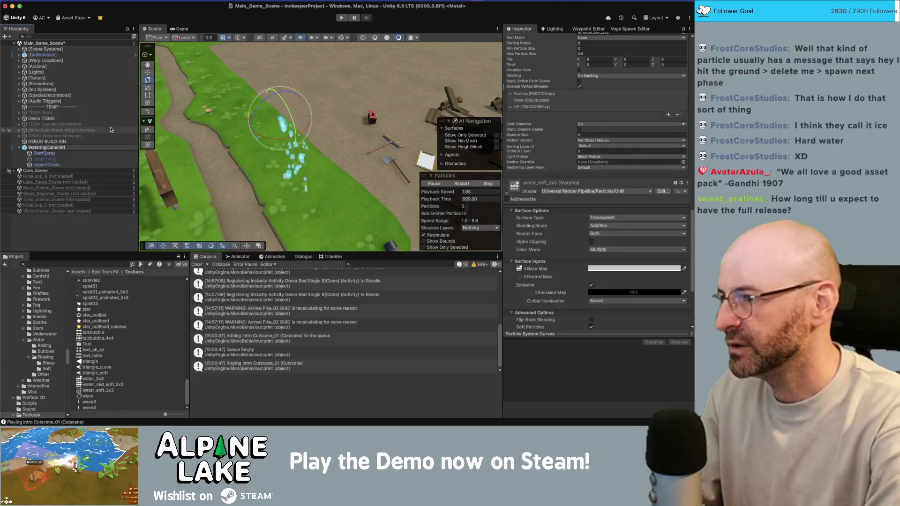
pyautogui.write('er')
pyautogui.press('Return')
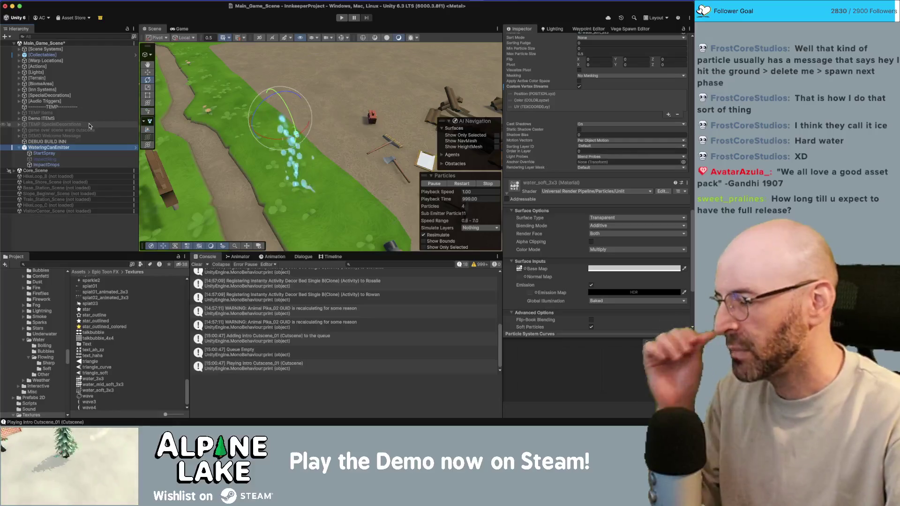
# Drag WateringCanEmitter into Assets/_Content/FX Prefabs as a new original prefab
pyautogui.scroll(10, 41, 302)
pyautogui.click(54, 351)
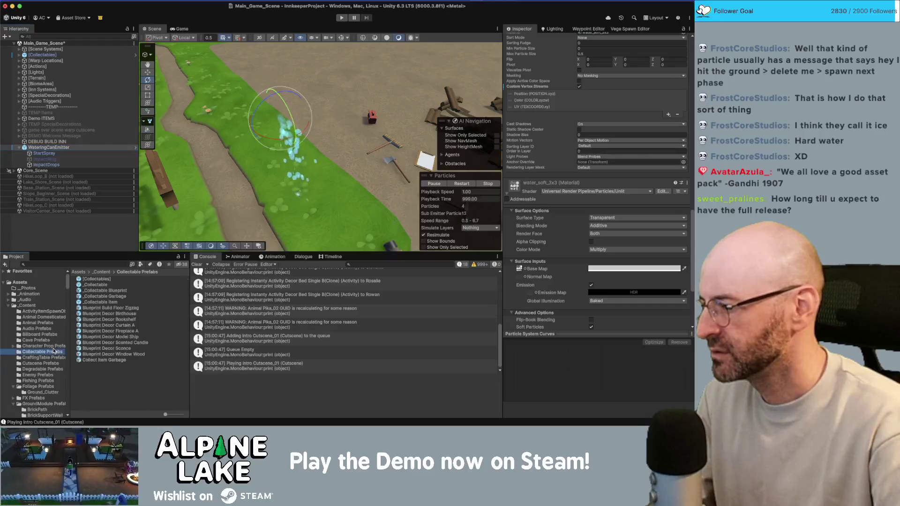
pyautogui.press('Down')
pyautogui.press('Down')
pyautogui.press('Down')
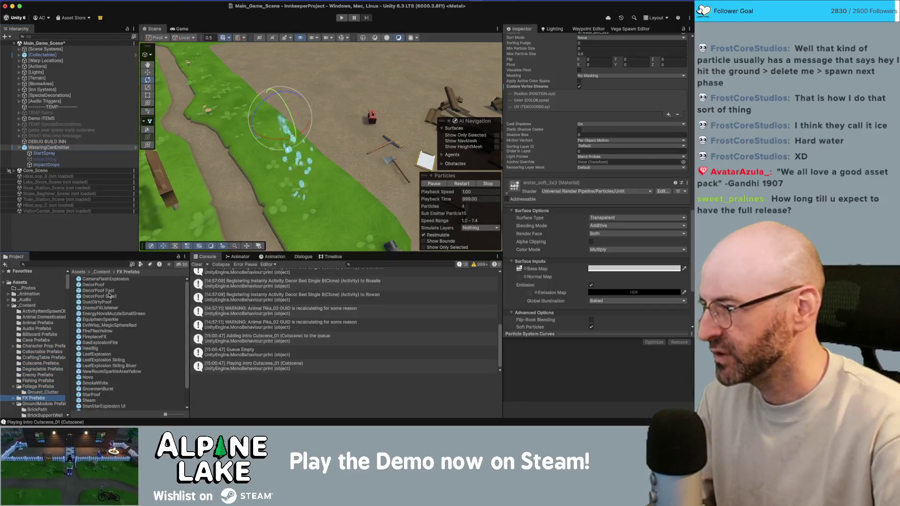
pyautogui.scroll(-3, 126, 276)
pyautogui.moveTo(166, 416); pyautogui.dragTo(169, 416)
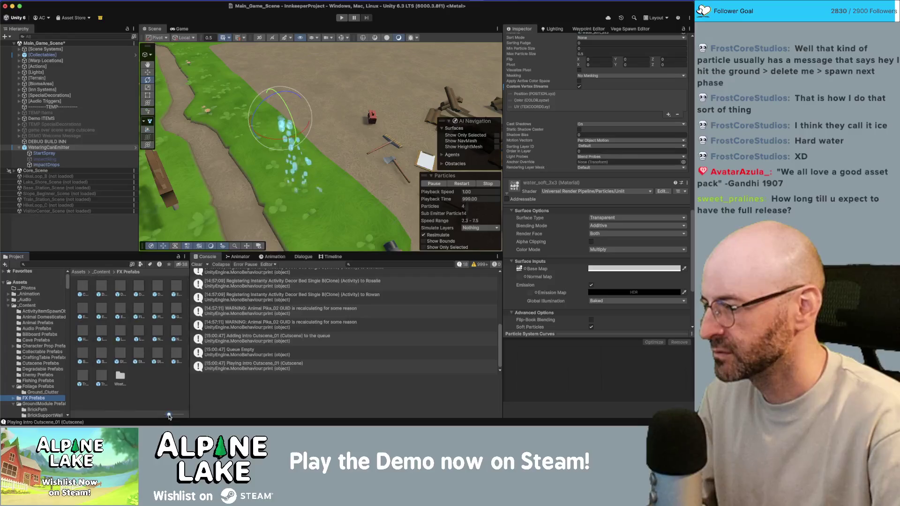
pyautogui.click(47, 147)
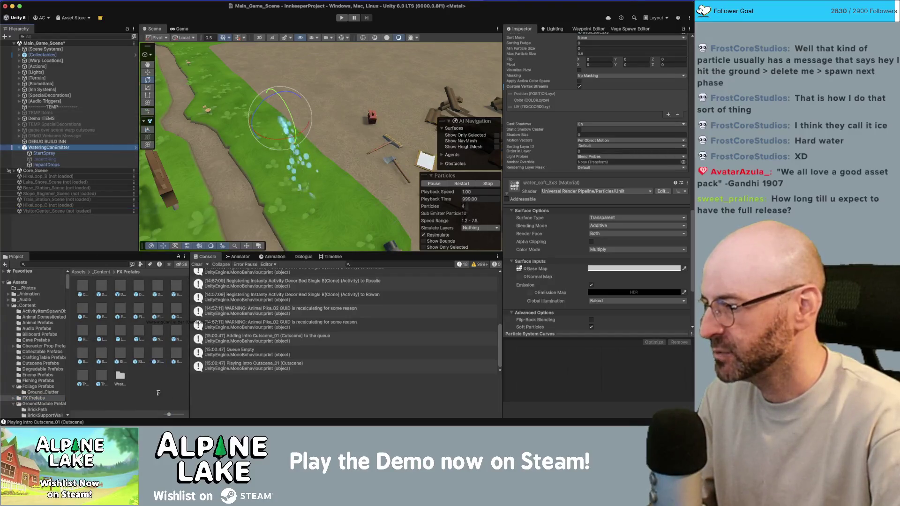
pyautogui.moveTo(160, 394); pyautogui.dragTo(181, 376)
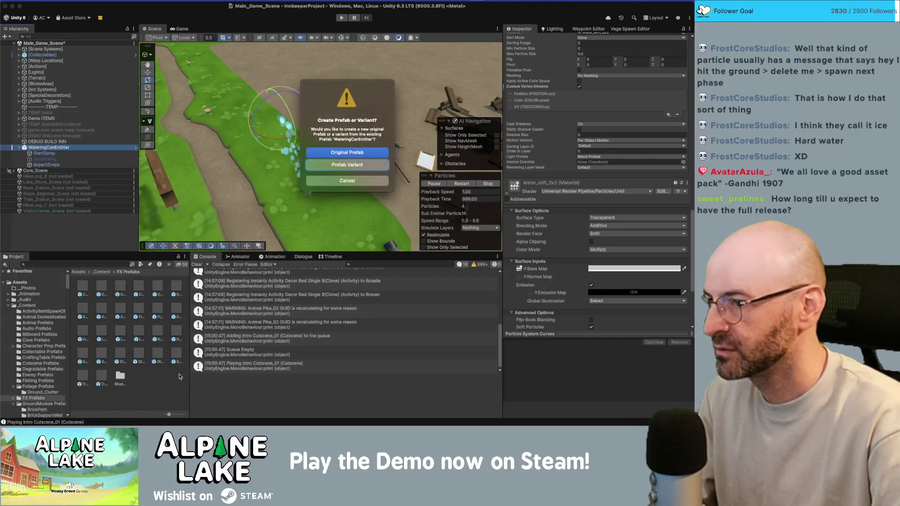
pyautogui.click(360, 154)
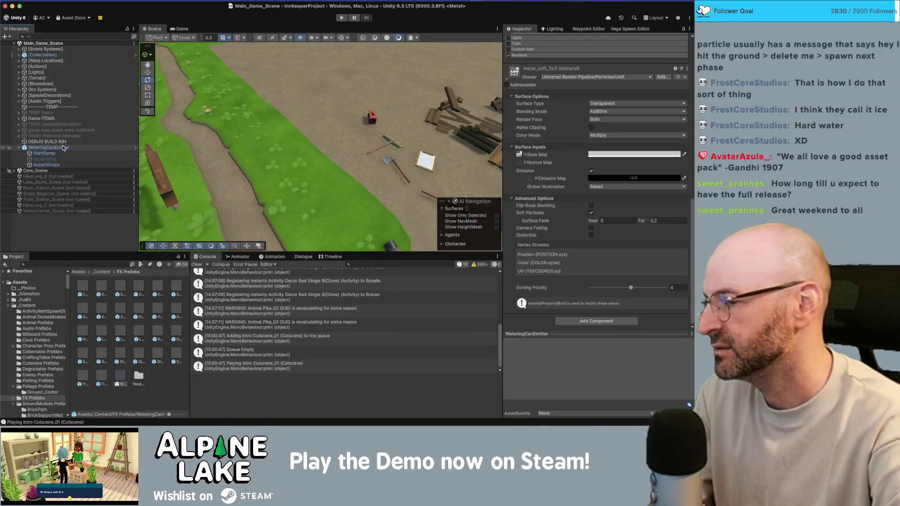
# Delete the WateringCanEmitter from the main scene
pyautogui.click(64, 148)
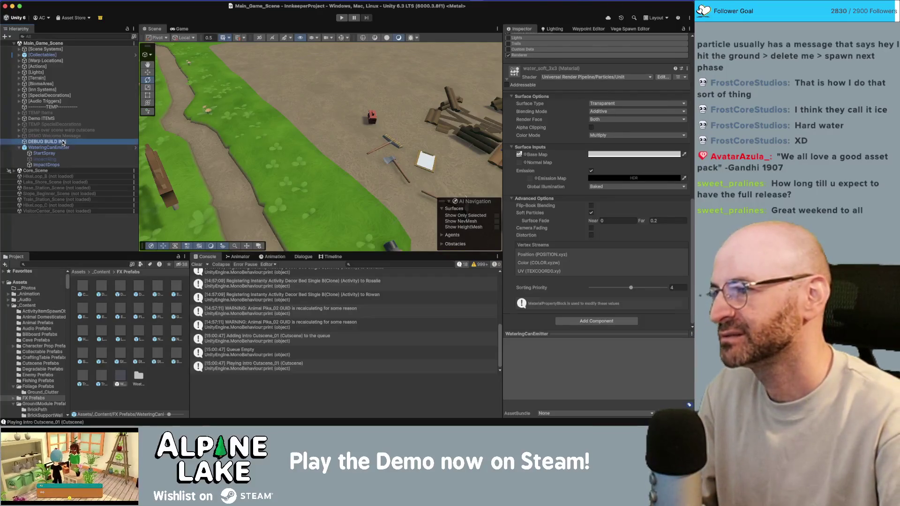
pyautogui.press('Delete')
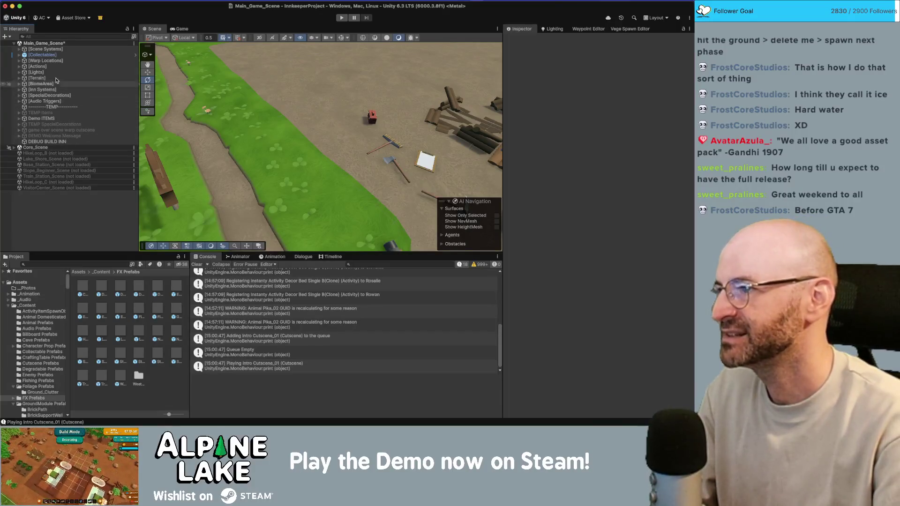
pyautogui.moveTo(413, 123); pyautogui.dragTo(384, 74)
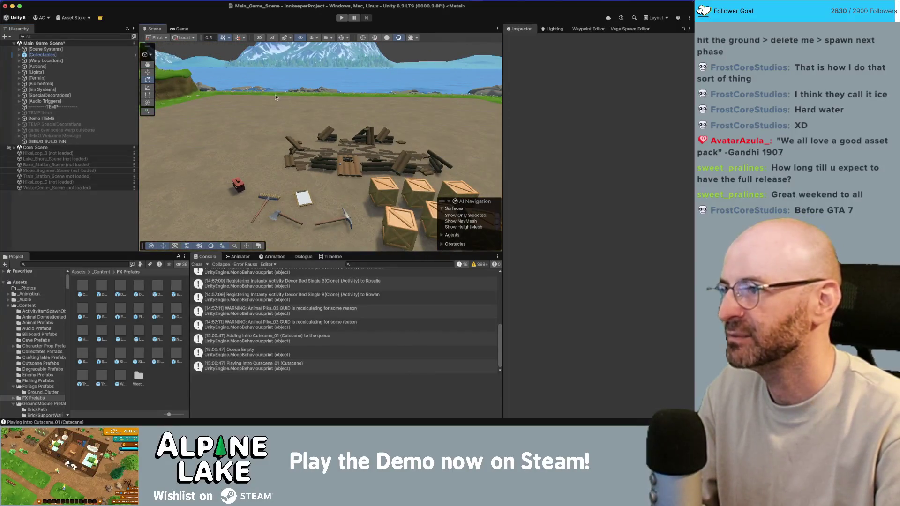
pyautogui.moveTo(303, 92)
pyautogui.mouseDown()
pyautogui.moveTo(357, 122)
pyautogui.moveTo(449, 102)
pyautogui.mouseUp()
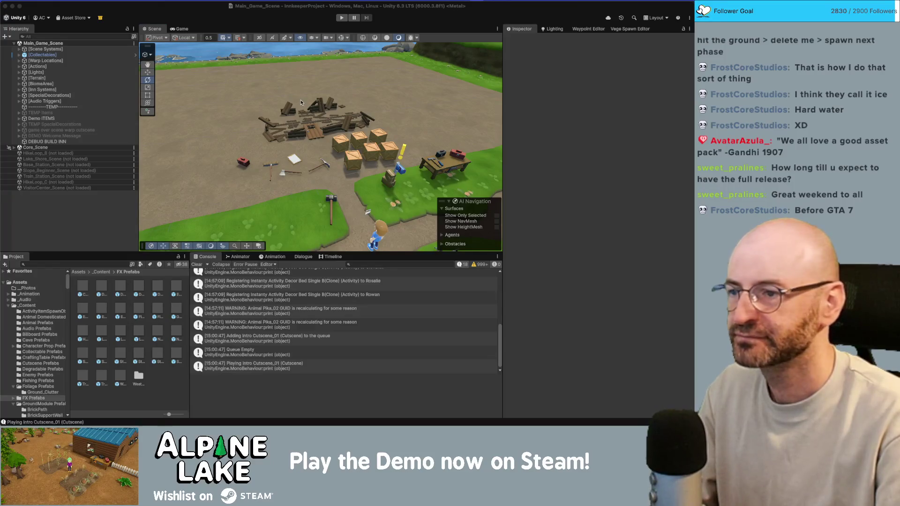
# Search the Project for 'waterin' and open the Tool Watering Can prefab
pyautogui.click(365, 118)
pyautogui.scroll(2, 364, 117)
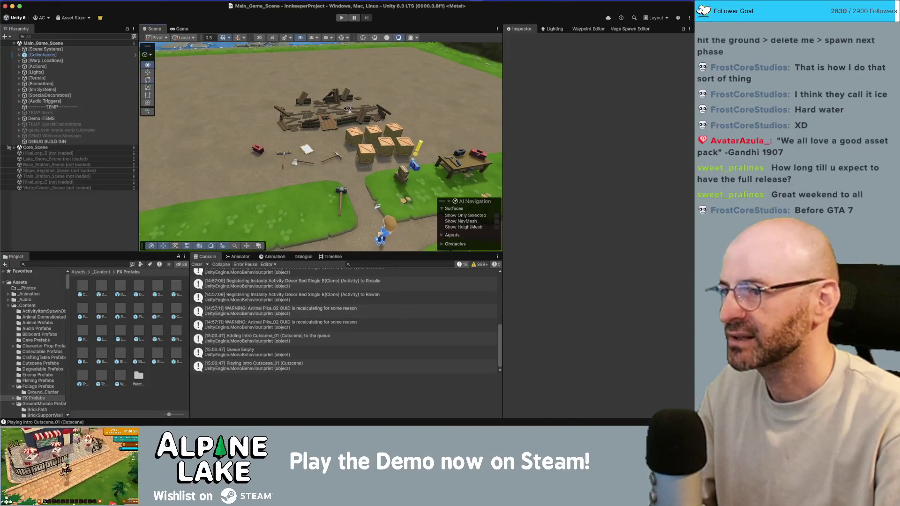
pyautogui.click(95, 264)
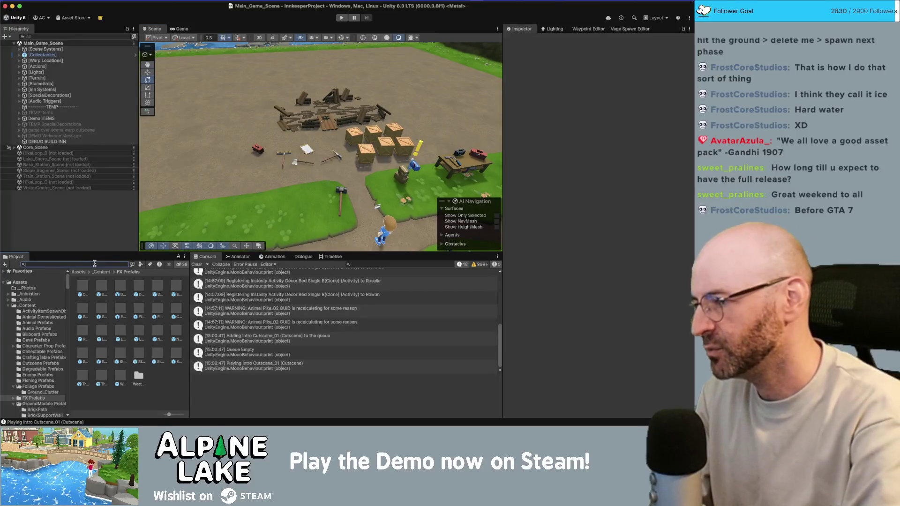
pyautogui.write('watering can')
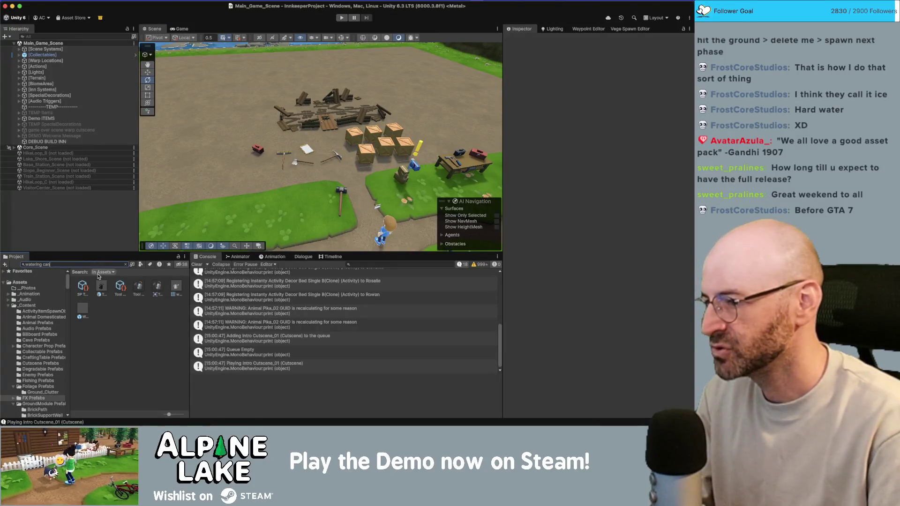
pyautogui.moveTo(169, 416); pyautogui.dragTo(164, 415)
pyautogui.doubleClick(99, 285)
# Add the WateringCanEmitter prefab under the watering can, close to the can
pyautogui.moveTo(99, 312); pyautogui.dragTo(96, 202)
pyautogui.moveTo(264, 139); pyautogui.dragTo(268, 136)
pyautogui.moveTo(440, 101)
pyautogui.mouseDown()
pyautogui.moveTo(366, 122)
pyautogui.moveTo(423, 136)
pyautogui.mouseUp()
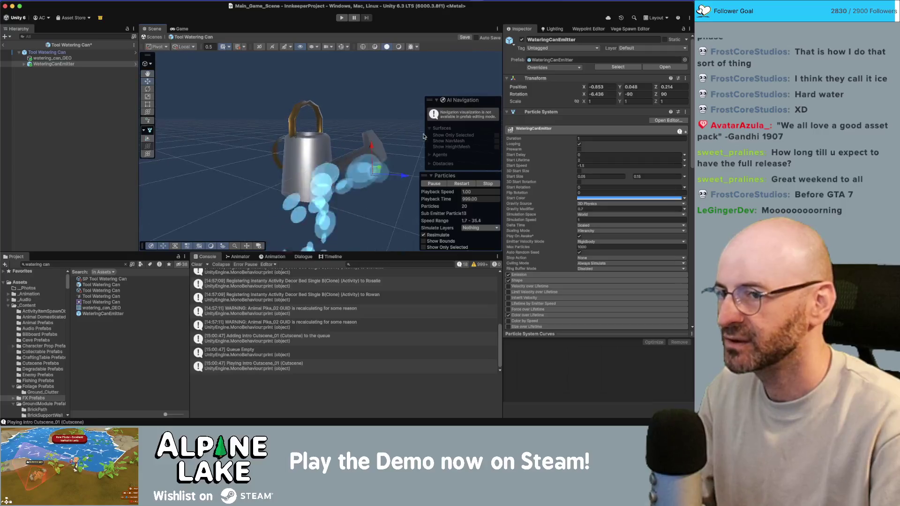
# Zero the emitter's position, then move it up to the can's spout
pyautogui.click(602, 87)
pyautogui.write('0')
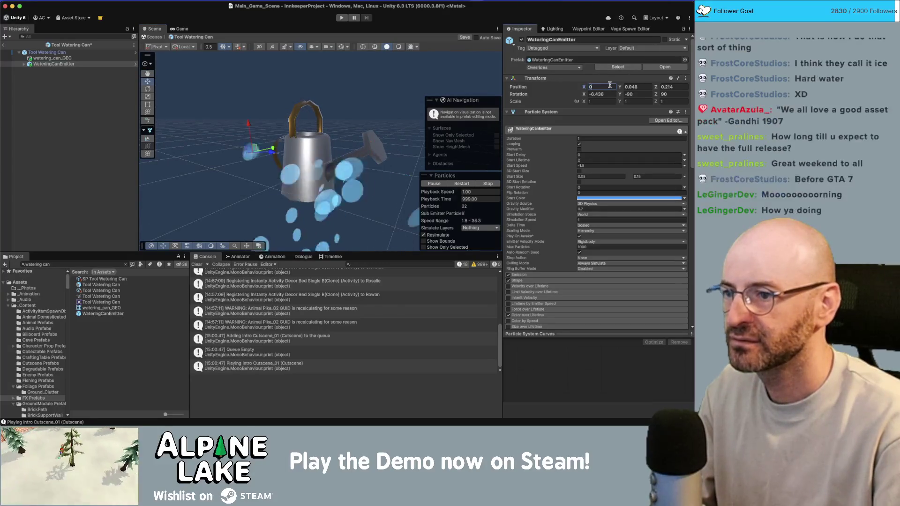
pyautogui.press('Tab')
pyautogui.write('0')
pyautogui.press('Tab')
pyautogui.write('0')
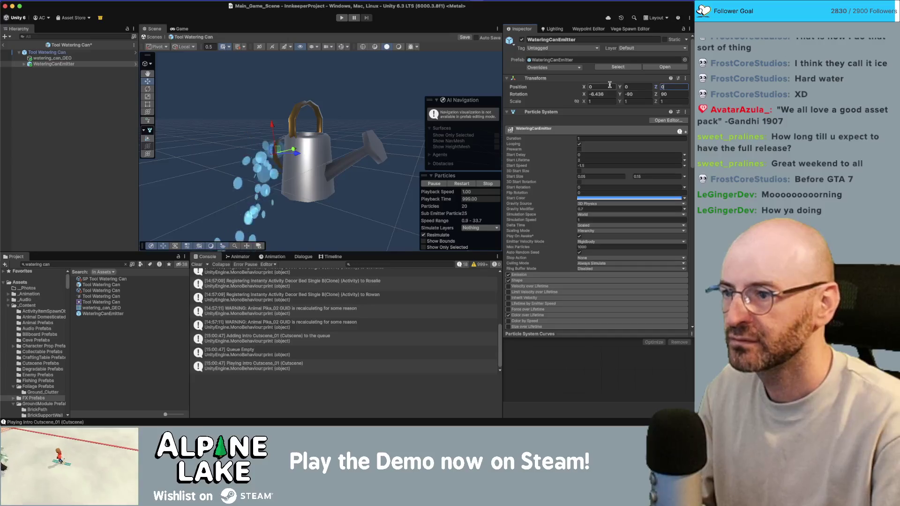
pyautogui.moveTo(328, 141)
pyautogui.mouseDown()
pyautogui.moveTo(392, 137)
pyautogui.moveTo(329, 141)
pyautogui.moveTo(319, 150)
pyautogui.mouseUp()
# Reset the emitter's rotation to 0, 0, 0 so the drips fall downward
pyautogui.press('e')
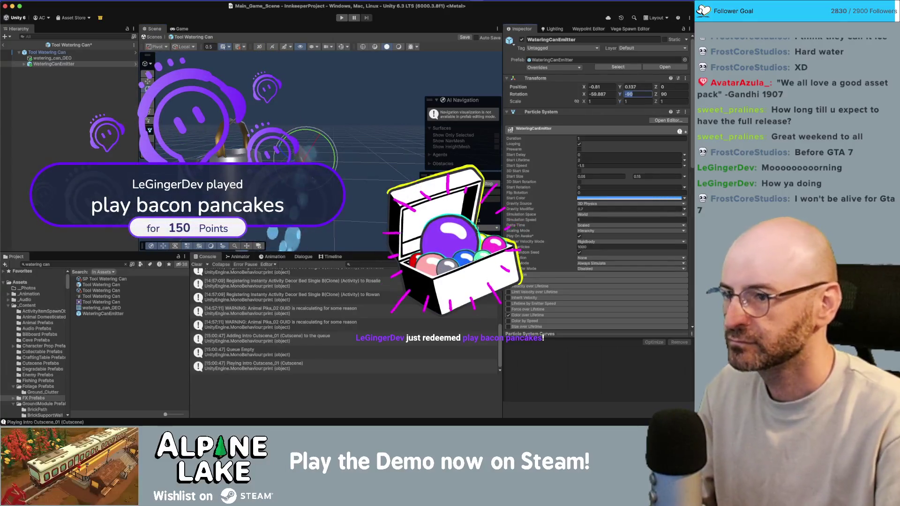
pyautogui.click(634, 94)
pyautogui.write('0')
pyautogui.click(598, 93)
pyautogui.write('0')
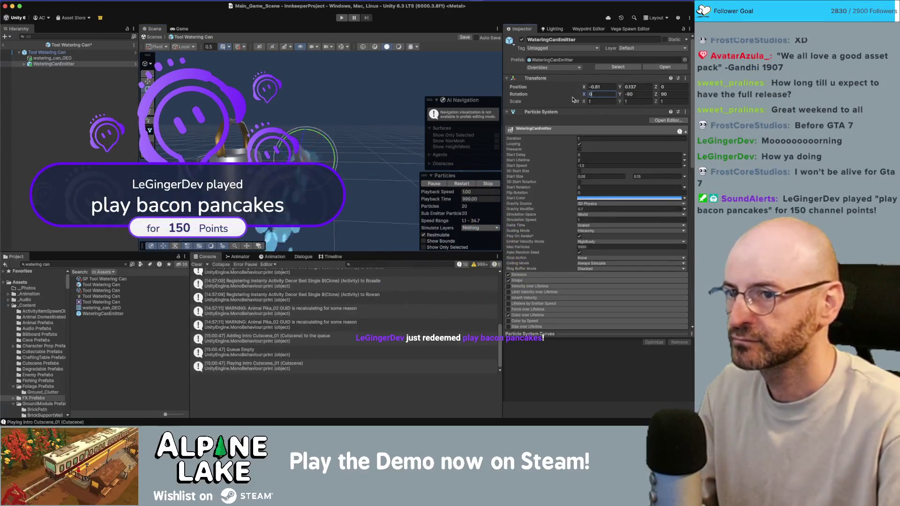
pyautogui.press('Tab')
pyautogui.press('Tab')
pyautogui.write('0')
pyautogui.press('Return')
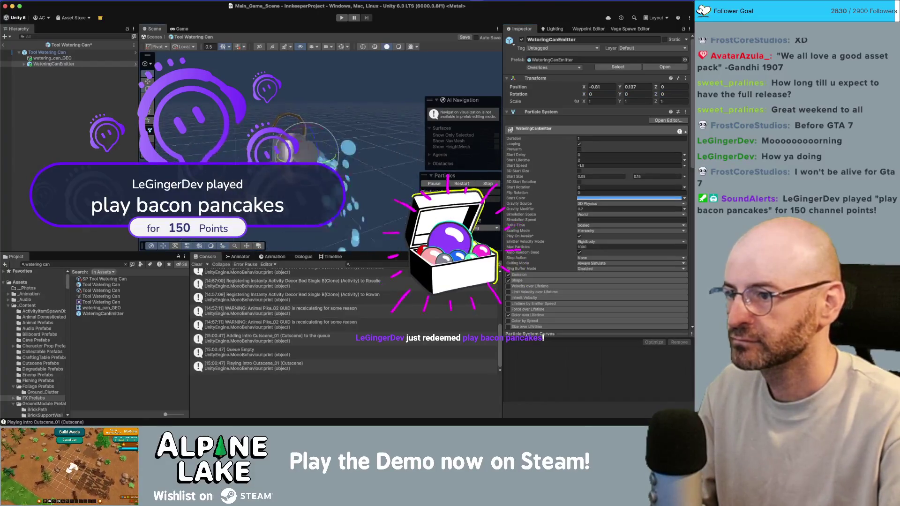
# Turn the emitter to a Y rotation of 90
pyautogui.moveTo(329, 163); pyautogui.dragTo(292, 183)
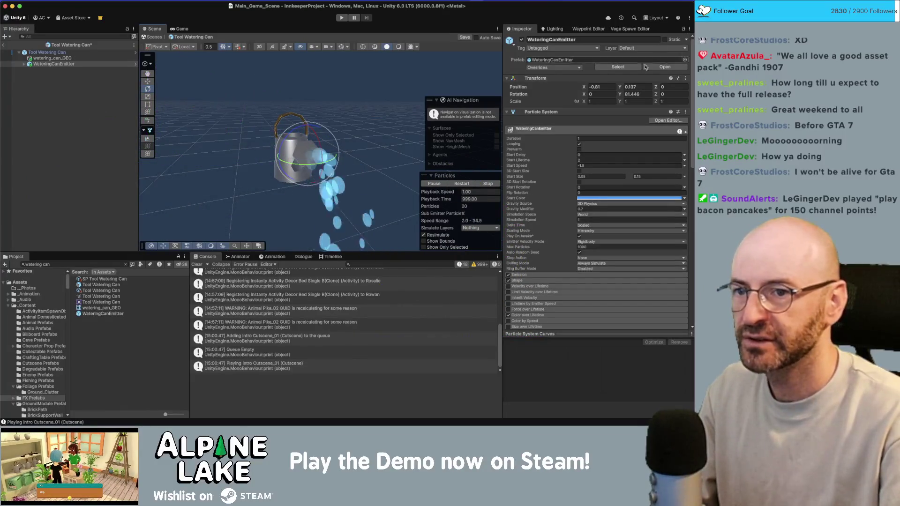
pyautogui.click(647, 94)
pyautogui.write('90')
pyautogui.press('Return')
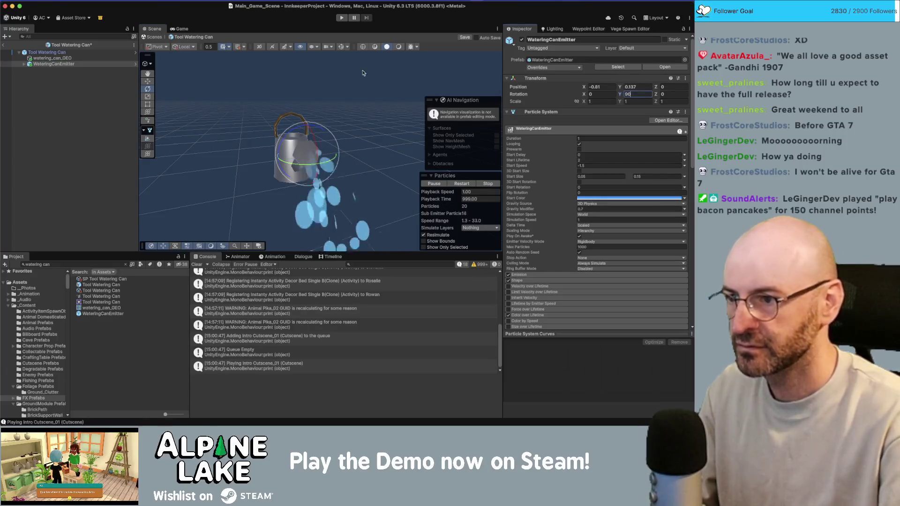
# Nudge the emitter closer to the spout tip, checking it from around the can
pyautogui.press('f')
pyautogui.moveTo(328, 125); pyautogui.dragTo(305, 136)
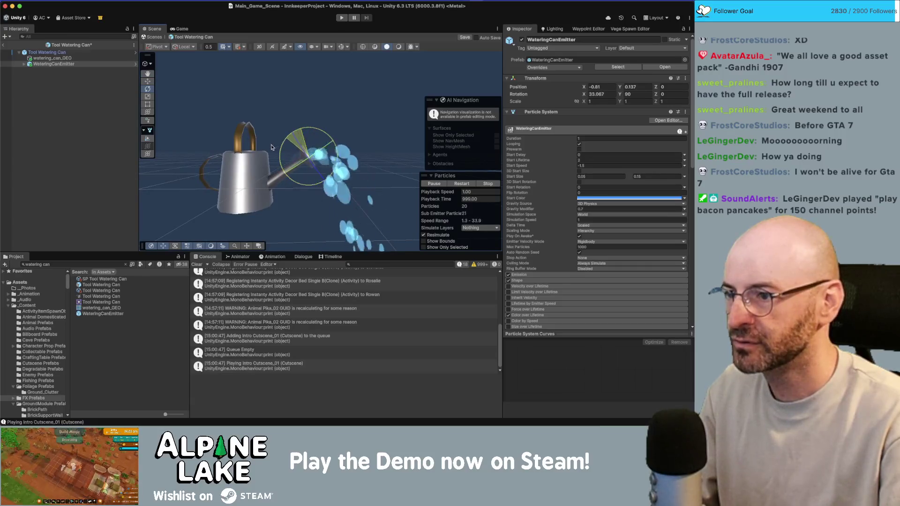
pyautogui.moveTo(272, 146); pyautogui.dragTo(283, 104)
pyautogui.press('w')
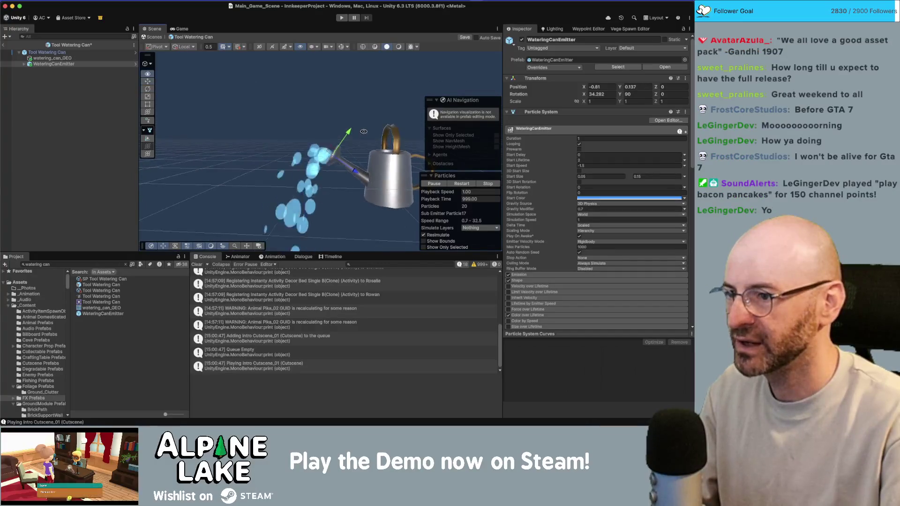
pyautogui.moveTo(335, 156); pyautogui.dragTo(344, 169)
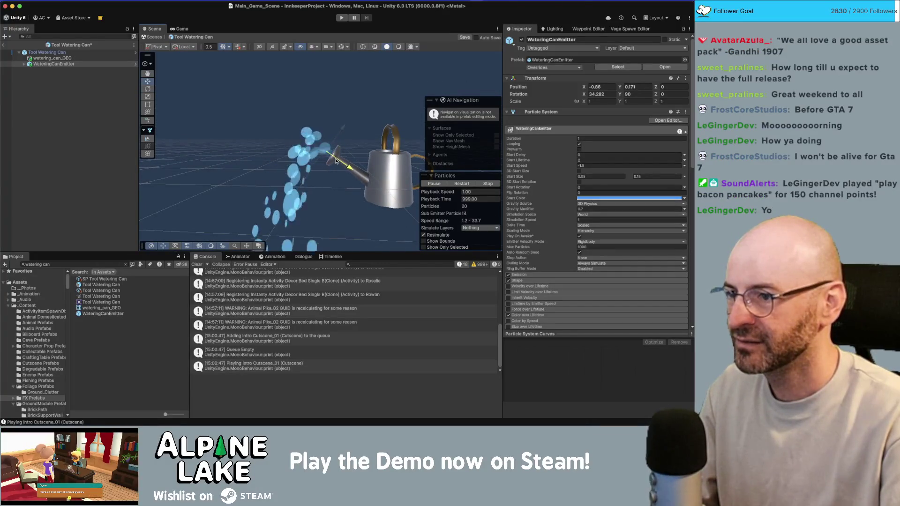
pyautogui.moveTo(313, 119); pyautogui.dragTo(169, 94)
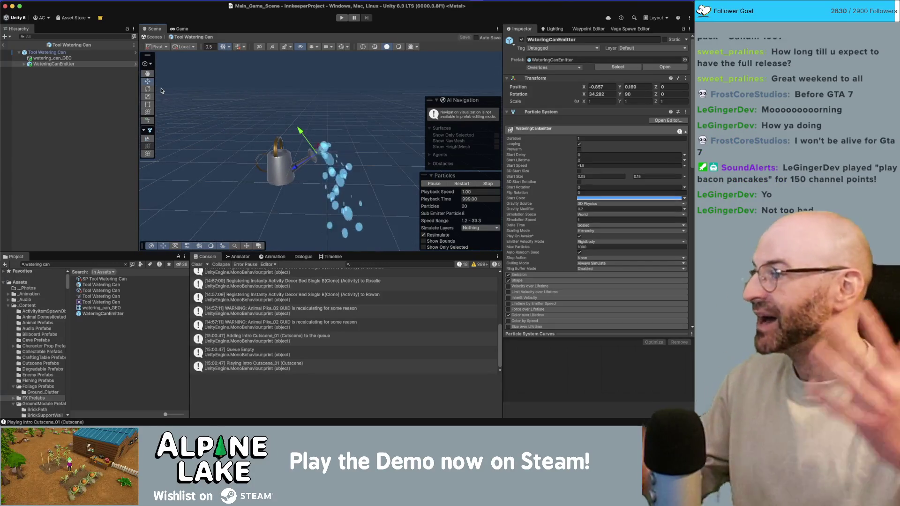
# Save the Tool Watering Can prefab and leave the WateringCanEmitter deactivated
pyautogui.hotkey('ctrl', 's')
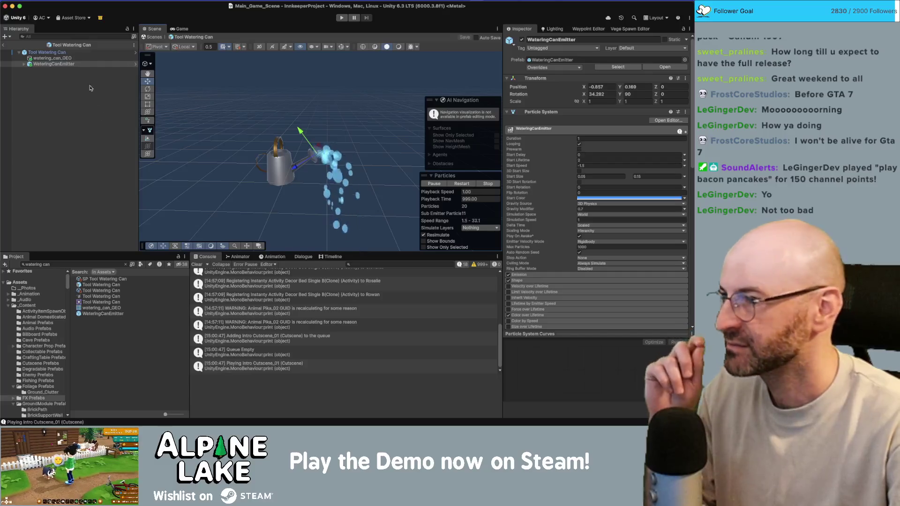
pyautogui.click(522, 40)
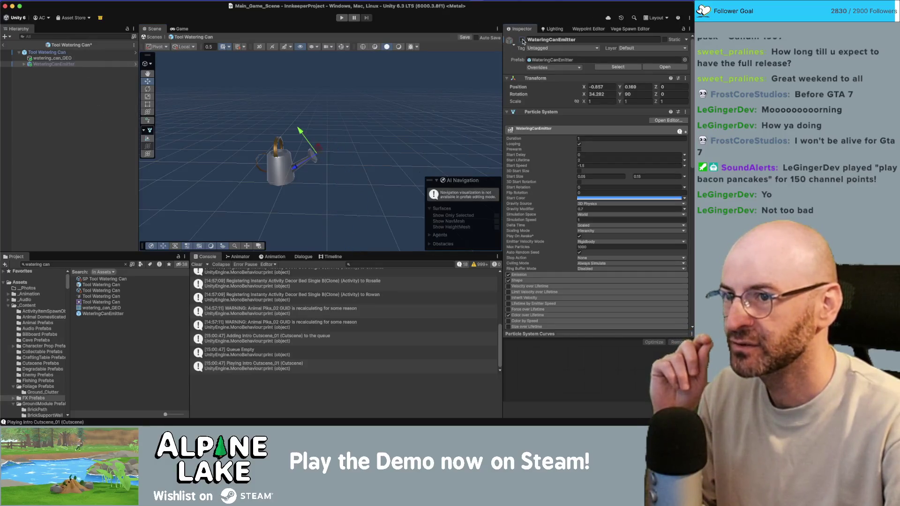
pyautogui.click(523, 40)
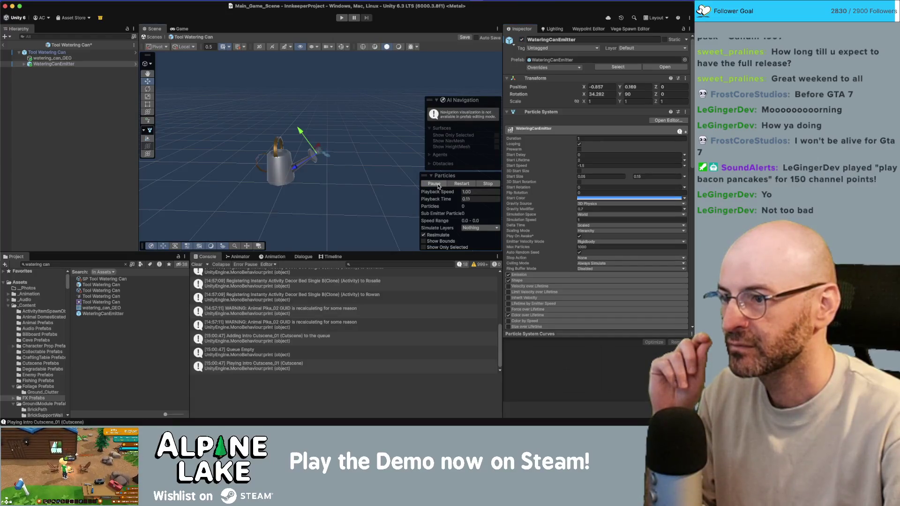
pyautogui.click(522, 40)
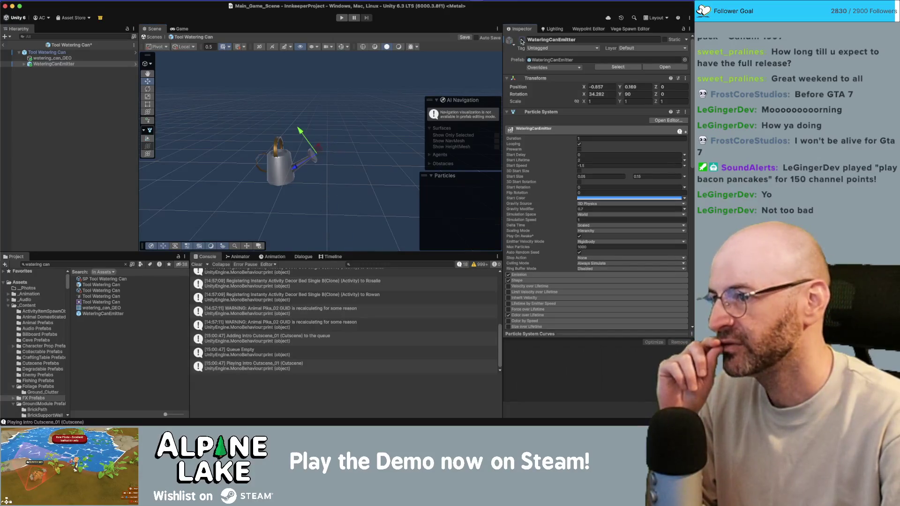
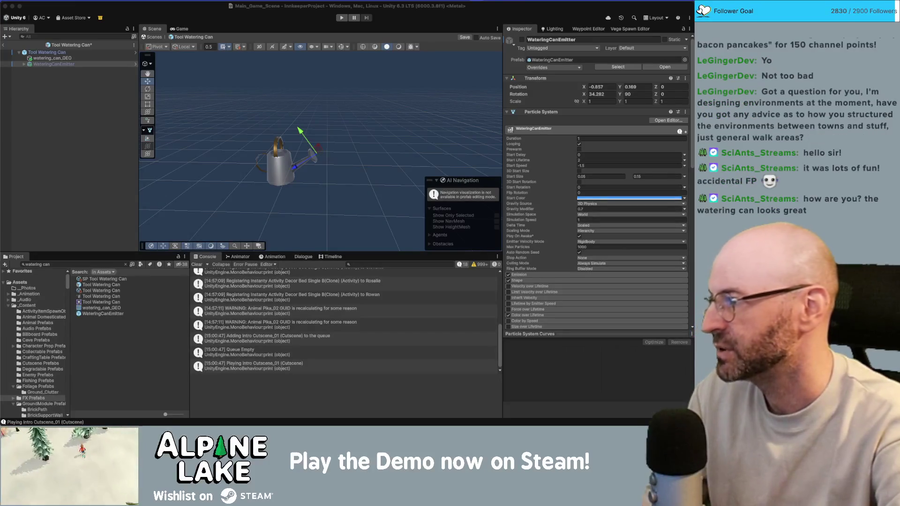
# Cycle the app switcher from Unity to Photos, bringing up the corgi photo
pyautogui.press('super+Tab')
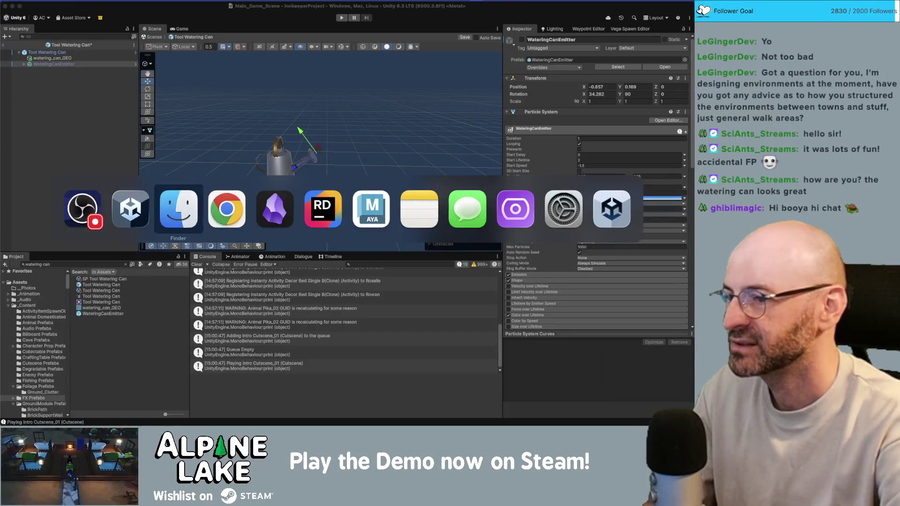
pyautogui.press('super+Tab')
pyautogui.press('super+Tab')
pyautogui.press('super+Tab')
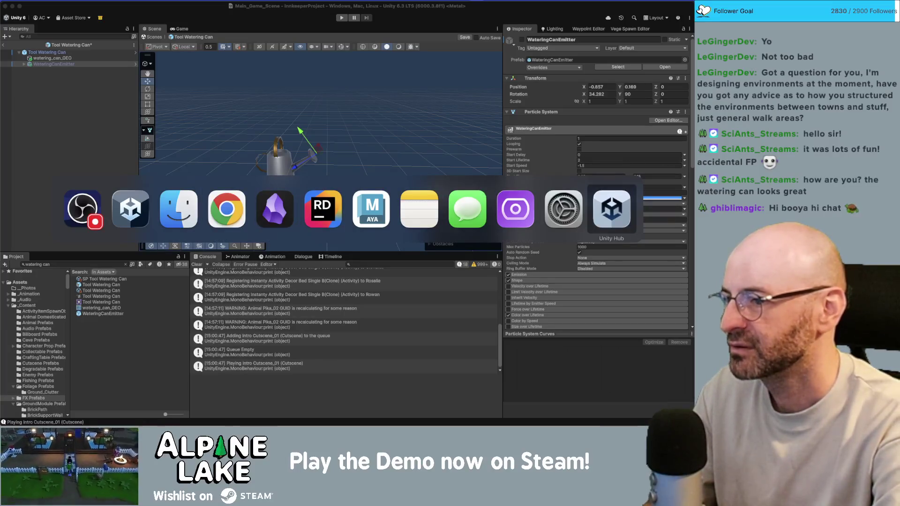
pyautogui.press('super+Tab')
pyautogui.press('super+Tab')
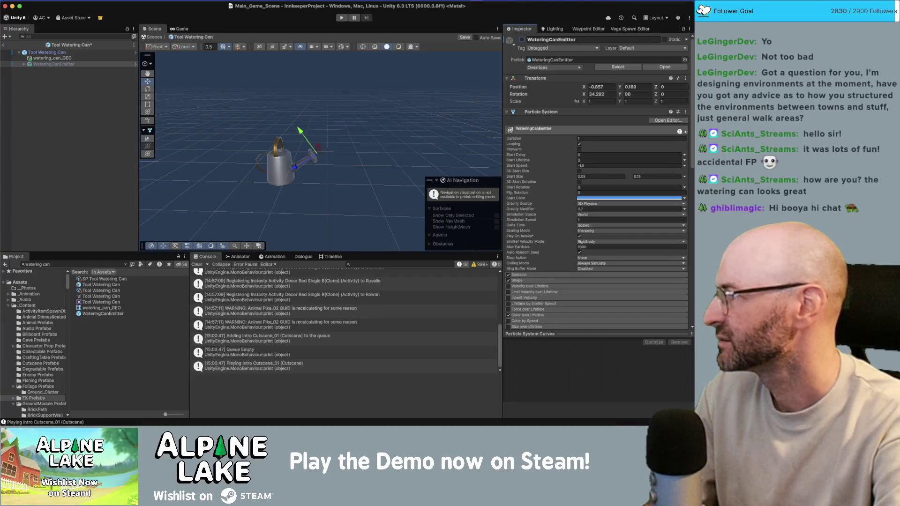
pyautogui.press('super+Tab')
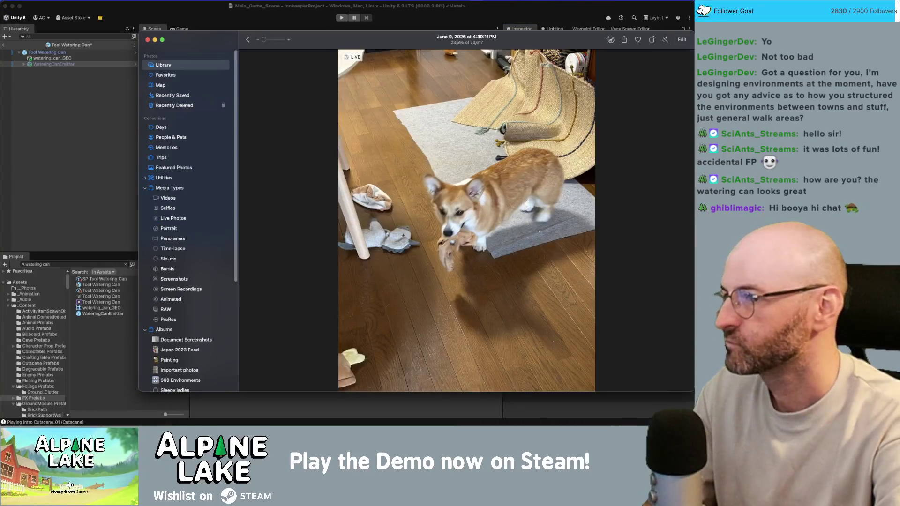
# Put the Photos window away and end on Photoshop's Home screen of recent files
pyautogui.press('super+Tab')
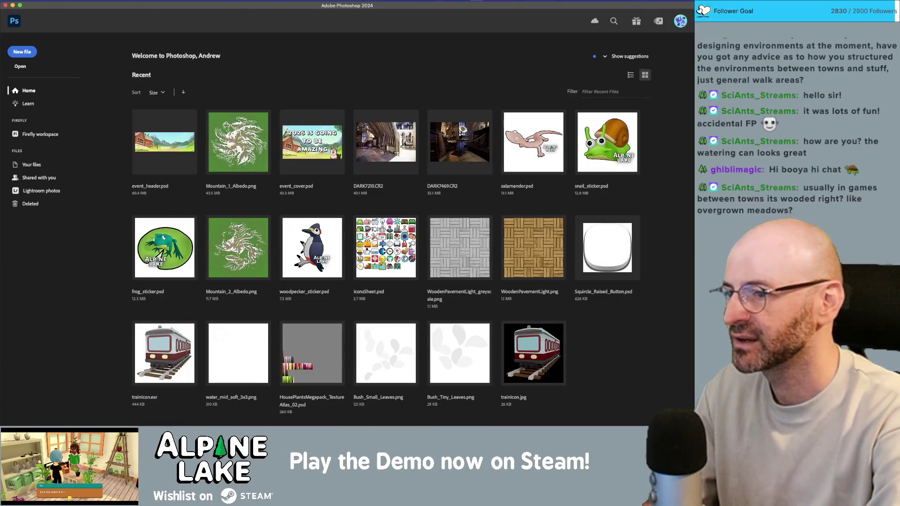
# Create a new 256 × 256 px Photoshop document
pyautogui.press('super+n')
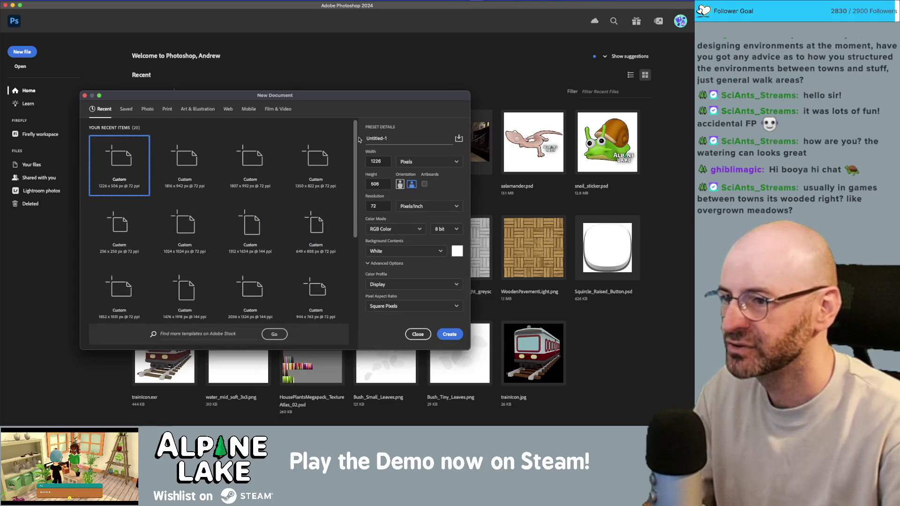
pyautogui.click(385, 160)
pyautogui.write('6')
pyautogui.press('Tab')
pyautogui.press('Return')
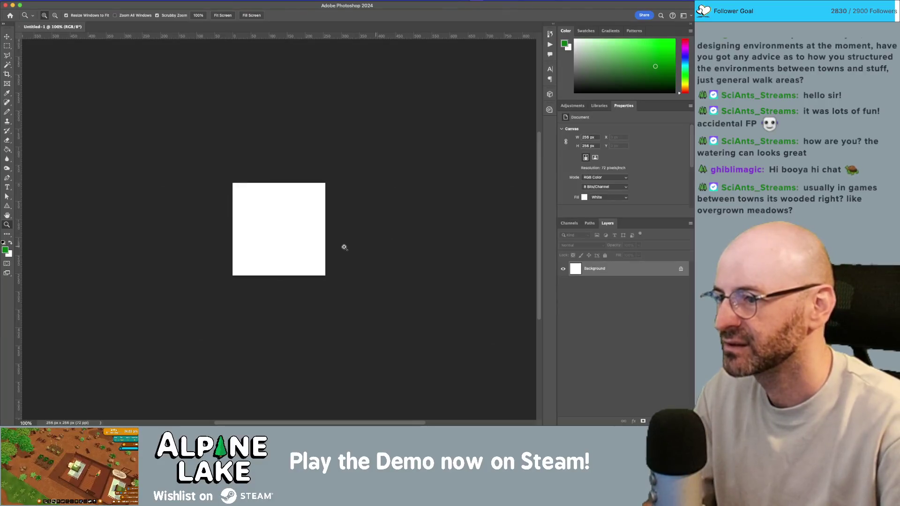
# Fill the new canvas background solid green with the Paint Bucket
pyautogui.scroll(5, 294, 241)
pyautogui.scroll(-2, 311, 243)
pyautogui.press('b')
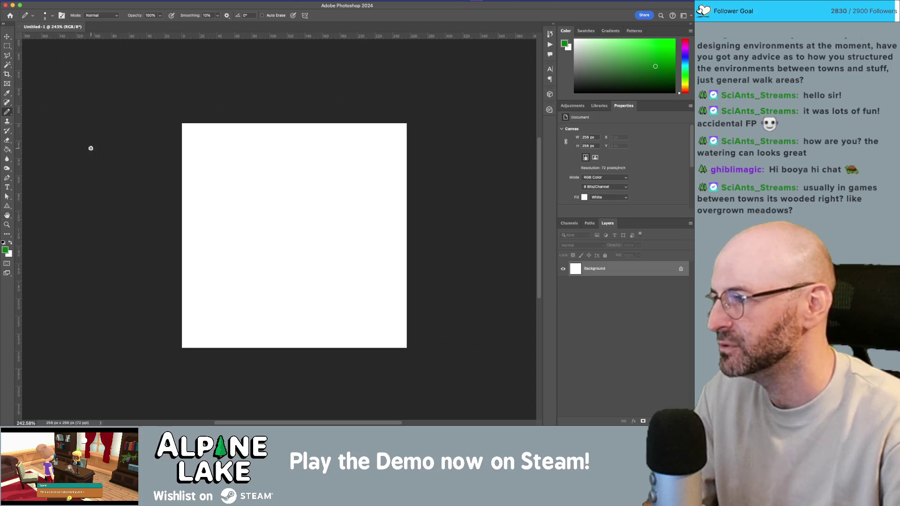
pyautogui.click(7, 149)
pyautogui.click(291, 188)
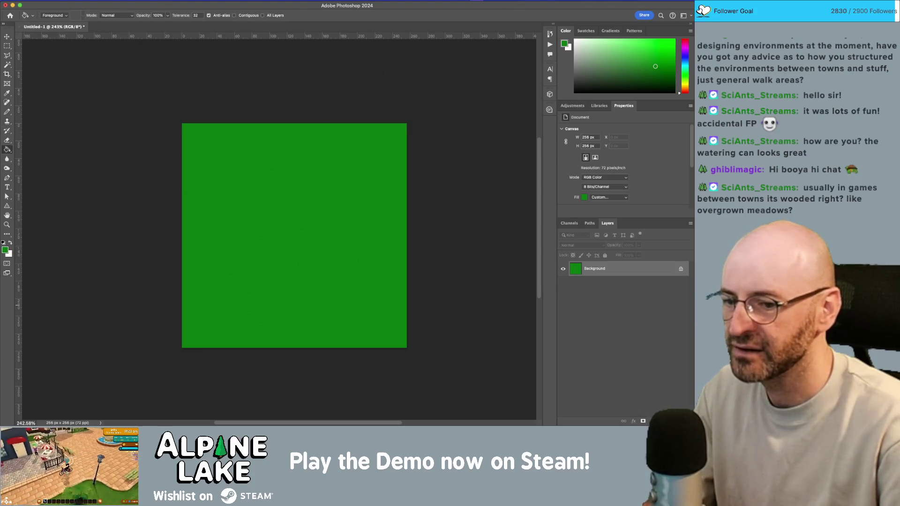
# On a new layer, pencil yellow-green horizontal and connecting path lines
pyautogui.click(643, 421)
pyautogui.click(5, 250)
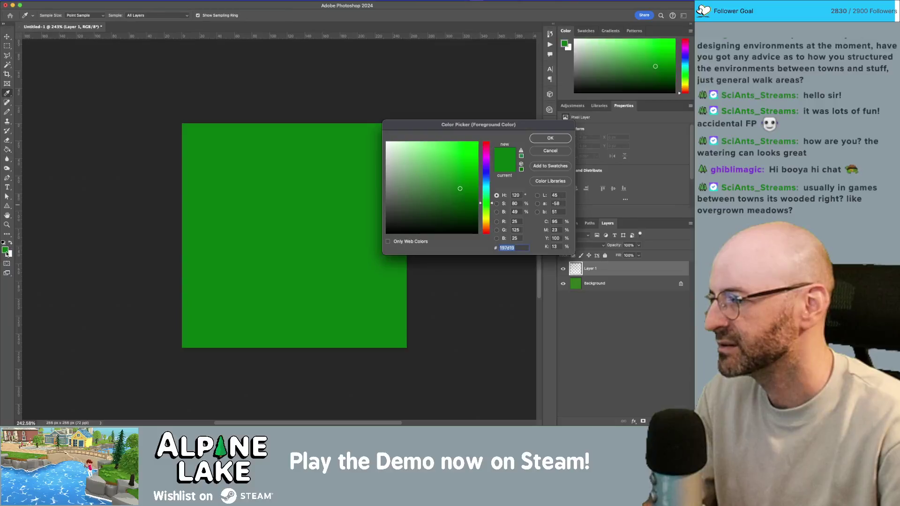
pyautogui.moveTo(488, 195); pyautogui.dragTo(487, 218)
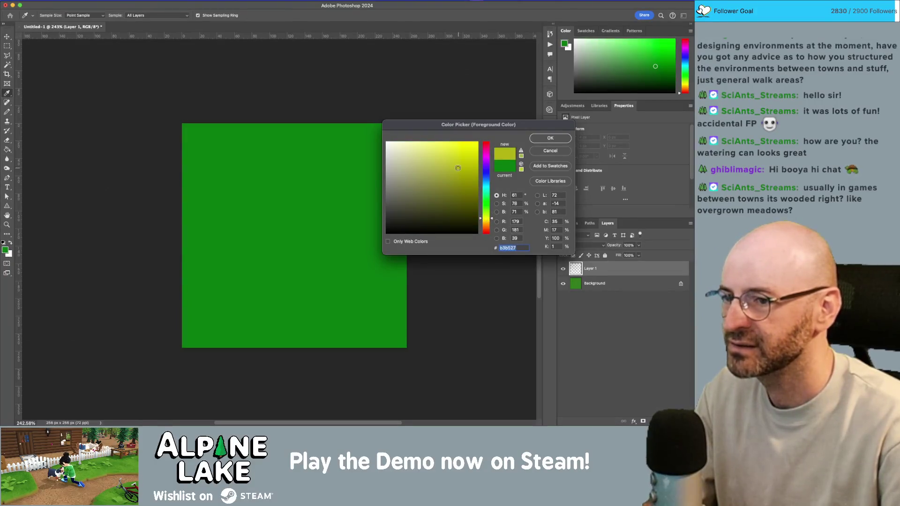
pyautogui.click(551, 138)
pyautogui.press('b')
pyautogui.moveTo(284, 225); pyautogui.dragTo(368, 224)
pyautogui.moveTo(285, 225)
pyautogui.mouseDown()
pyautogui.moveTo(285, 179)
pyautogui.moveTo(247, 197)
pyautogui.moveTo(334, 182)
pyautogui.mouseUp()
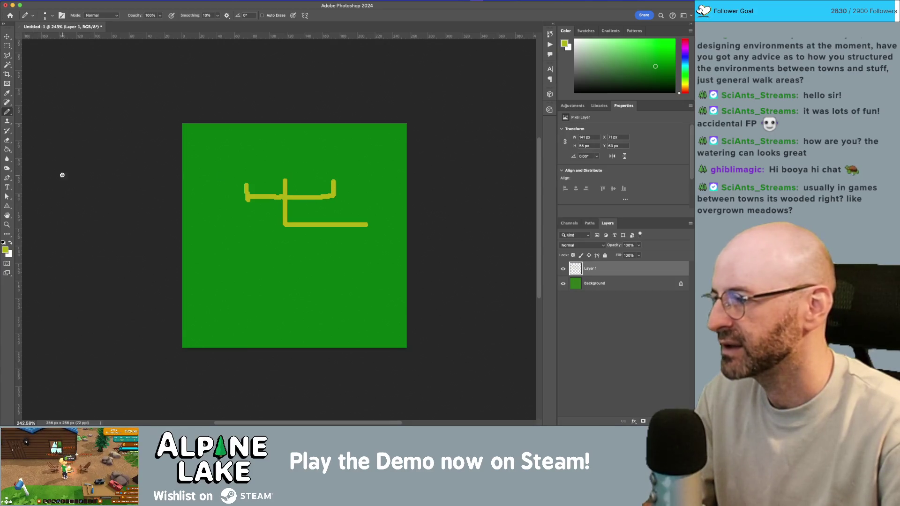
# On another new layer, fill a small rectangle above the path with dark grey 646450
pyautogui.press('m')
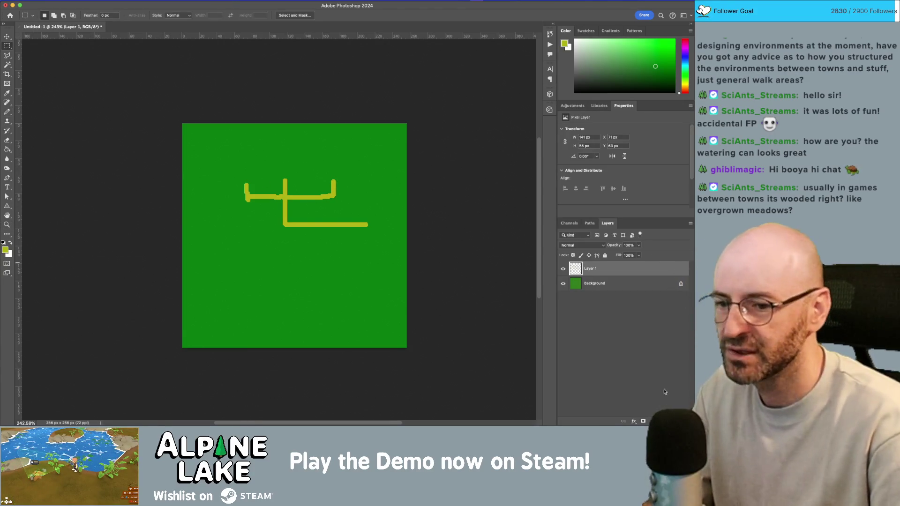
pyautogui.click(644, 421)
pyautogui.moveTo(220, 159)
pyautogui.mouseDown()
pyautogui.moveTo(263, 185)
pyautogui.moveTo(259, 180)
pyautogui.mouseUp()
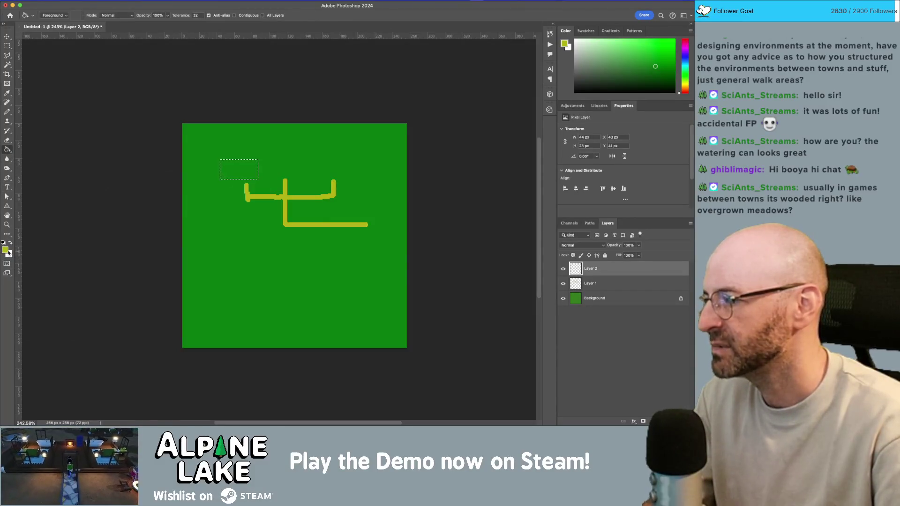
pyautogui.click(5, 250)
pyautogui.click(405, 198)
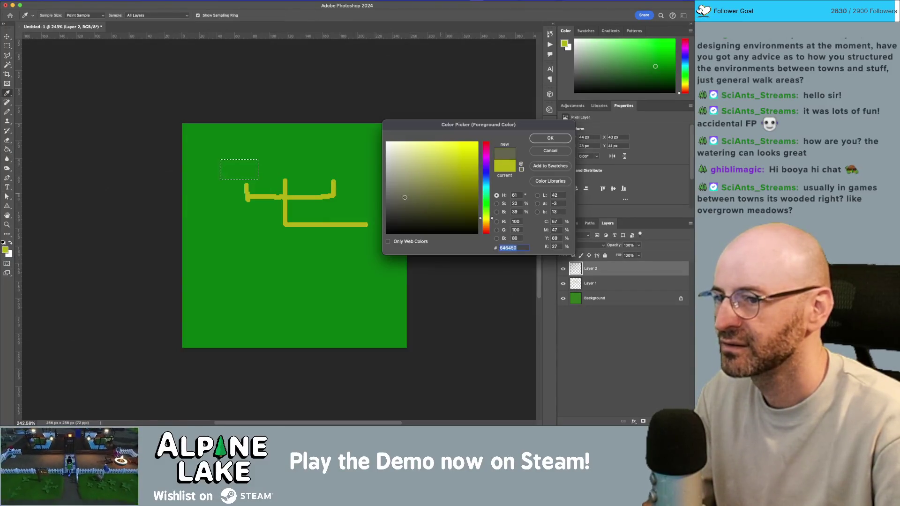
pyautogui.click(544, 137)
pyautogui.press('m')
pyautogui.click(251, 163)
# Duplicate the grey block to the right and add another copy rotated upright
pyautogui.press('v')
pyautogui.moveTo(245, 169)
pyautogui.mouseDown()
pyautogui.moveTo(300, 150)
pyautogui.moveTo(347, 157)
pyautogui.moveTo(340, 168)
pyautogui.moveTo(377, 177)
pyautogui.moveTo(369, 220)
pyautogui.moveTo(351, 209)
pyautogui.moveTo(361, 179)
pyautogui.mouseUp()
pyautogui.hotkey('ctrl', 't')
pyautogui.press('Return')
# Select the path layer and add an empty Layer 3 for the water
pyautogui.click(318, 199)
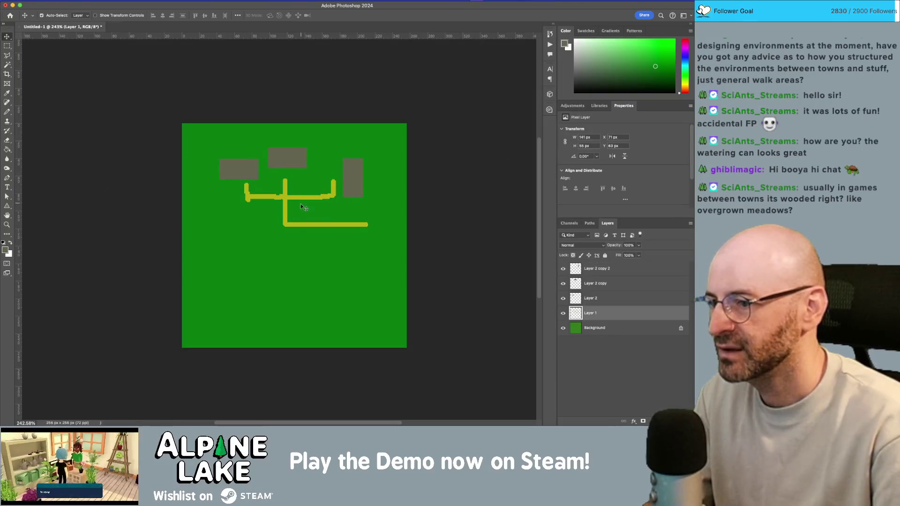
pyautogui.press('b')
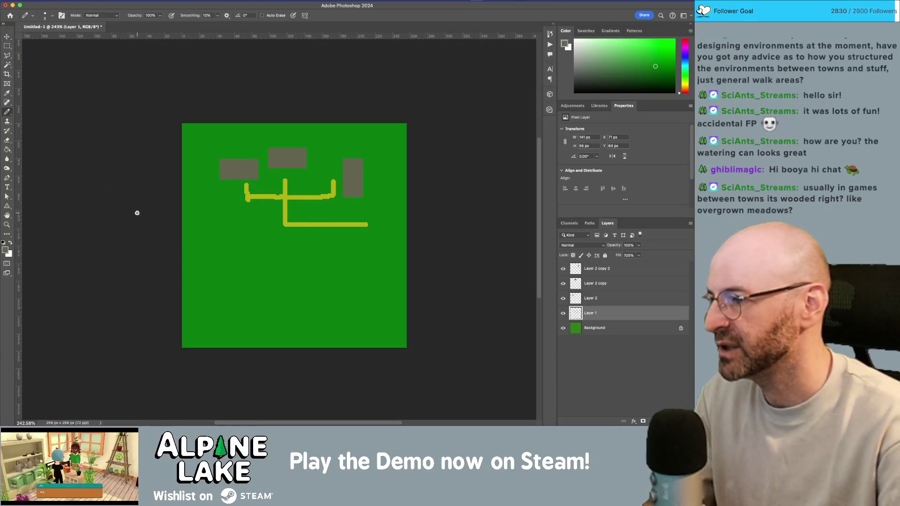
pyautogui.hotkey('ctrl', 'shift', 'alt', 'n')
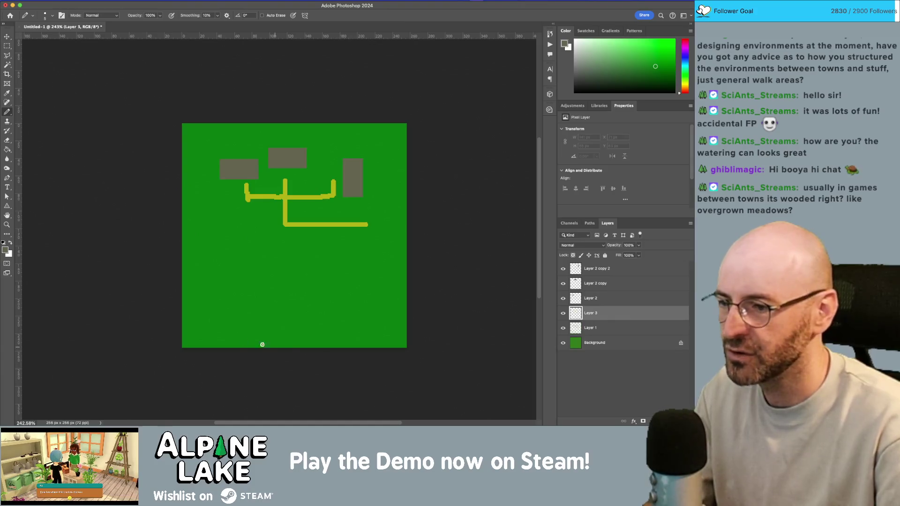
# Fill the lower part of the canvas with blue on Layer 3
pyautogui.press('m')
pyautogui.moveTo(183, 258); pyautogui.dragTo(362, 372)
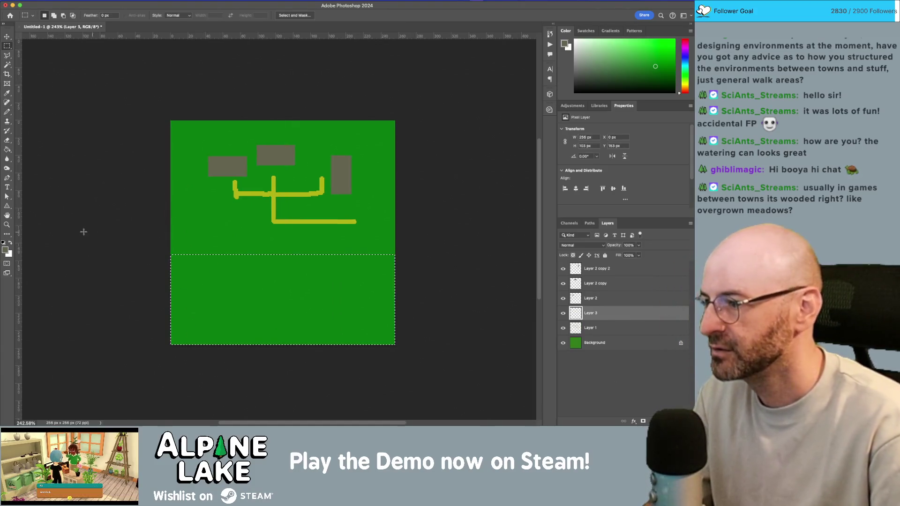
pyautogui.click(6, 250)
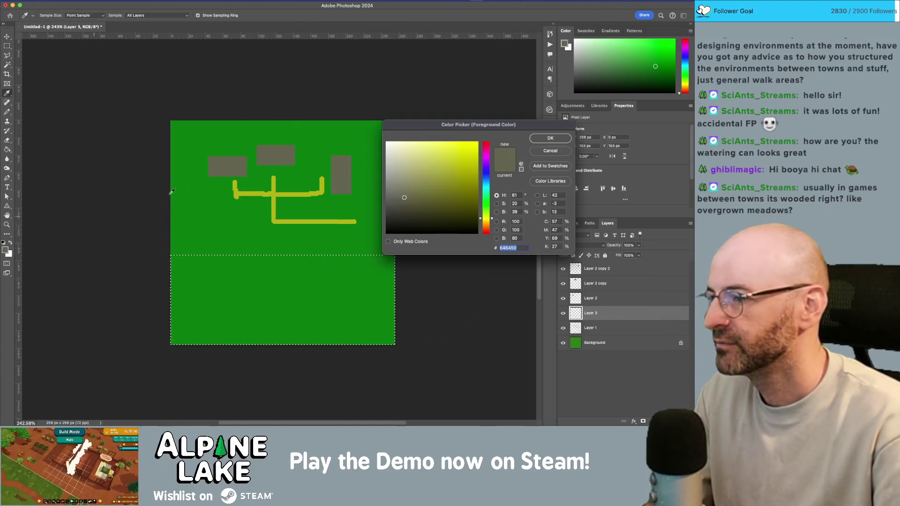
pyautogui.click(489, 178)
pyautogui.click(551, 137)
pyautogui.click(288, 279)
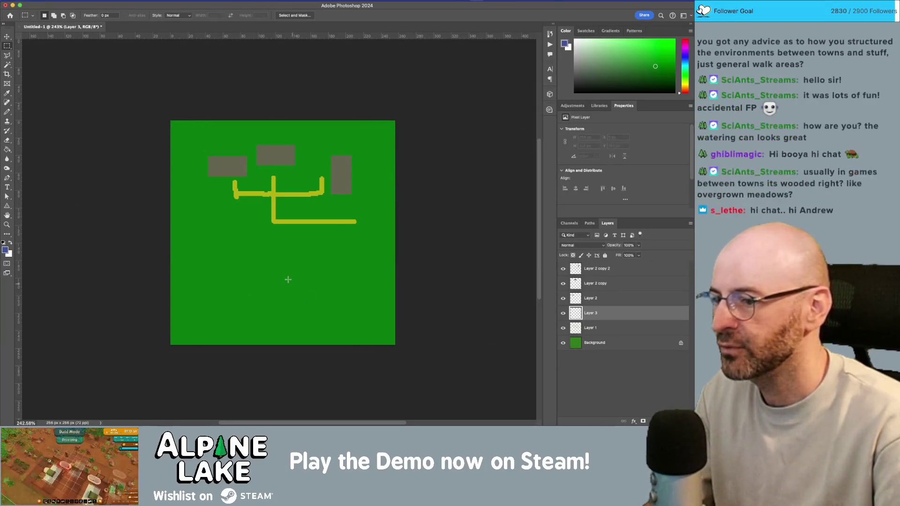
pyautogui.press('g')
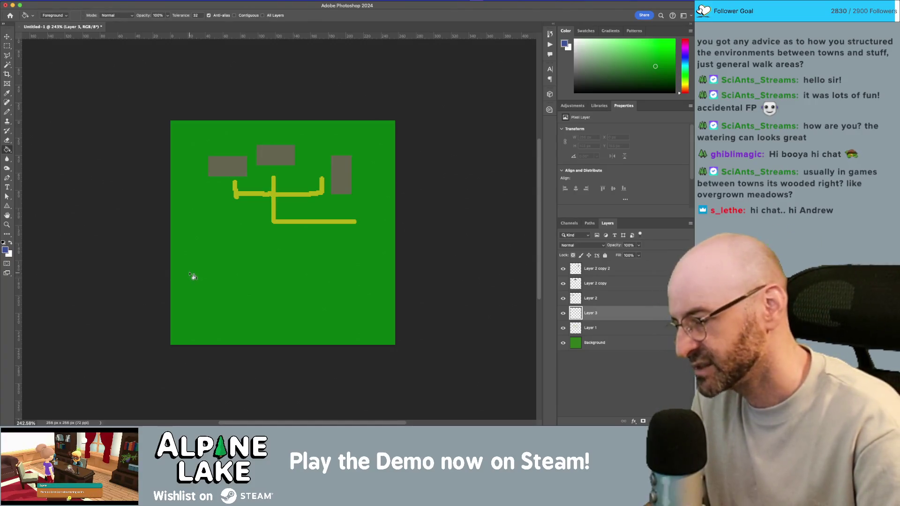
pyautogui.press('m')
pyautogui.moveTo(155, 255); pyautogui.dragTo(502, 387)
pyautogui.press('g')
pyautogui.click(273, 296)
pyautogui.hotkey('ctrl', 'd')
# Paint blue water up into the green with a 30 px pencil
pyautogui.press('b')
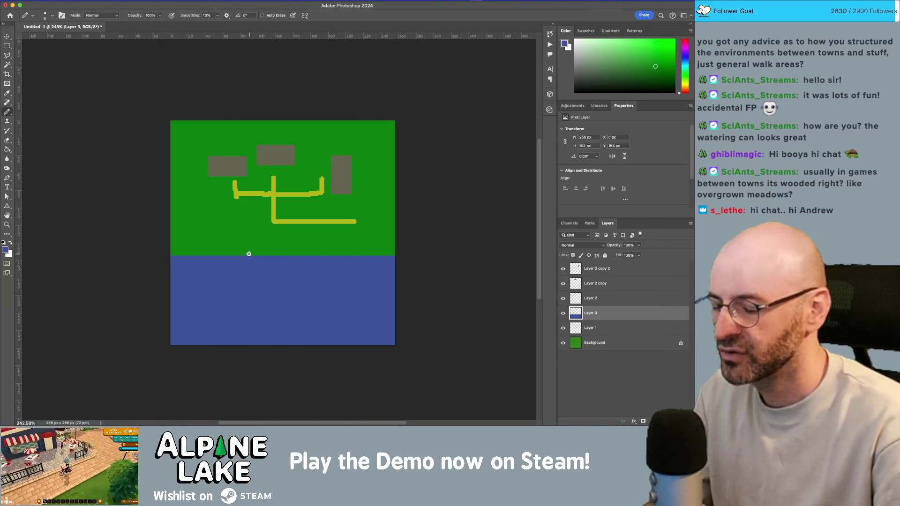
pyautogui.press(']')
pyautogui.moveTo(285, 271)
pyautogui.mouseDown()
pyautogui.moveTo(227, 221)
pyautogui.moveTo(220, 247)
pyautogui.moveTo(174, 183)
pyautogui.moveTo(179, 211)
pyautogui.moveTo(320, 259)
pyautogui.moveTo(396, 227)
pyautogui.moveTo(362, 107)
pyautogui.moveTo(161, 123)
pyautogui.moveTo(258, 112)
pyautogui.moveTo(424, 144)
pyautogui.moveTo(243, 108)
pyautogui.moveTo(175, 159)
pyautogui.moveTo(181, 255)
pyautogui.moveTo(192, 203)
pyautogui.mouseUp()
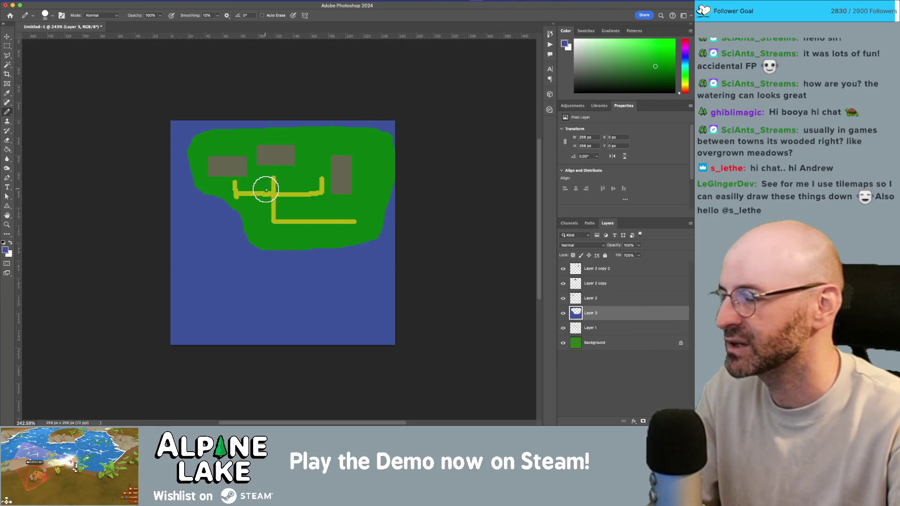
# Extend the blue water over the island's left coastline to form a rounded bay
pyautogui.rightClick(255, 188)
pyautogui.click(256, 187)
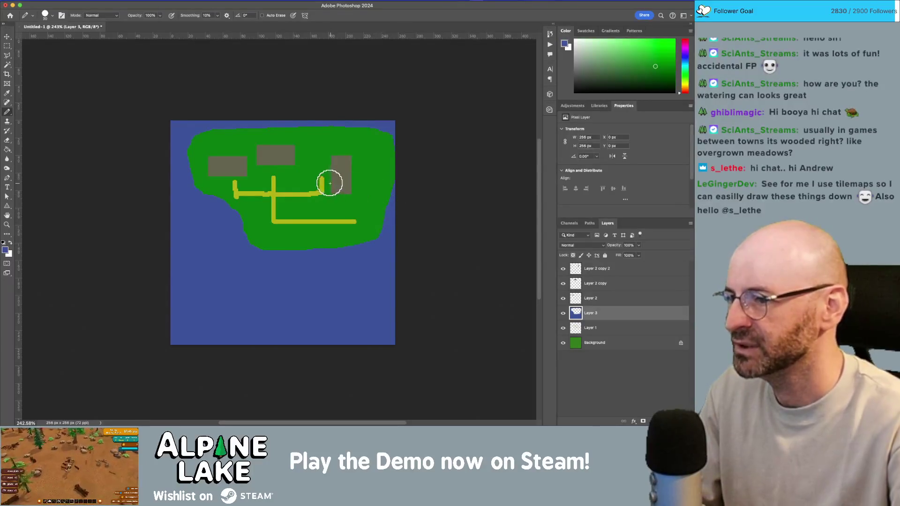
pyautogui.scroll(2, 330, 183)
pyautogui.scroll(1, 330, 183)
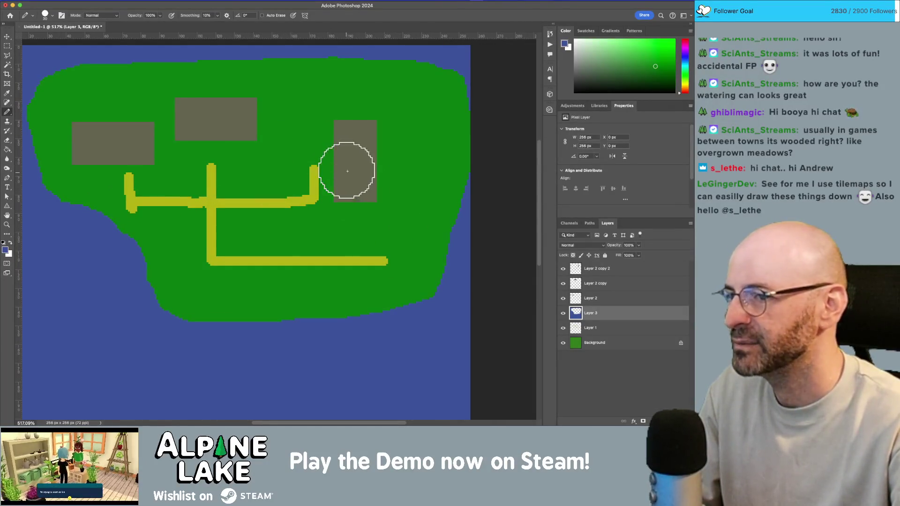
pyautogui.scroll(1, 367, 169)
pyautogui.scroll(-1, 395, 168)
pyautogui.scroll(1, 342, 183)
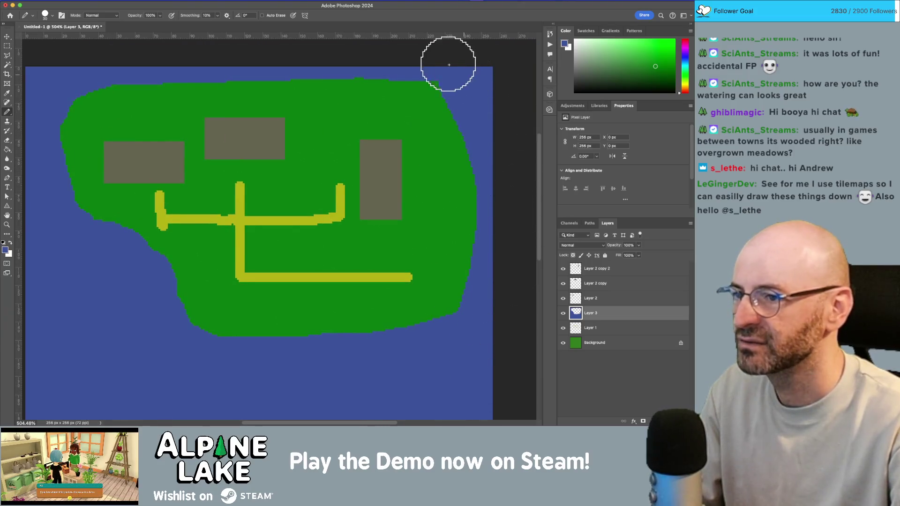
pyautogui.scroll(-5, 433, 270)
pyautogui.scroll(4, 436, 319)
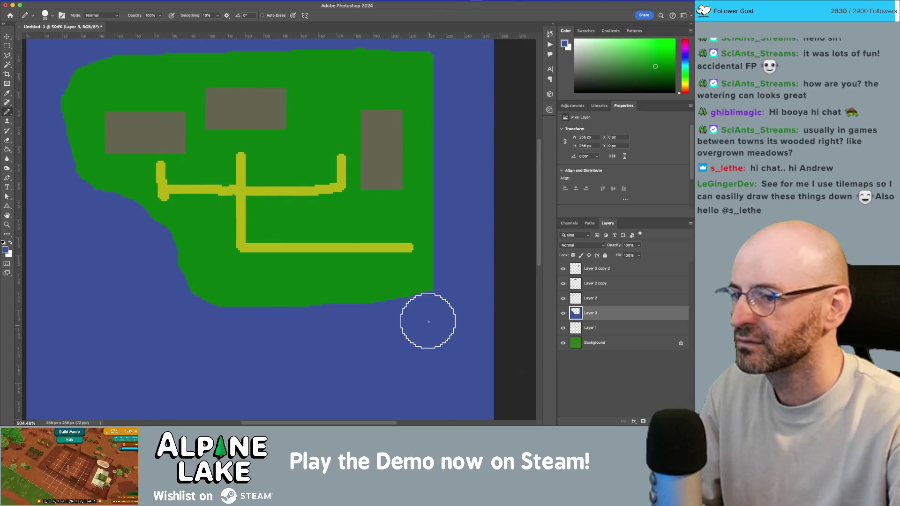
pyautogui.hscroll(-3, 165, 309)
pyautogui.moveTo(187, 296); pyautogui.dragTo(195, 246)
# Zoom out over the map and quit Photoshop, raising the save prompt for Untitled-1
pyautogui.hscroll(-3, 148, 206)
pyautogui.scroll(2, 149, 207)
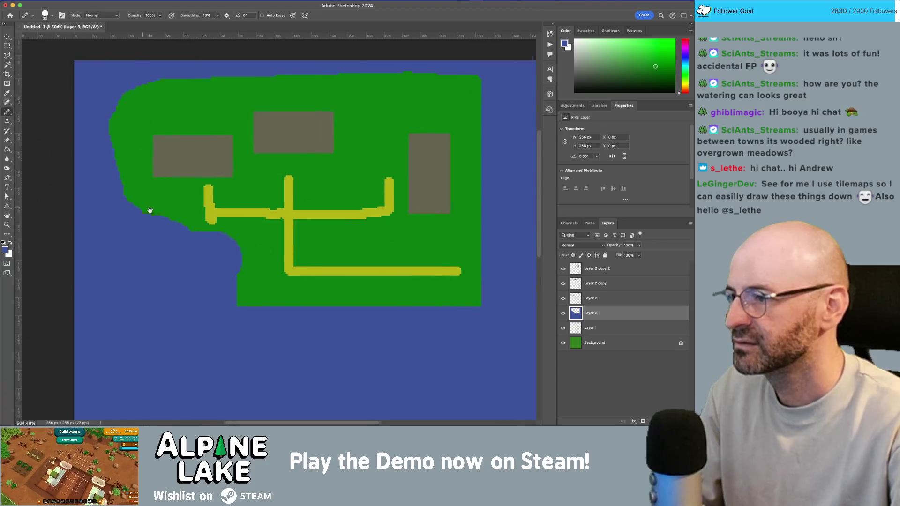
pyautogui.hscroll(3, 211, 133)
pyautogui.scroll(2, 211, 132)
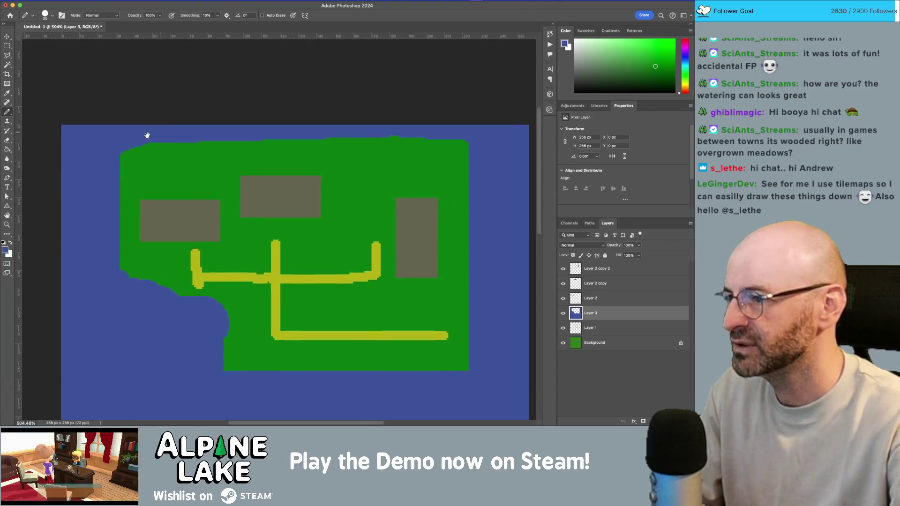
pyautogui.hscroll(5, 374, 120)
pyautogui.press('z')
pyautogui.moveTo(446, 169); pyautogui.dragTo(336, 189)
pyautogui.press('super+q')
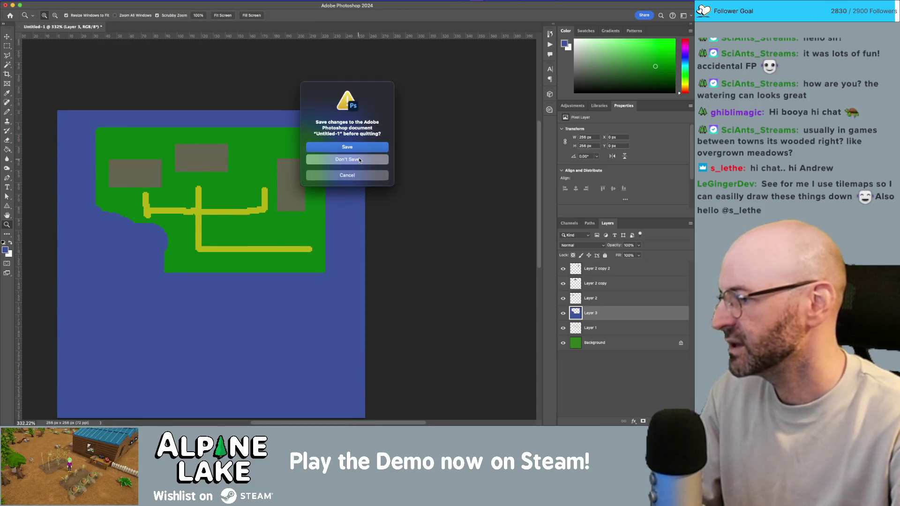
# Discard the Untitled-1 sketch, then deselect WateringCanEmitter in the Unity prefab
pyautogui.click(359, 159)
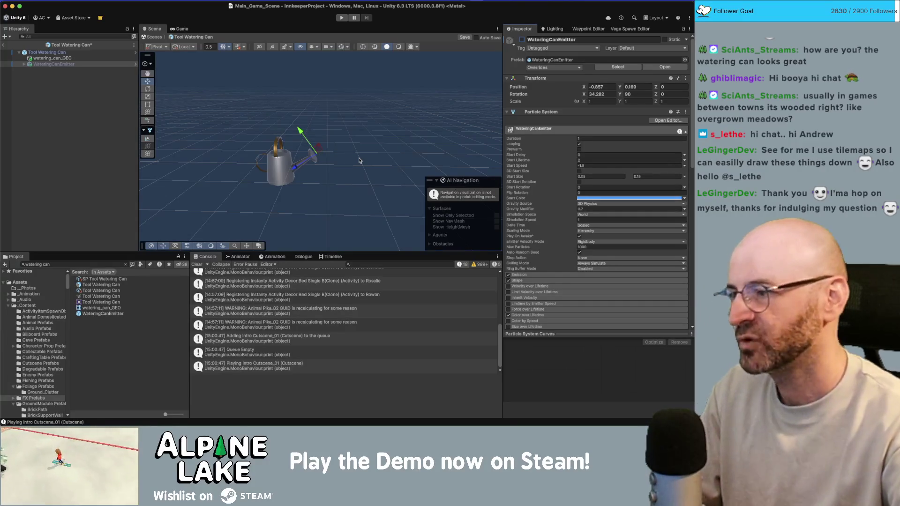
pyautogui.click(67, 108)
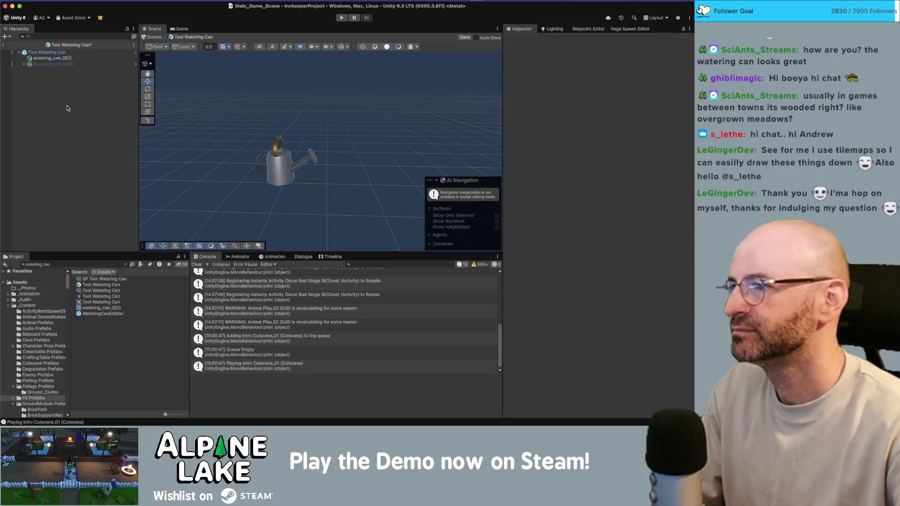
# Add an empty 'Watering Can Loc' object to the prefab, then exit to Main_Game_Scene
pyautogui.click(78, 65)
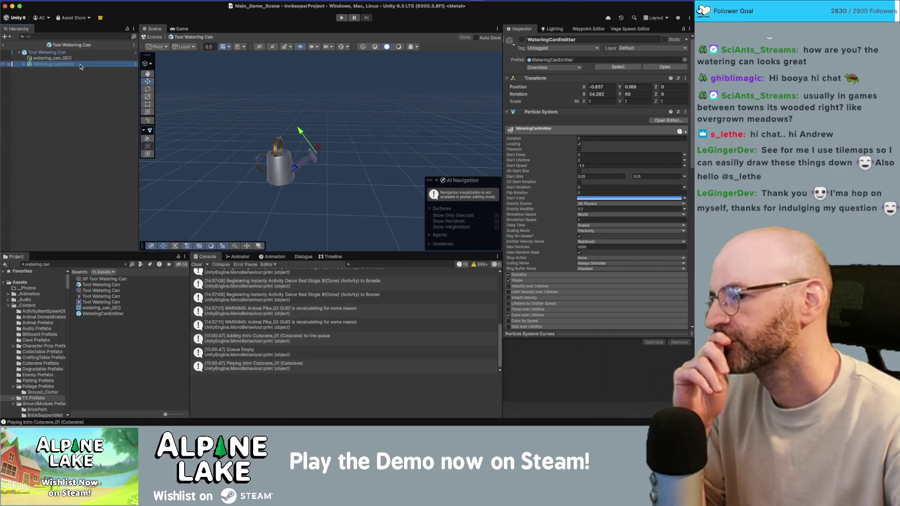
pyautogui.click(80, 87)
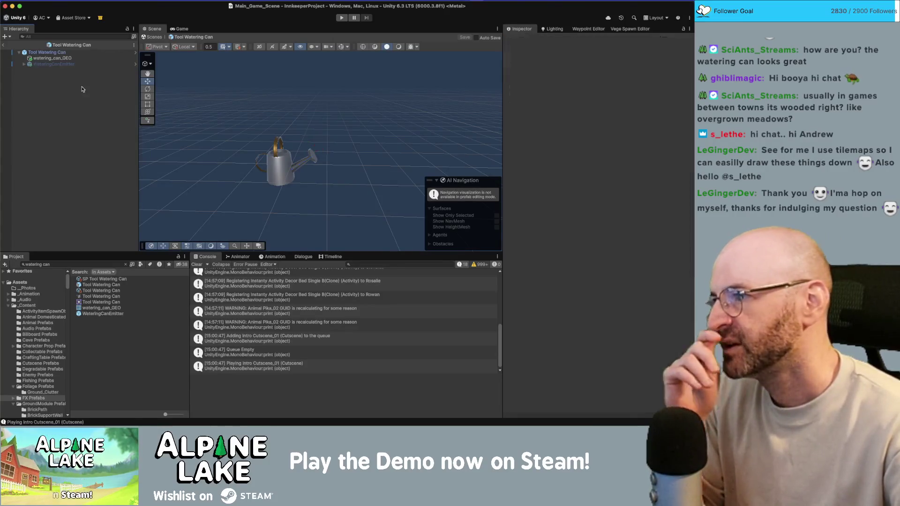
pyautogui.press('super+shift+n')
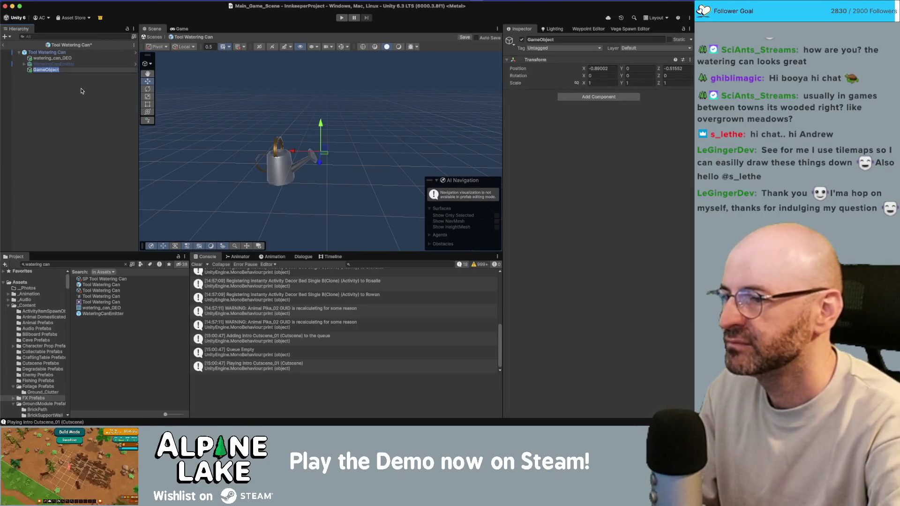
pyautogui.write('Watering C')
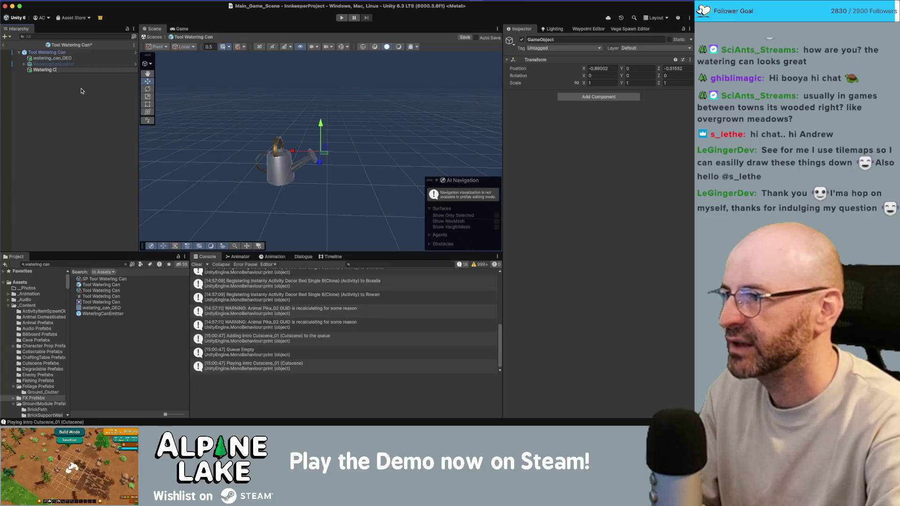
pyautogui.write('an Loc')
pyautogui.press('Return')
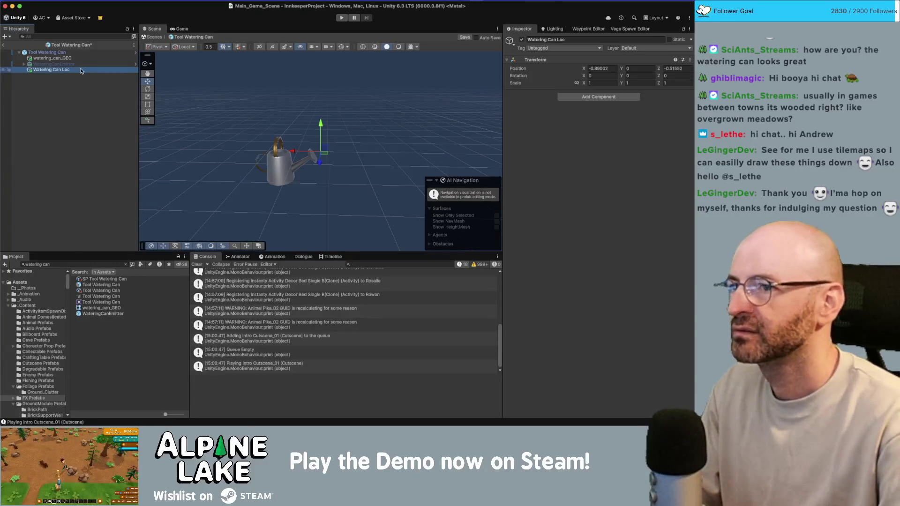
pyautogui.click(87, 106)
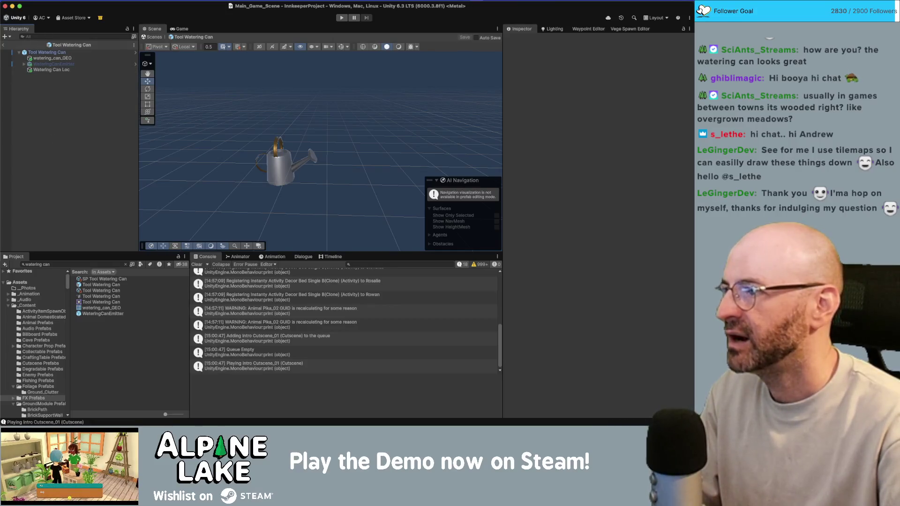
pyautogui.click(3, 45)
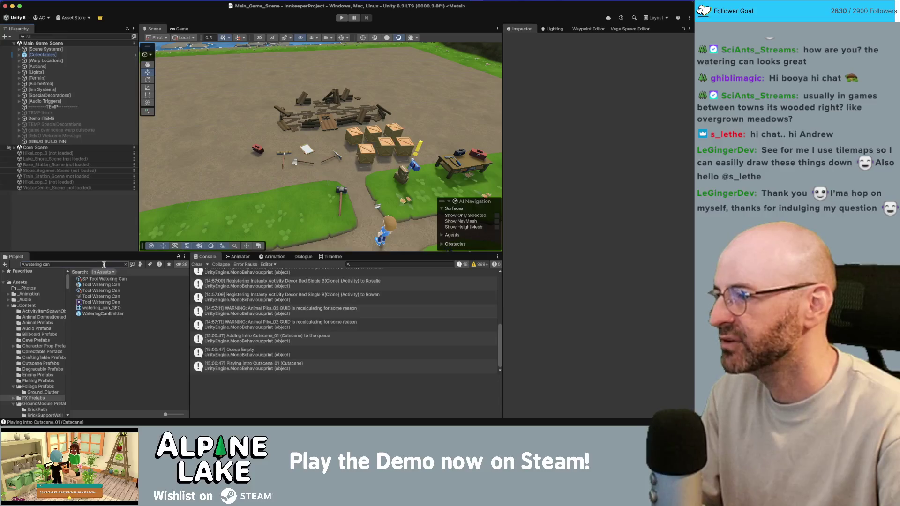
pyautogui.click(87, 142)
# Expand Core_Scene and IsoPlayer, select PlayerCharacter, and open its MagicCaster script
pyautogui.click(90, 147)
pyautogui.press('Right')
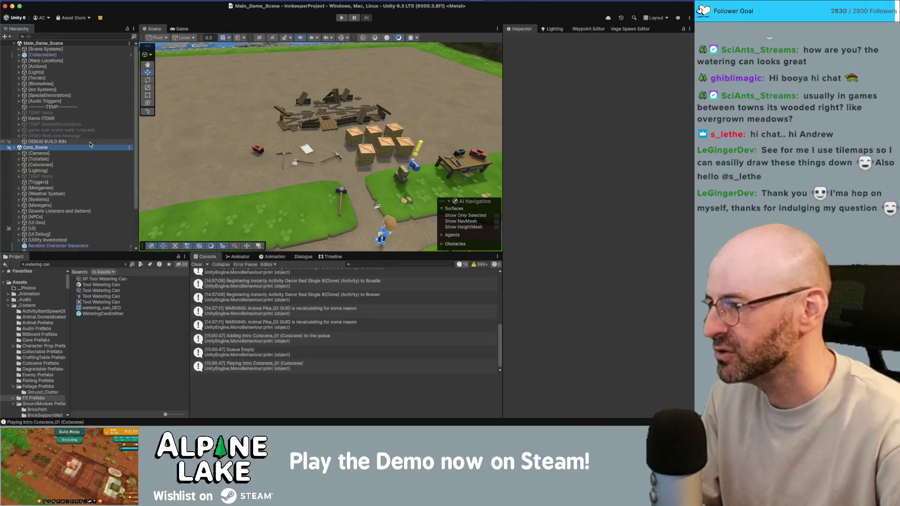
pyautogui.scroll(-2, 103, 194)
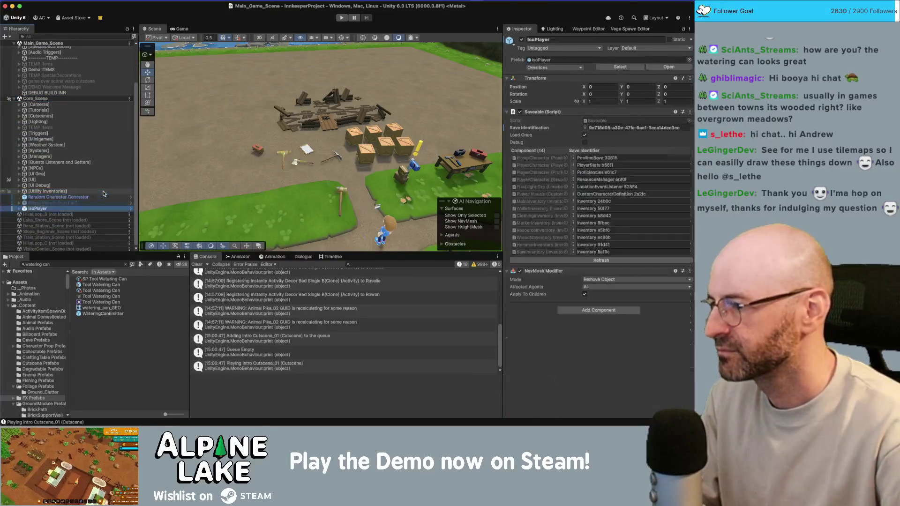
pyautogui.press('Right')
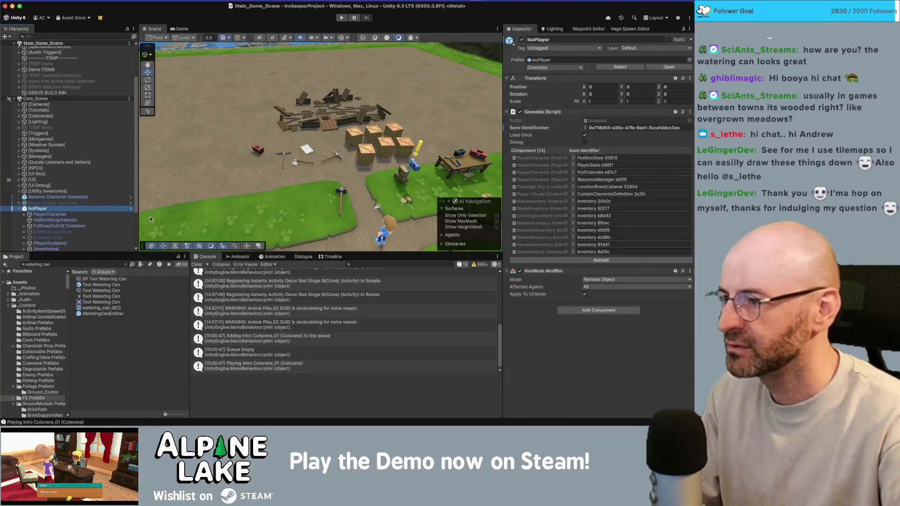
pyautogui.press('Down')
pyautogui.scroll(-5, 598, 225)
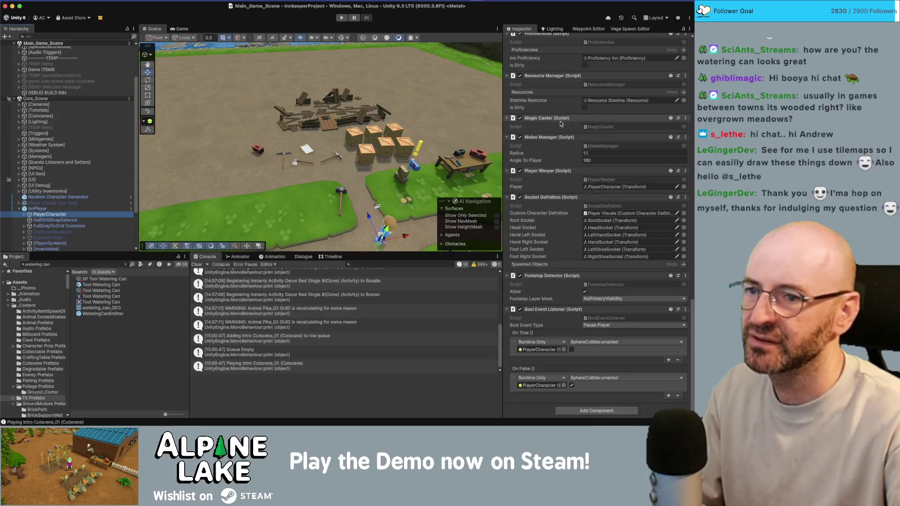
pyautogui.click(600, 127)
pyautogui.doubleClick(600, 127)
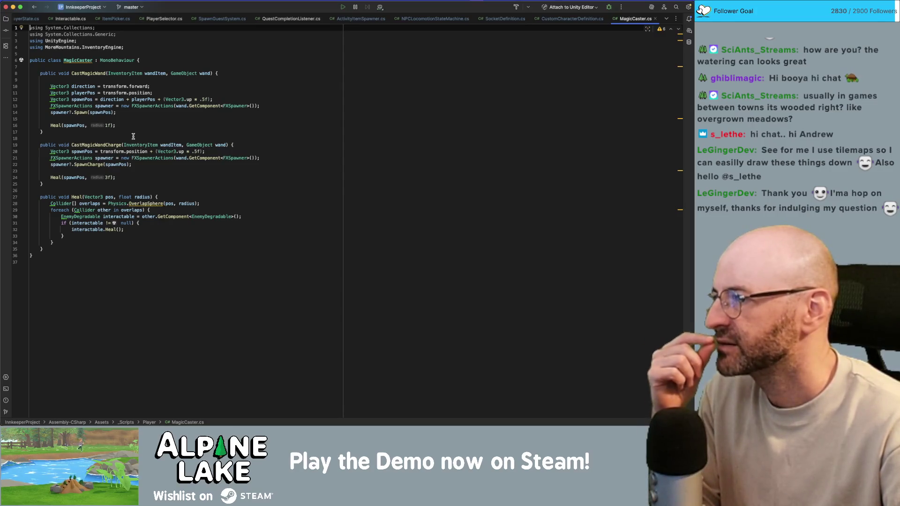
# Find all MagicCaster references in the solution and open PlayerState.cs at its m_MagicCaster field
pyautogui.click(98, 147)
pyautogui.doubleClick(102, 74)
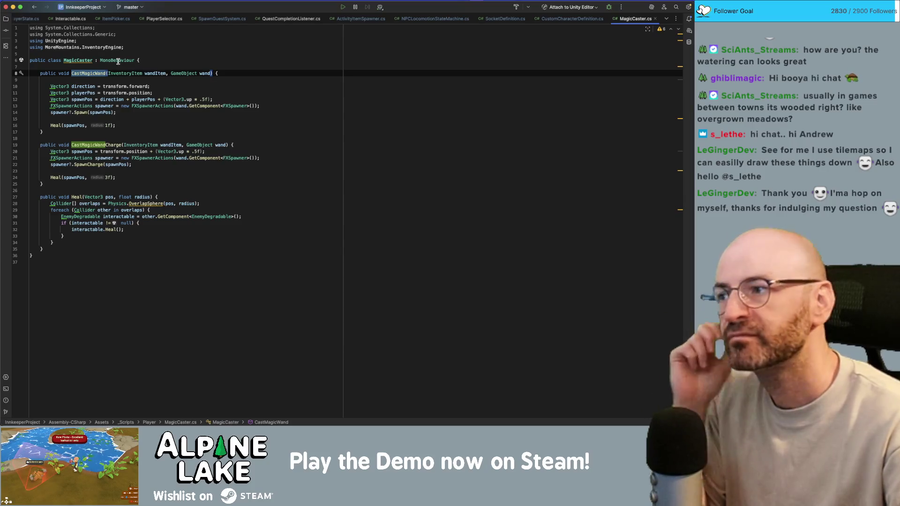
pyautogui.doubleClick(84, 60)
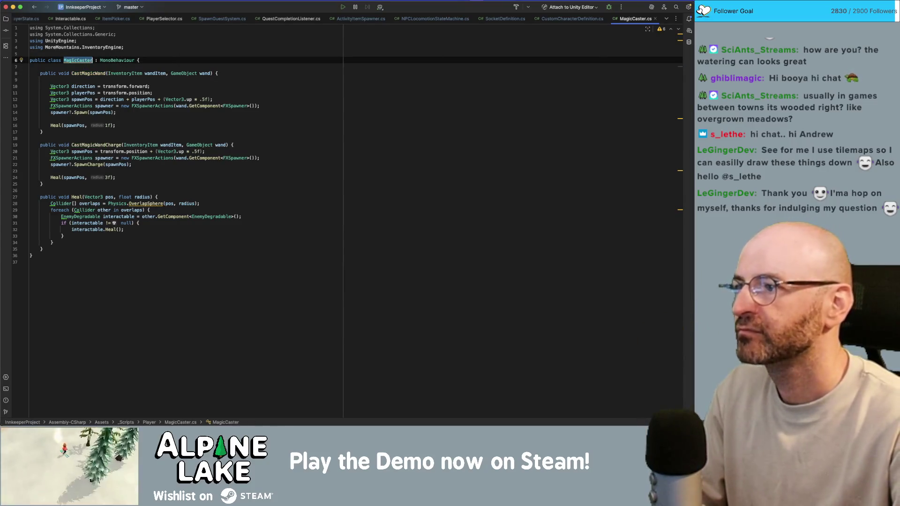
pyautogui.press('super+shift+f')
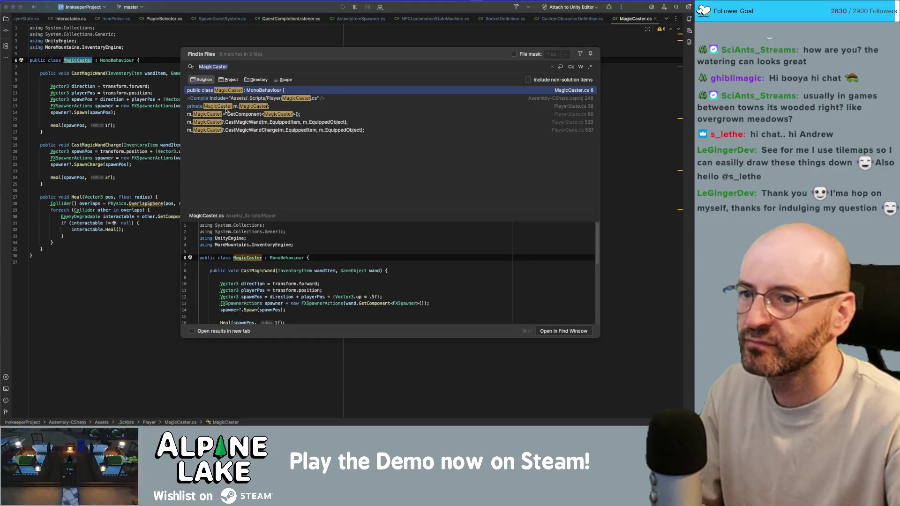
pyautogui.click(225, 108)
pyautogui.click(228, 115)
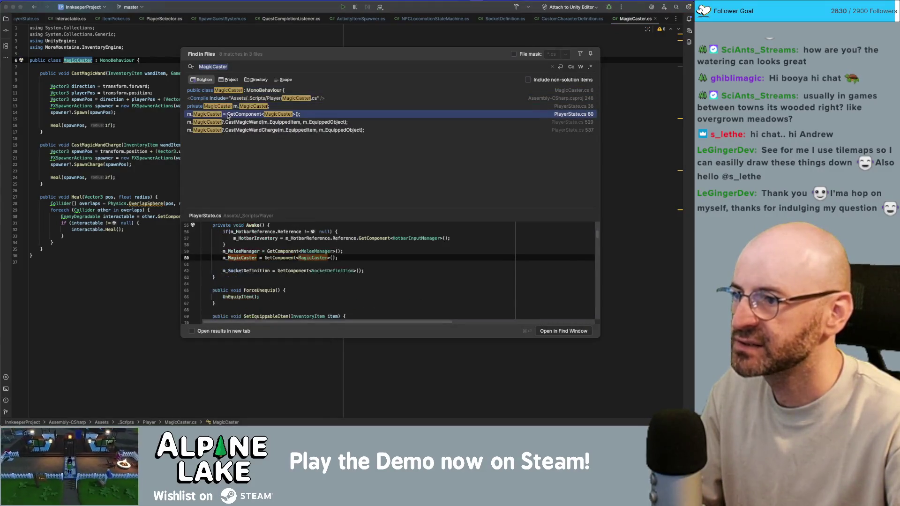
pyautogui.doubleClick(230, 109)
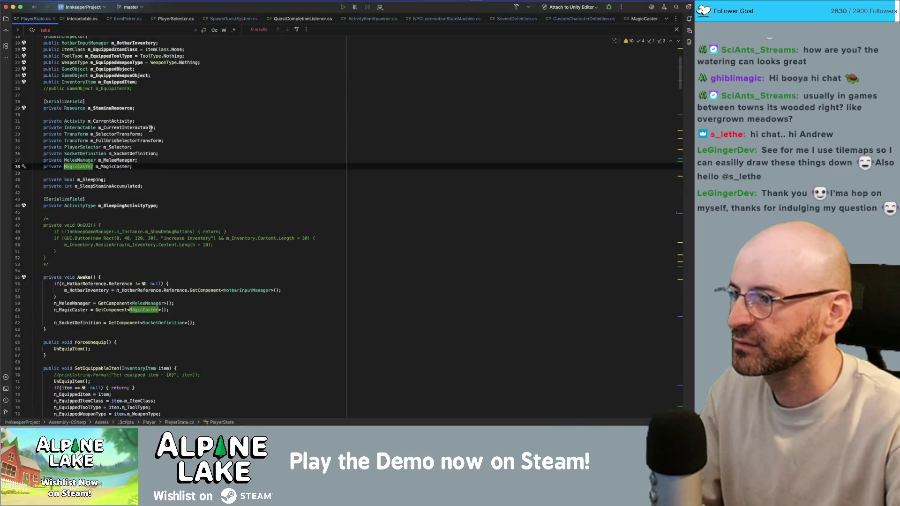
# Search PlayerState.cs for m_MagicCaster and follow its uses to the ToolInteraction coroutine
pyautogui.doubleClick(112, 166)
pyautogui.press('super+f')
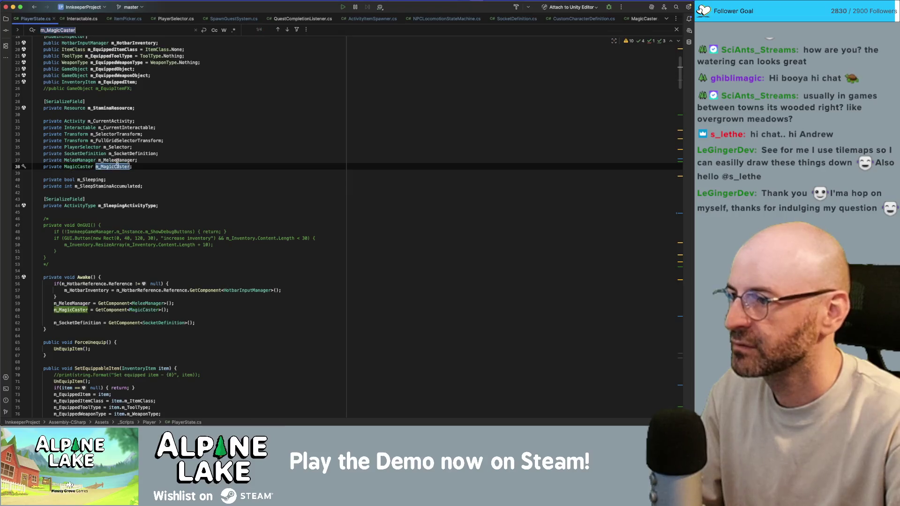
pyautogui.press('Return')
pyautogui.press('Return')
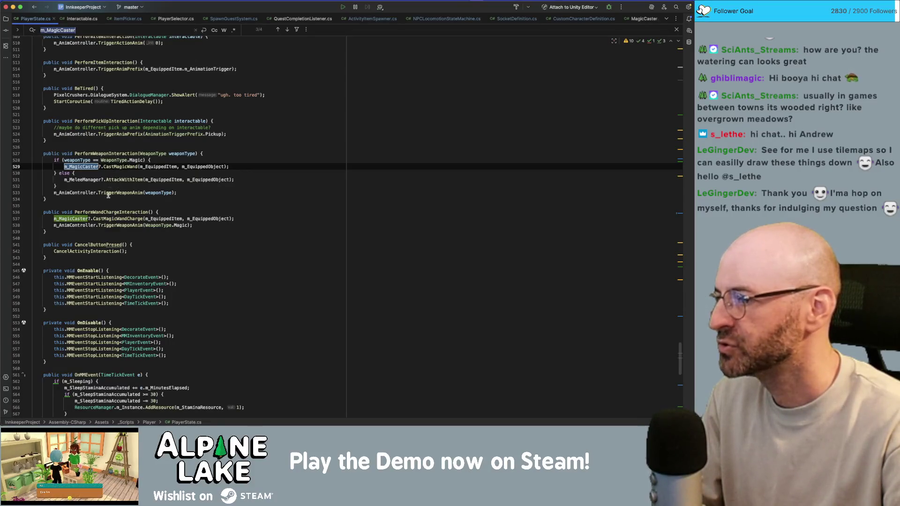
pyautogui.scroll(-2, 108, 196)
pyautogui.scroll(10, 150, 166)
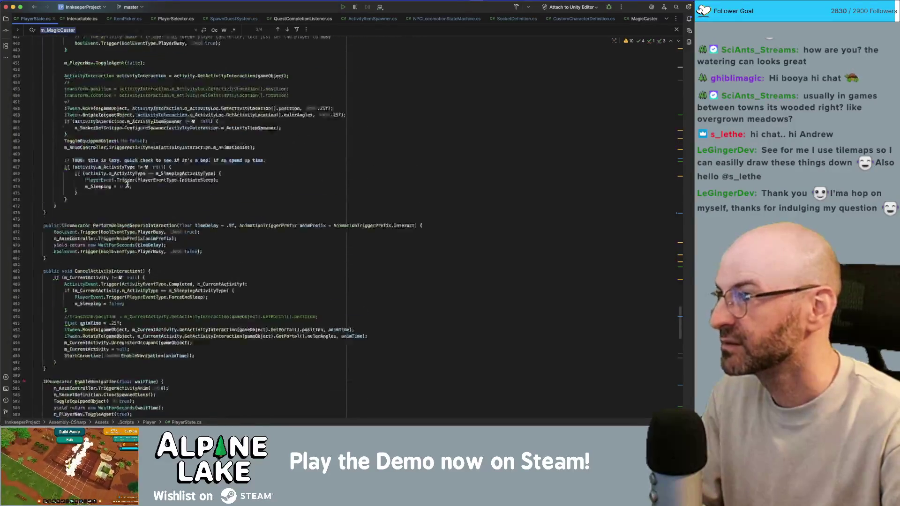
pyautogui.scroll(15, 127, 184)
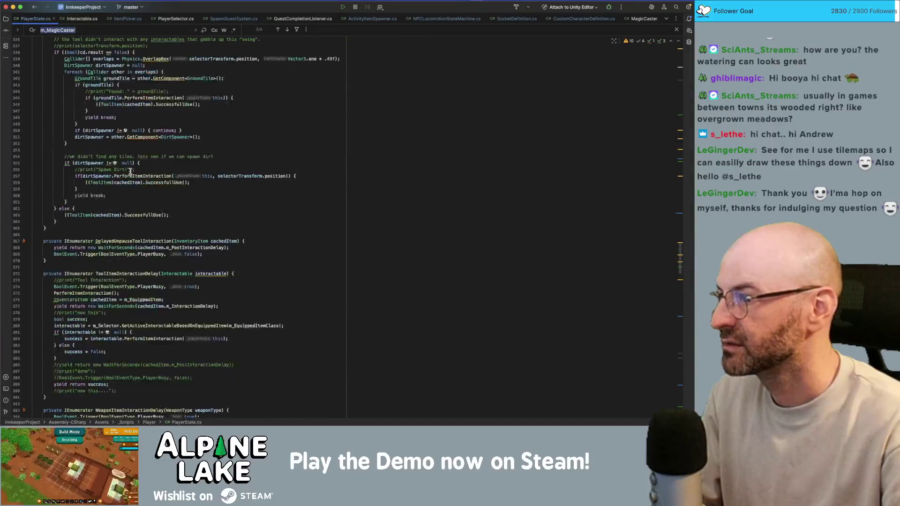
pyautogui.scroll(3, 130, 171)
pyautogui.click(117, 118)
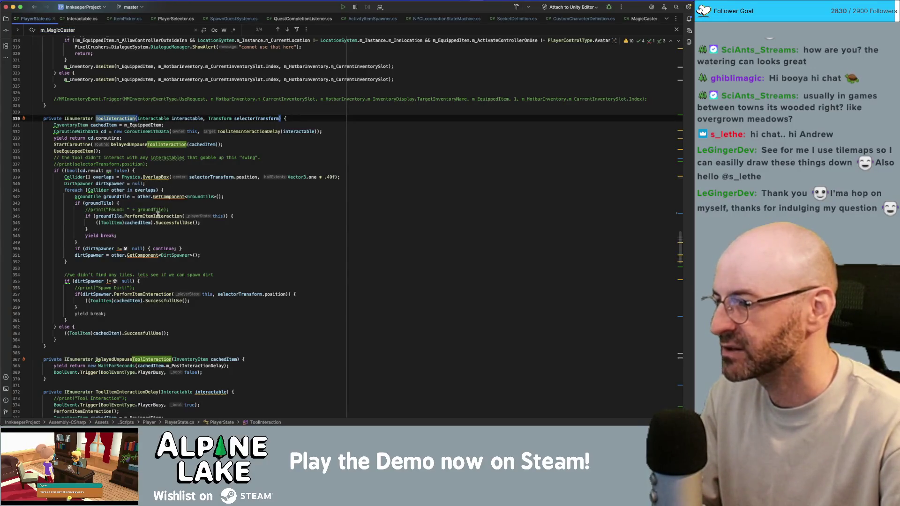
# Return to Unity and start a search of the project assets
pyautogui.moveTo(158, 215)
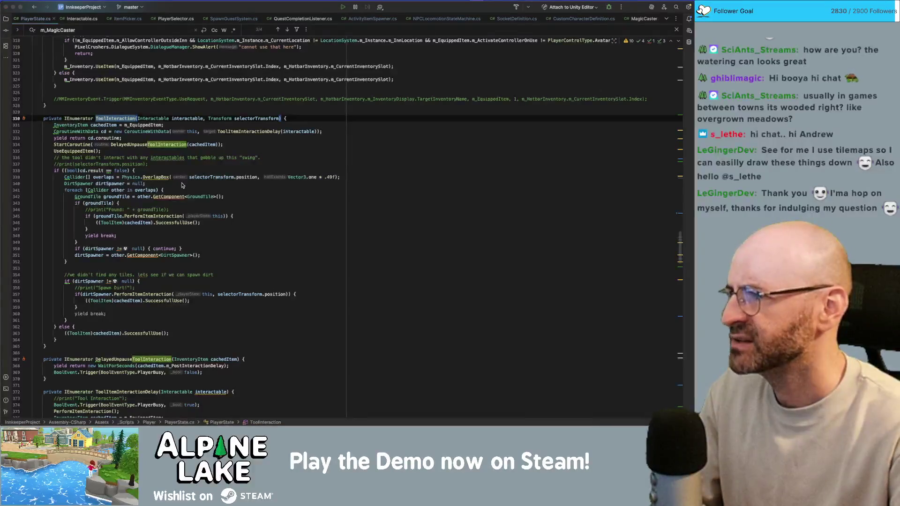
pyautogui.press('super+Tab')
pyautogui.click(105, 264)
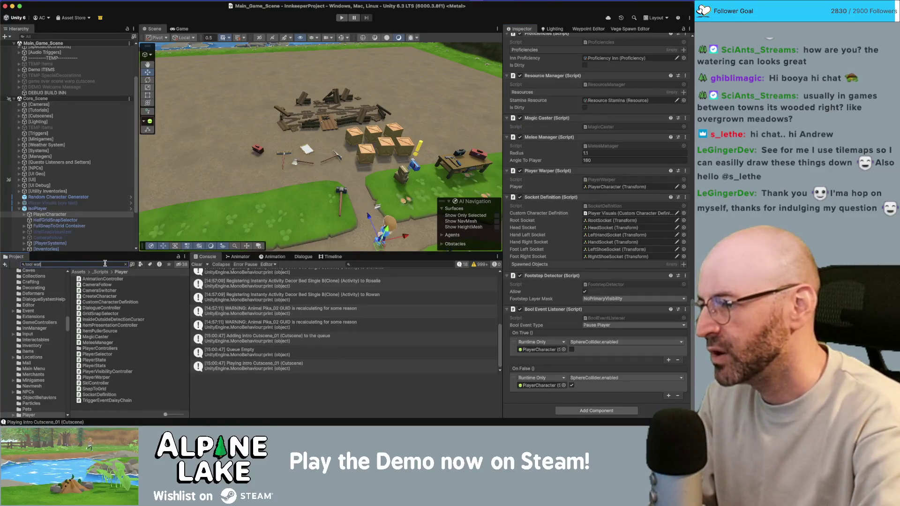
# Open the Tool Watering Can prefab from its Tools folder and search its components for 'fx'
pyautogui.click(109, 285)
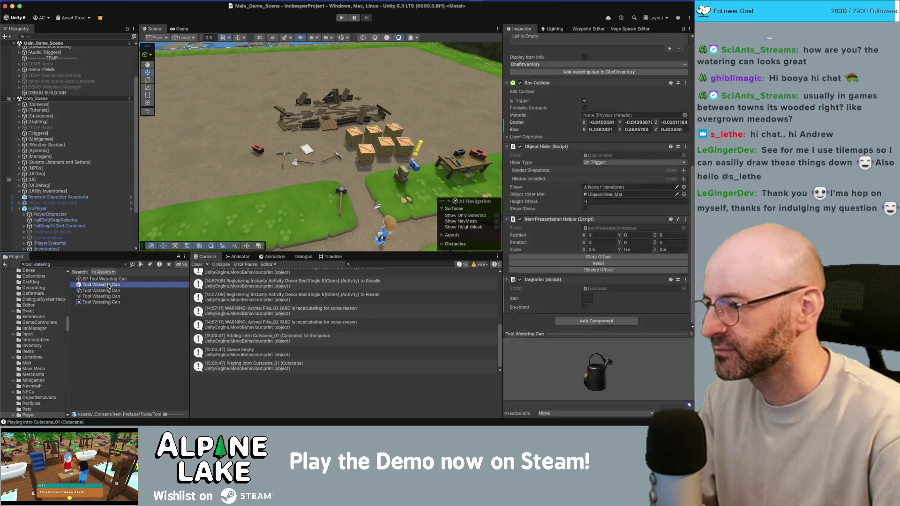
pyautogui.click(125, 265)
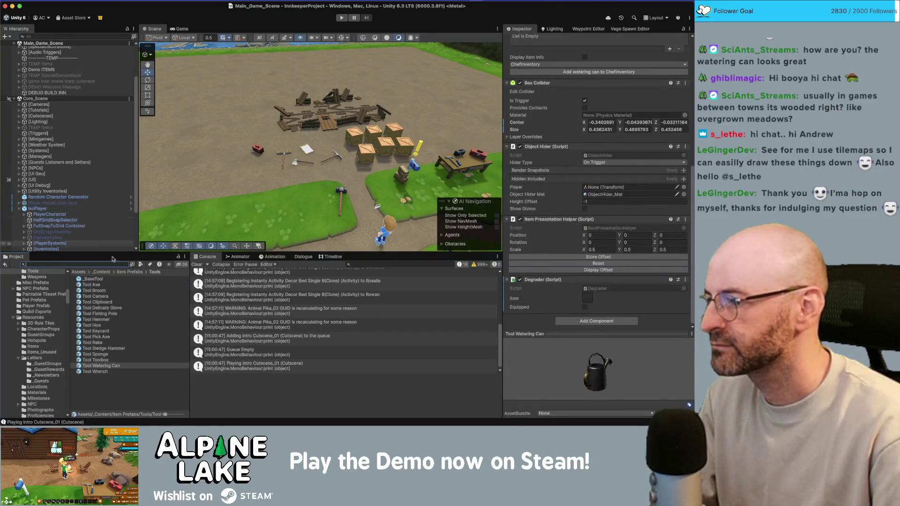
pyautogui.doubleClick(97, 368)
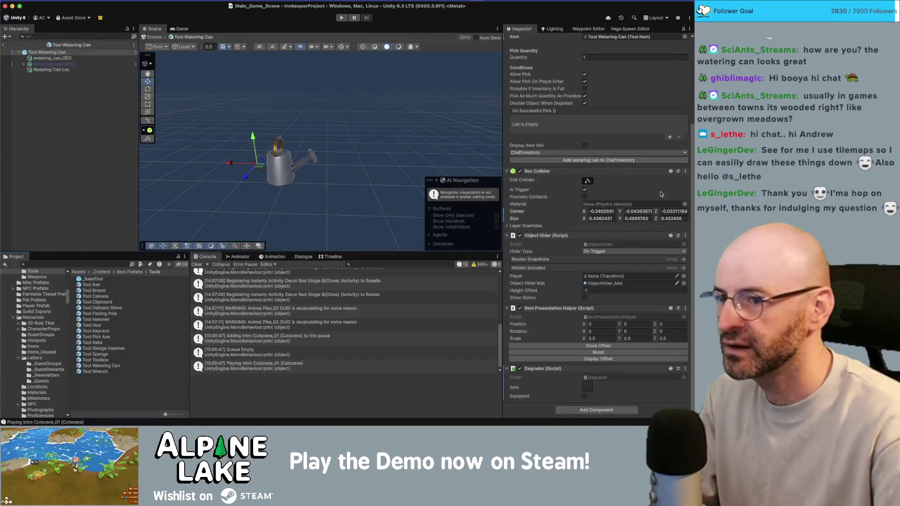
pyautogui.click(581, 409)
pyautogui.write('fx')
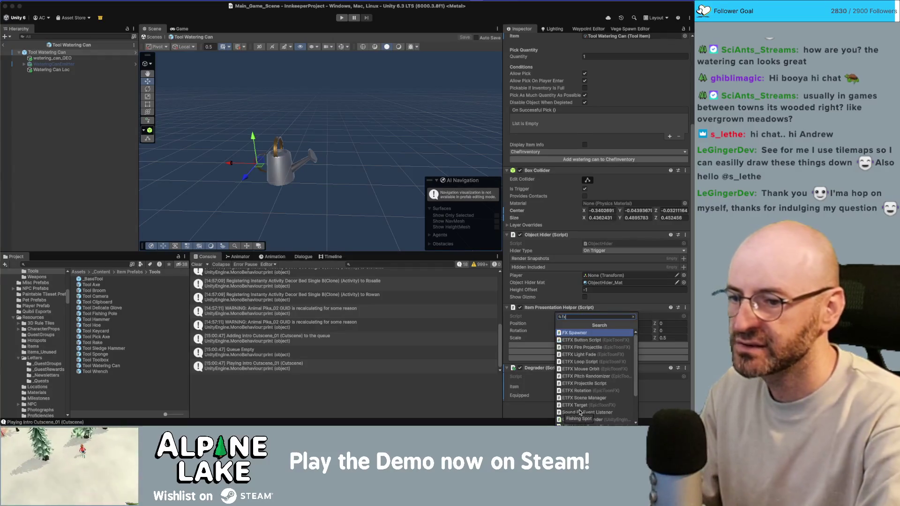
pyautogui.press('BackSpace')
pyautogui.press('BackSpace')
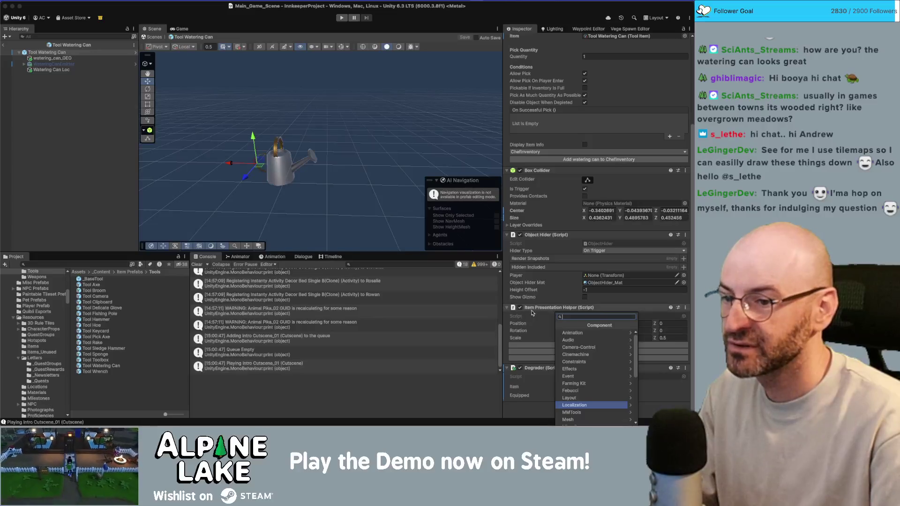
# Reveal the ItemPicker and ItemPresentationHelper scripts in the project files
pyautogui.scroll(5, 544, 193)
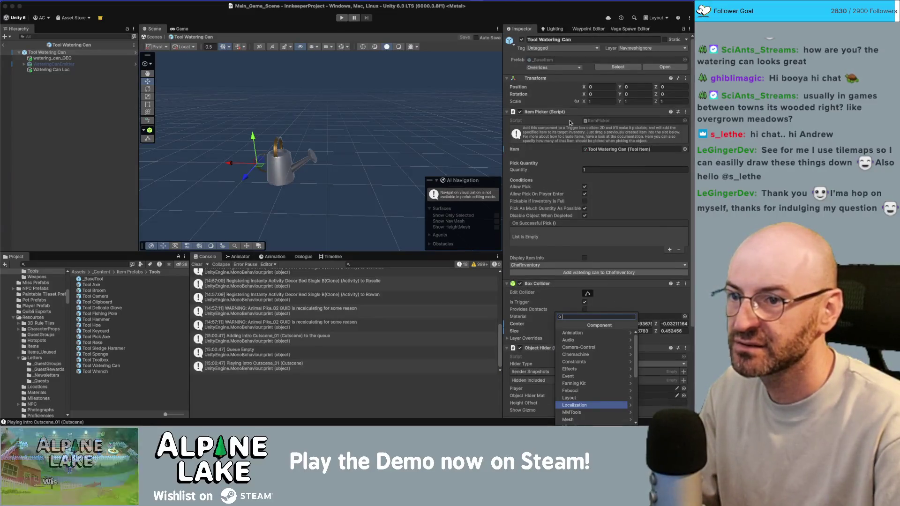
pyautogui.click(585, 121)
pyautogui.scroll(-5, 585, 122)
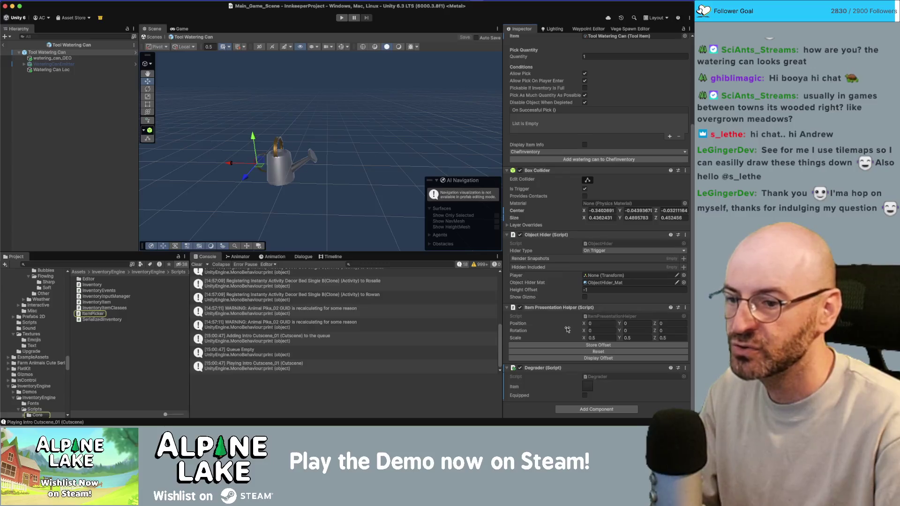
pyautogui.click(589, 315)
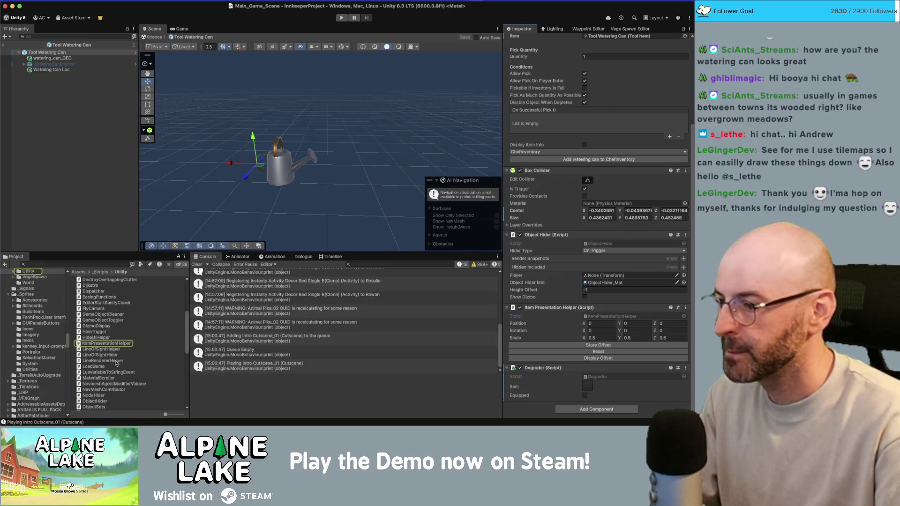
pyautogui.click(115, 344)
# Inspect the HideUIHelper and HideTrigger scripts, then show the Utility folder as large icons
pyautogui.click(128, 338)
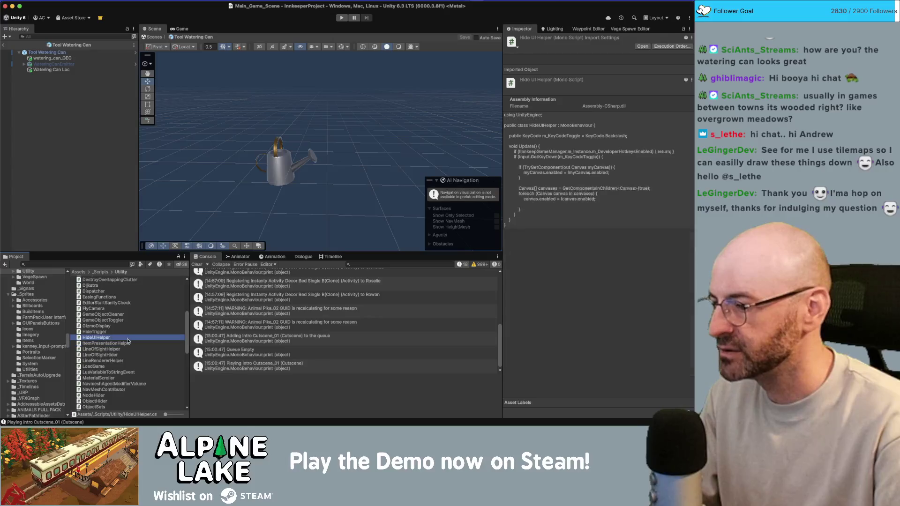
pyautogui.keyDown('super'); pyautogui.click(112, 339); pyautogui.keyUp('super')
pyautogui.click(158, 331)
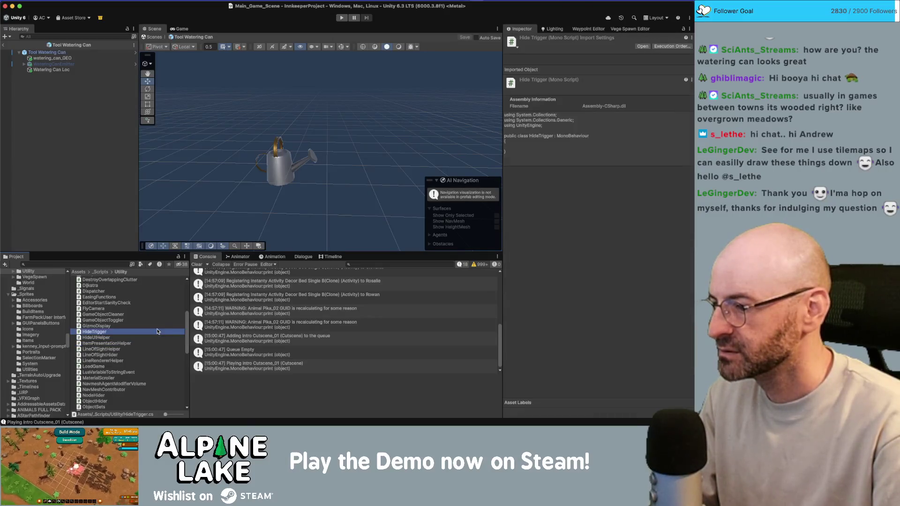
pyautogui.moveTo(165, 415); pyautogui.dragTo(168, 415)
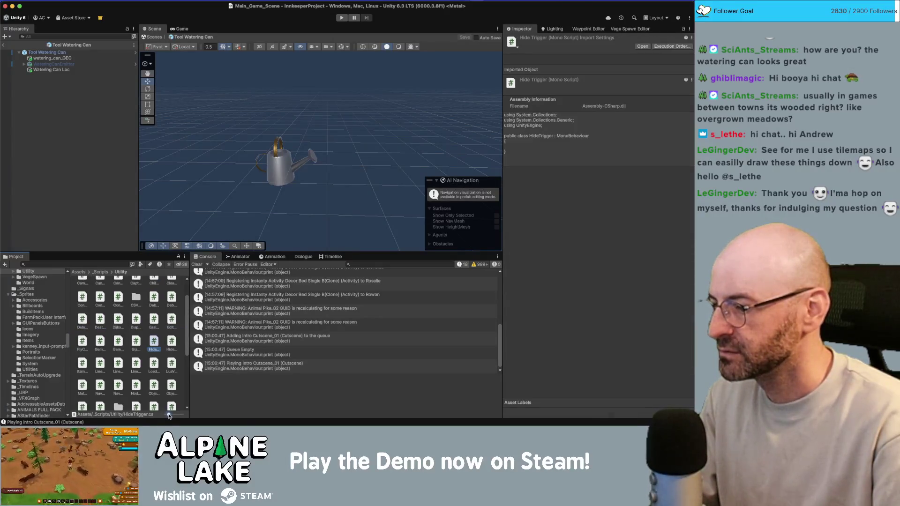
pyautogui.scroll(-5, 153, 373)
pyautogui.rightClick(156, 397)
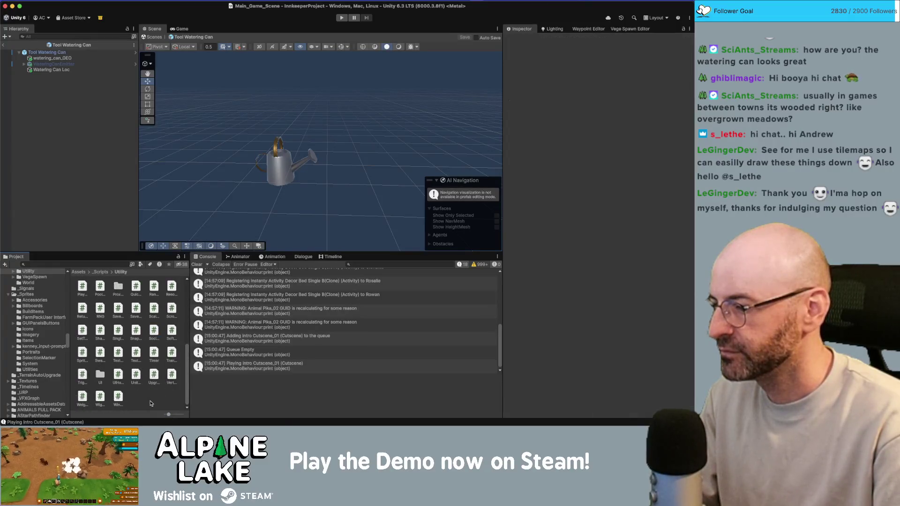
# Create a new MonoBehaviour script named ToolFXHelper in the Utility folder
pyautogui.moveTo(200, 196)
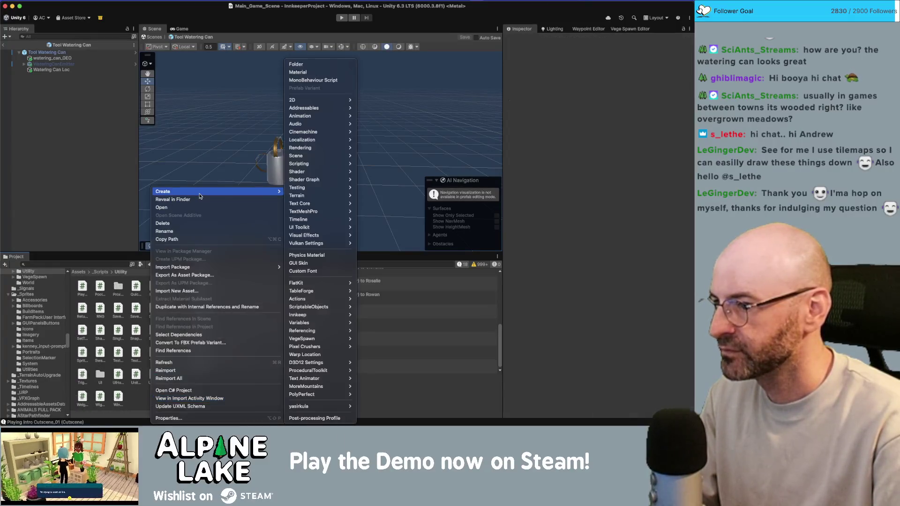
pyautogui.click(328, 80)
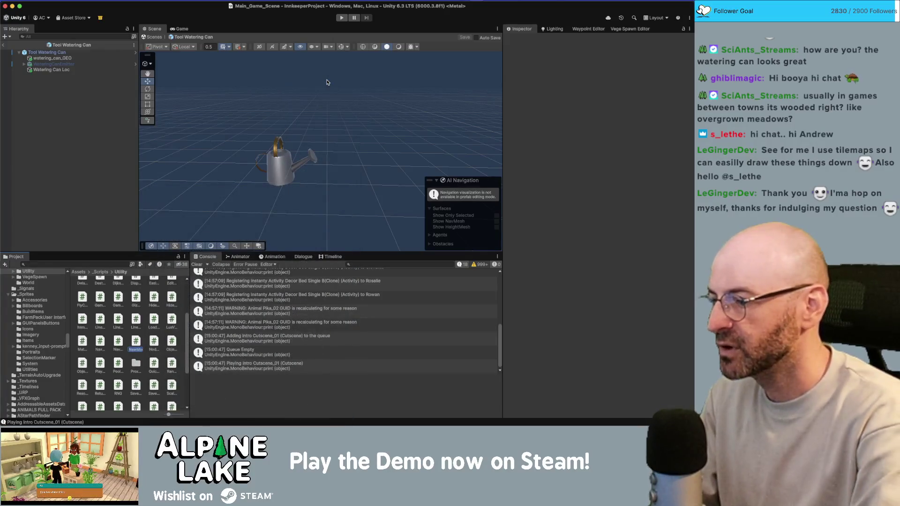
pyautogui.write('Too')
pyautogui.write('Helper')
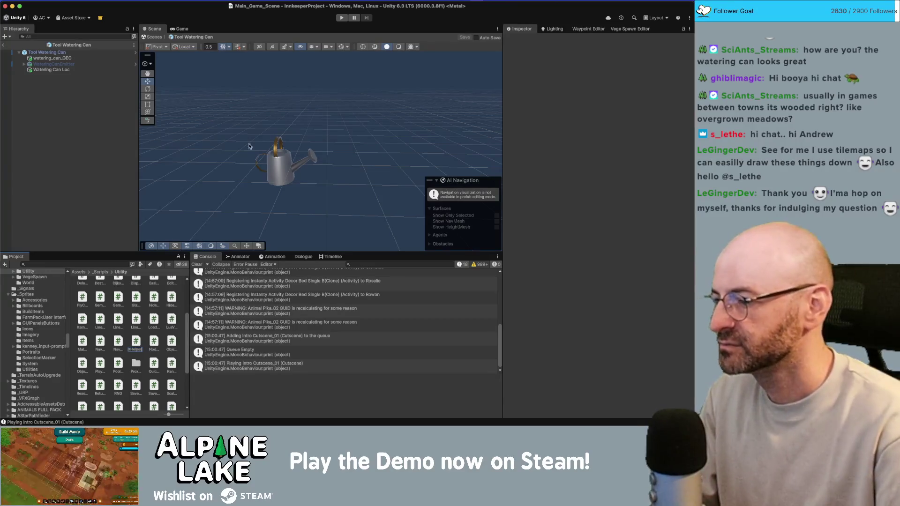
pyautogui.press('Return')
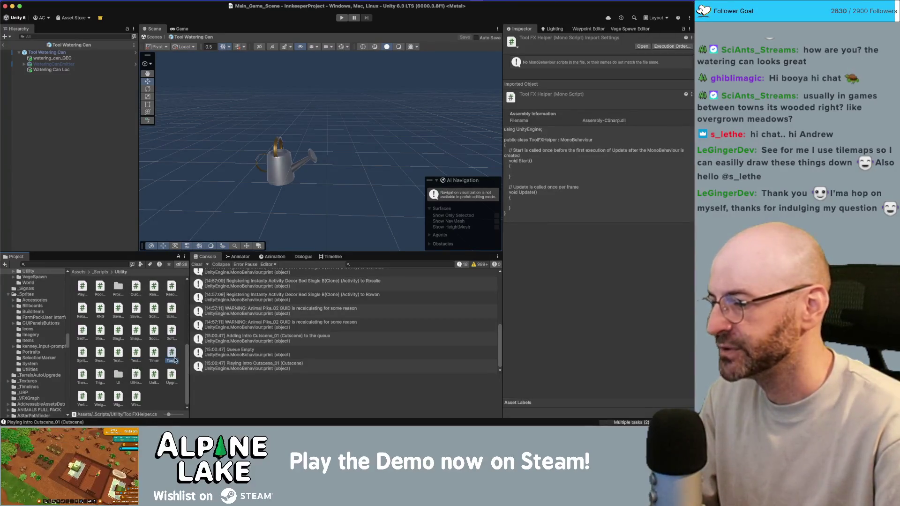
# Add the Tool FX Helper component to the Tool Watering Can prefab
pyautogui.click(70, 52)
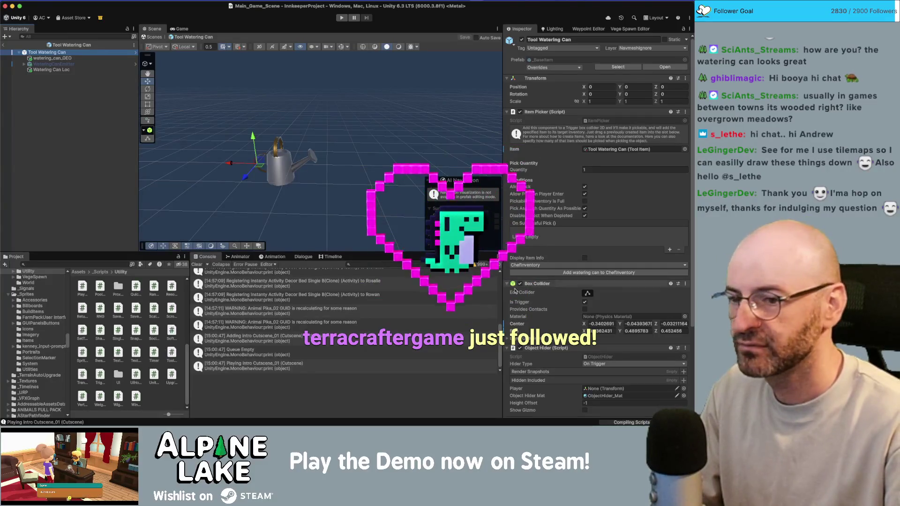
pyautogui.scroll(-5, 553, 311)
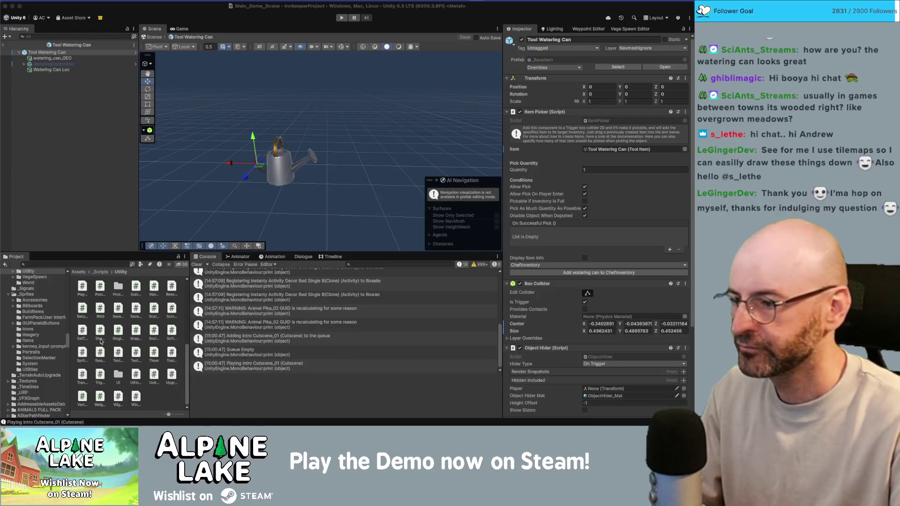
pyautogui.scroll(-5, 600, 357)
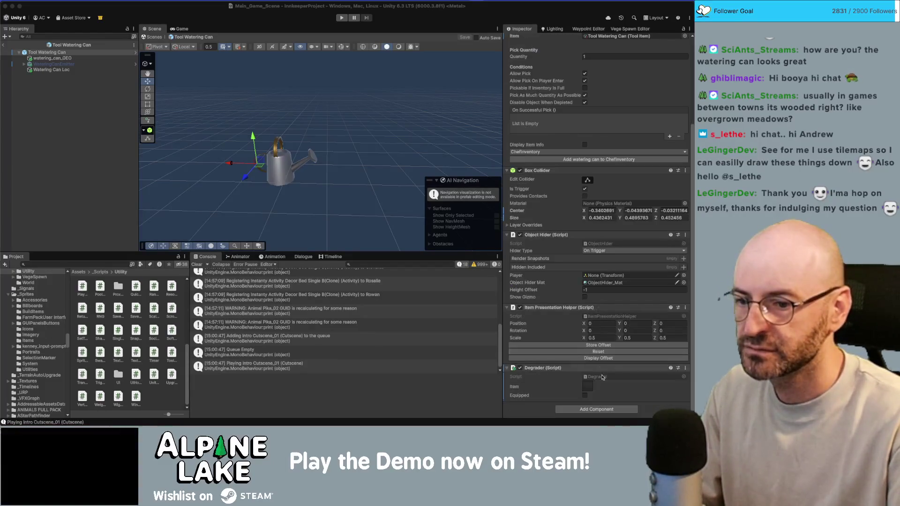
pyautogui.click(607, 409)
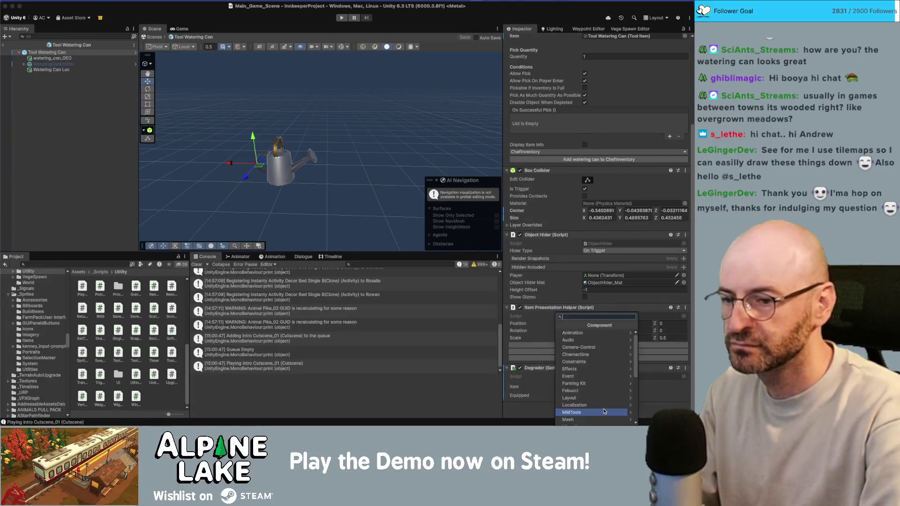
pyautogui.write('tool')
pyautogui.press('Return')
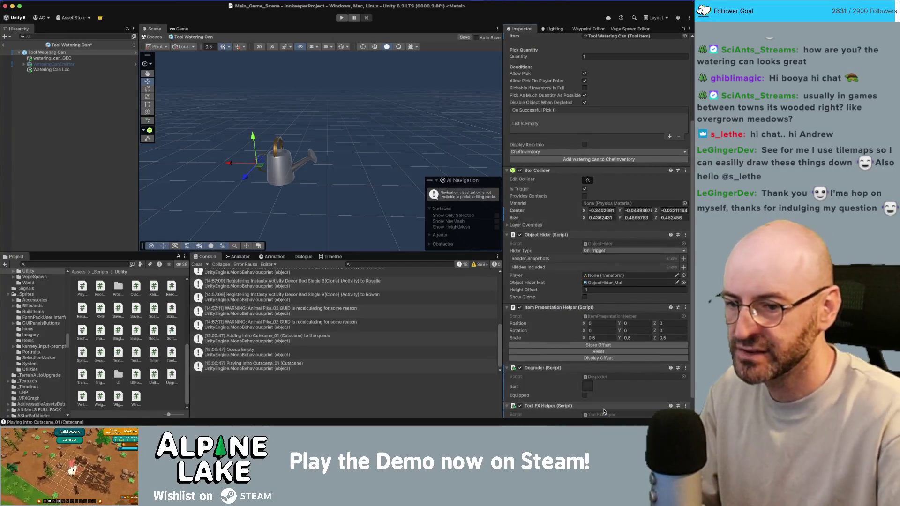
# Open ToolFXHelper.cs in Rider and declare a public GameObject m_FX field
pyautogui.doubleClick(596, 395)
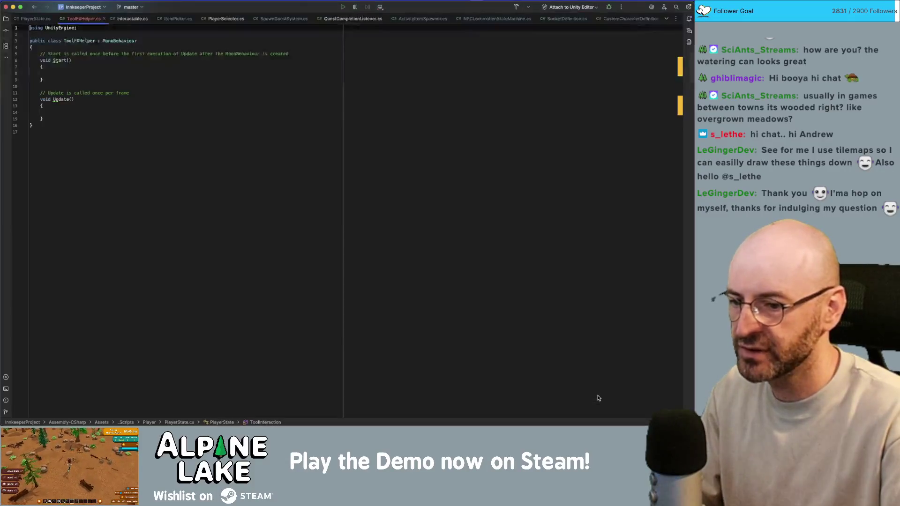
pyautogui.press('Return')
pyautogui.press('Return')
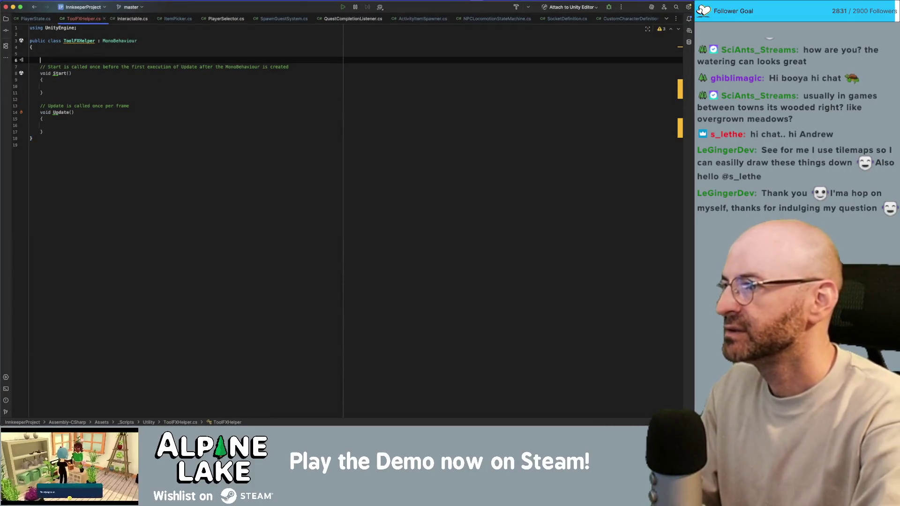
pyautogui.write('public GameOb')
pyautogui.press('Return')
pyautogui.write('m_FX;')
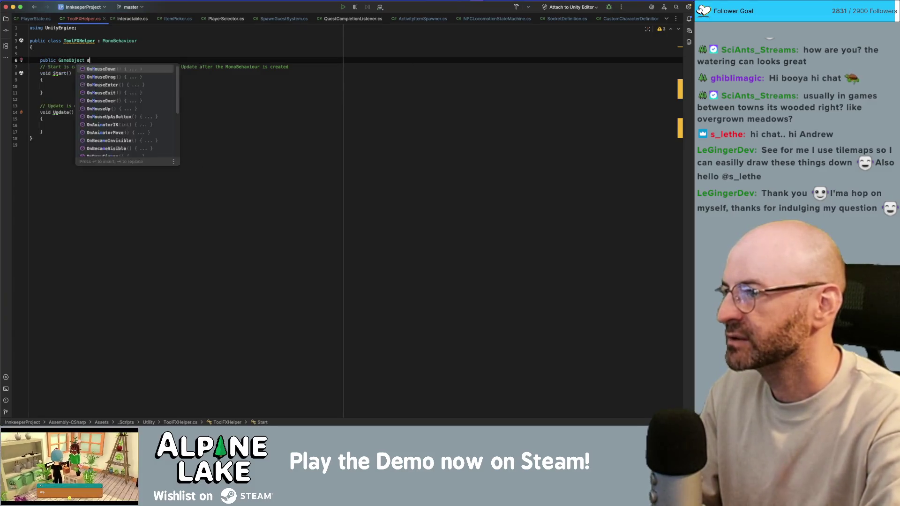
# Declare a public Transform m_ConstrainLocator field and select the default Start and Update stubs
pyautogui.press('Return')
pyautogui.write('public GameObjec')
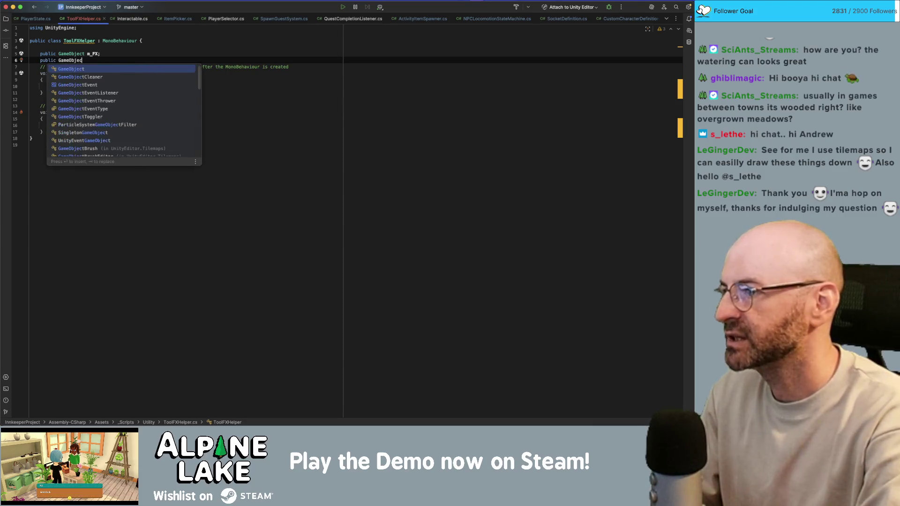
pyautogui.press('Return')
pyautogui.write('m_')
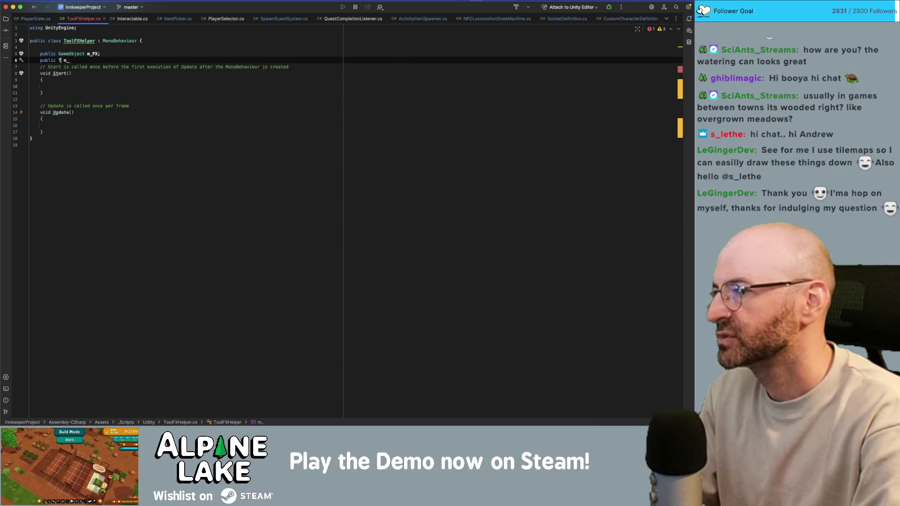
pyautogui.write('Transform')
pyautogui.press('Tab')
pyautogui.press('End')
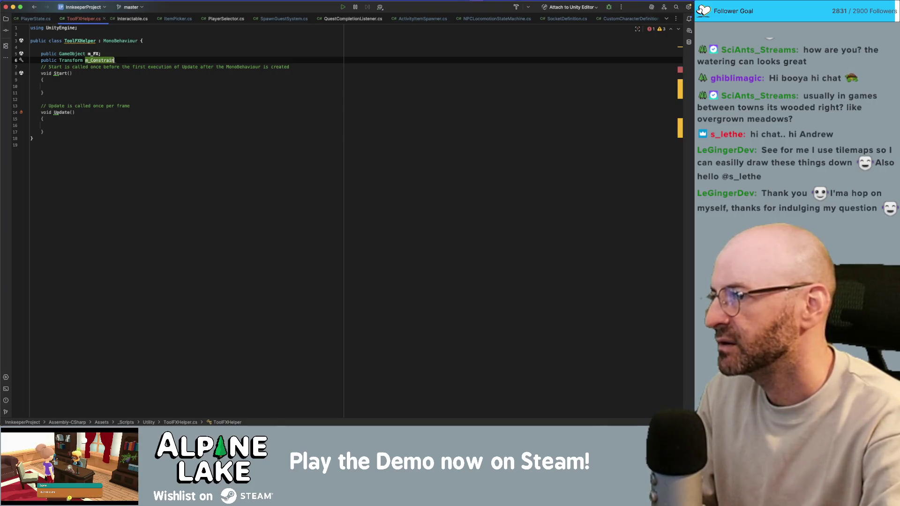
pyautogui.write('ator;')
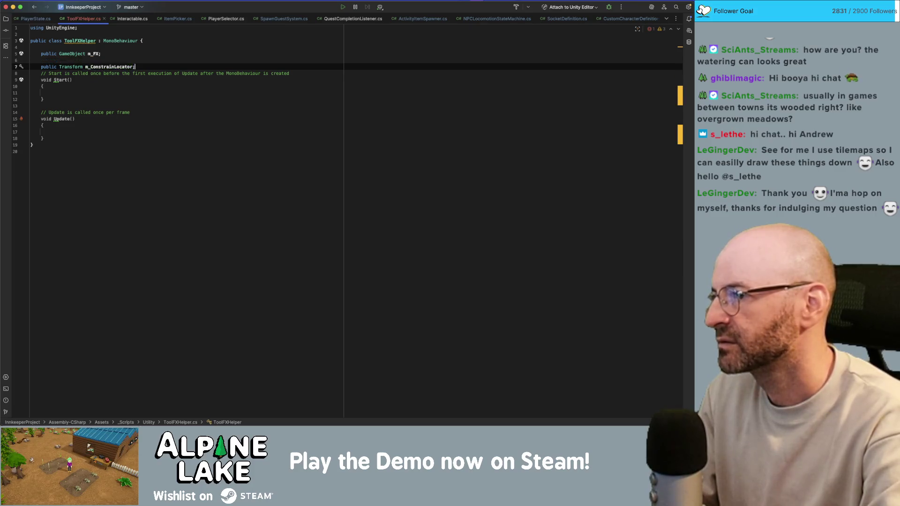
pyautogui.press('Down')
pyautogui.press('Down')
pyautogui.press('Down')
pyautogui.press('Down')
pyautogui.press('Down')
pyautogui.press('Down')
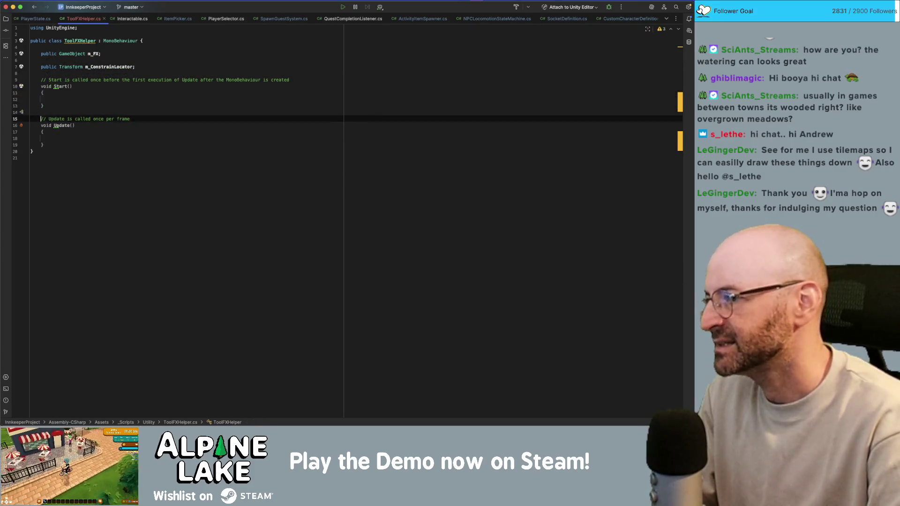
pyautogui.hotkey('shift', 'Up')
pyautogui.hotkey('shift', 'Up')
pyautogui.hotkey('shift', 'Up')
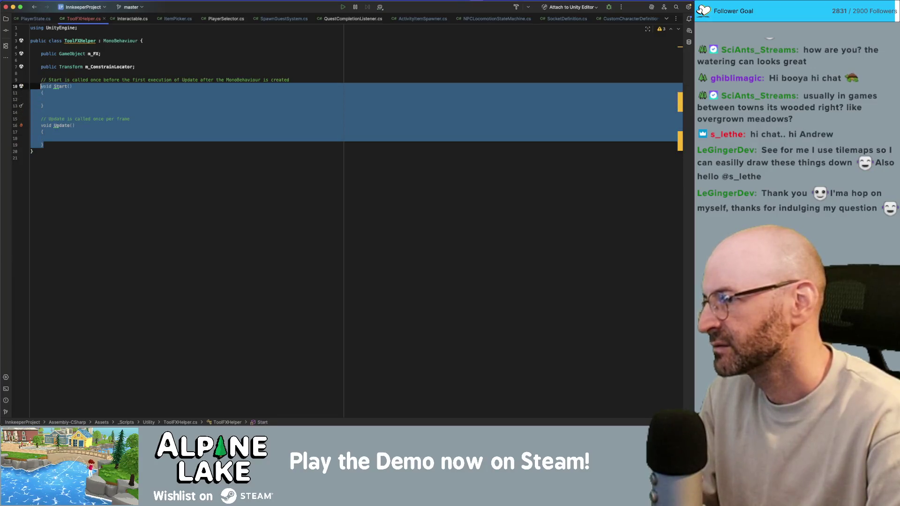
# Declare a public void SpawnFX method and begin an fx assignment in its body
pyautogui.write('void')
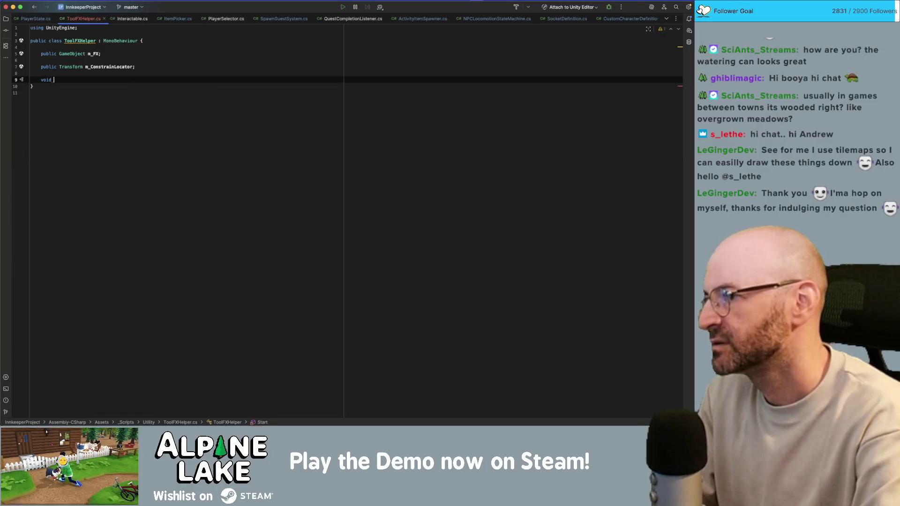
pyautogui.write('ubic ')
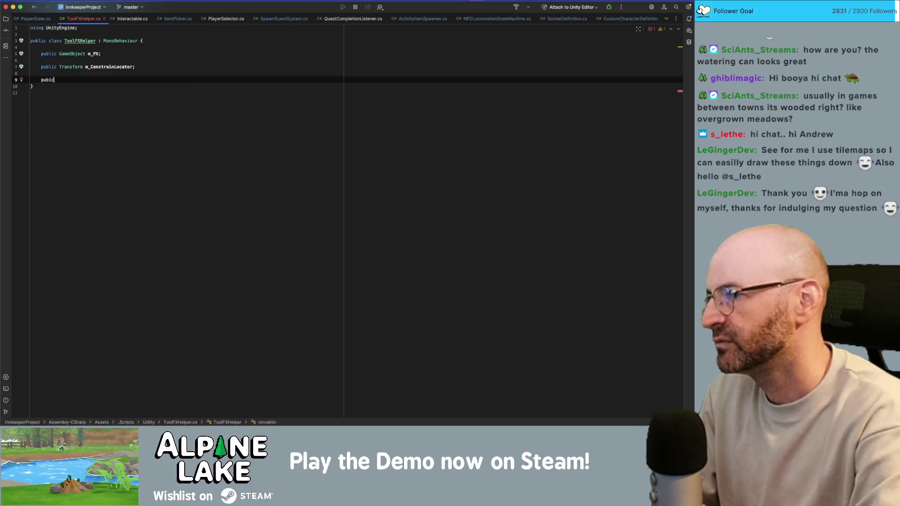
pyautogui.press('BackSpace')
pyautogui.press('BackSpace')
pyautogui.press('BackSpace')
pyautogui.write('lic void SpawnFX')
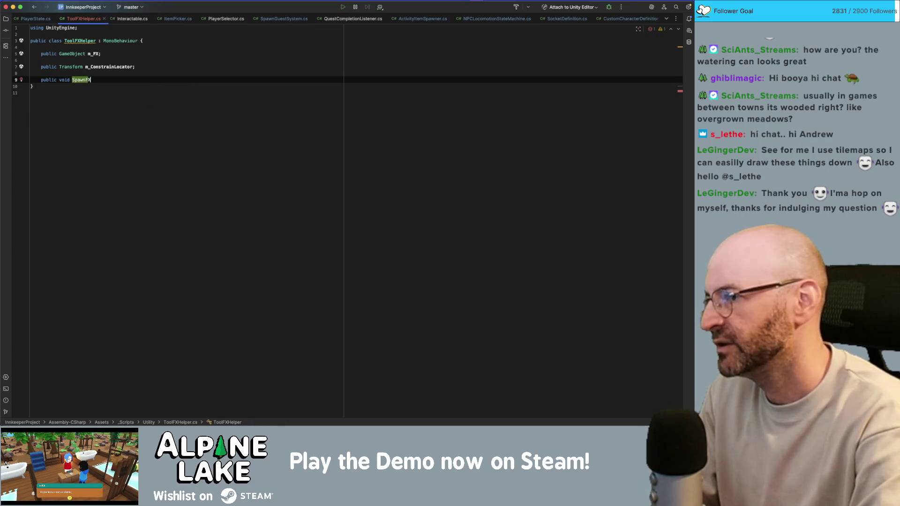
pyautogui.write(') {')
pyautogui.press('Return')
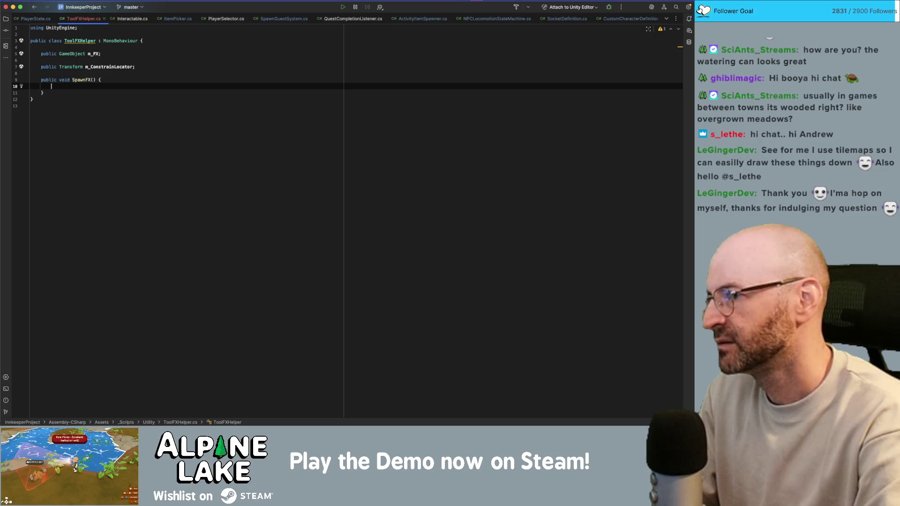
pyautogui.write('GameObject =')
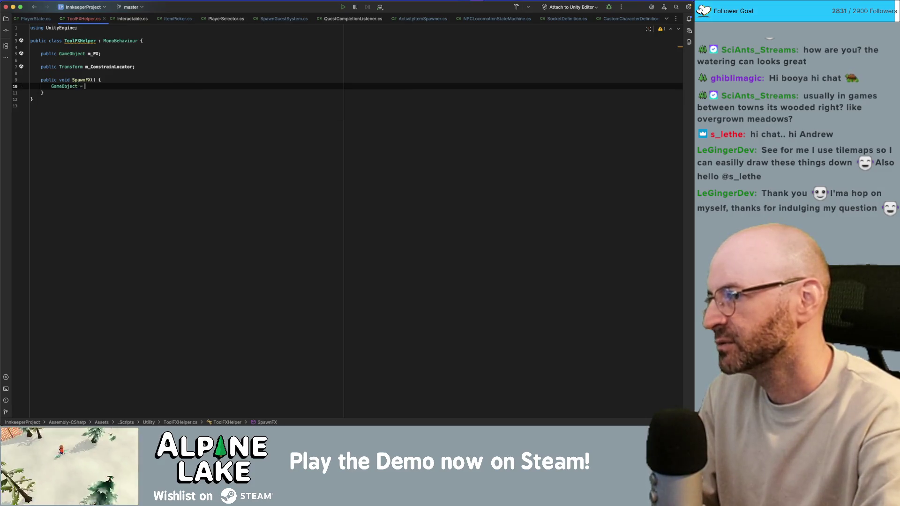
pyautogui.press('BackSpace')
pyautogui.press('BackSpace')
pyautogui.write('f')
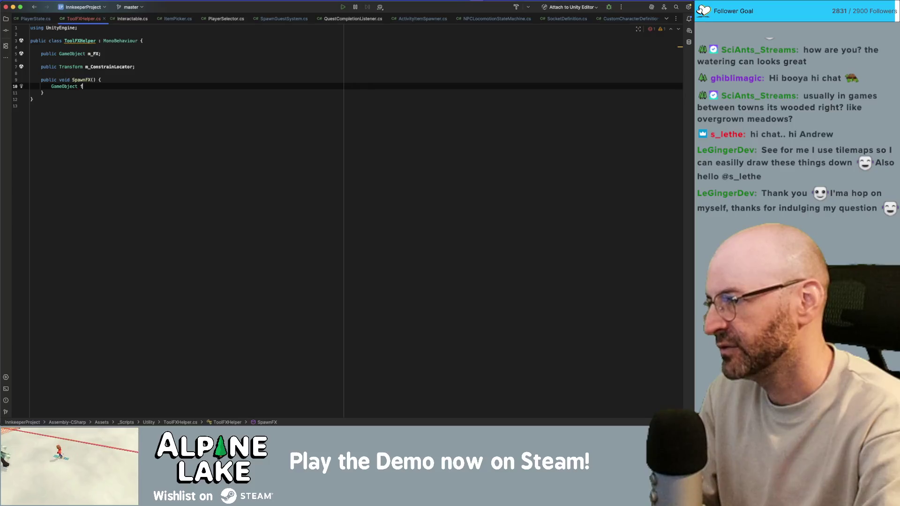
pyautogui.write('x =')
# Add an empty Update method below SpawnFX
pyautogui.click(51, 80)
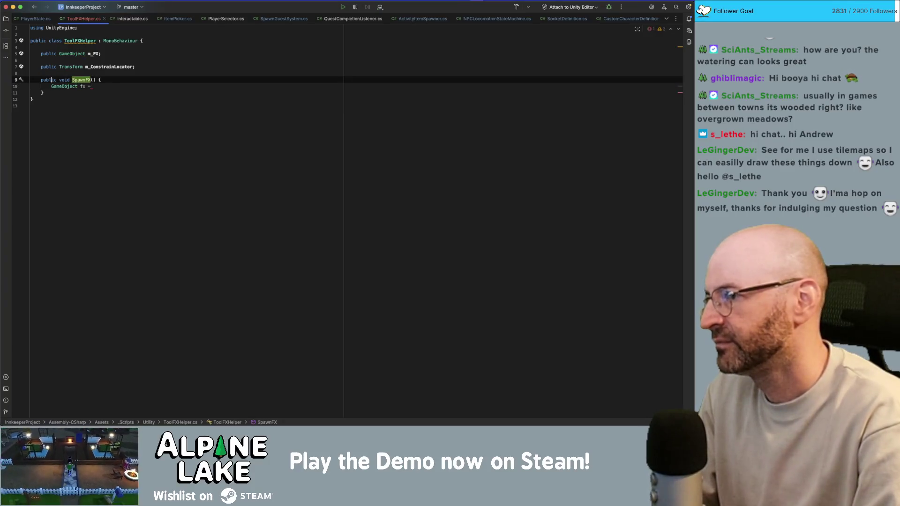
pyautogui.press('Down')
pyautogui.press('Down')
pyautogui.press('Return')
pyautogui.press('Return')
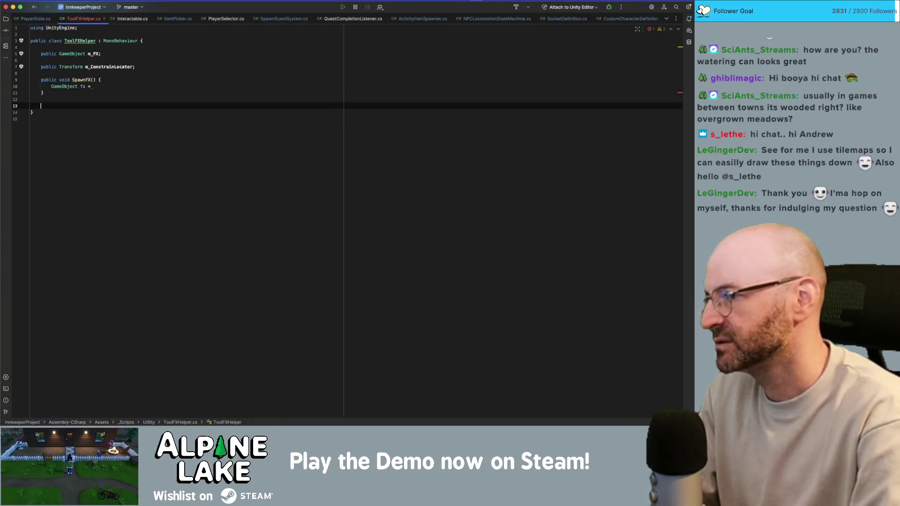
pyautogui.write('upd')
pyautogui.press('Return')
pyautogui.press('Return')
pyautogui.press('Up')
pyautogui.press('Up')
pyautogui.press('Up')
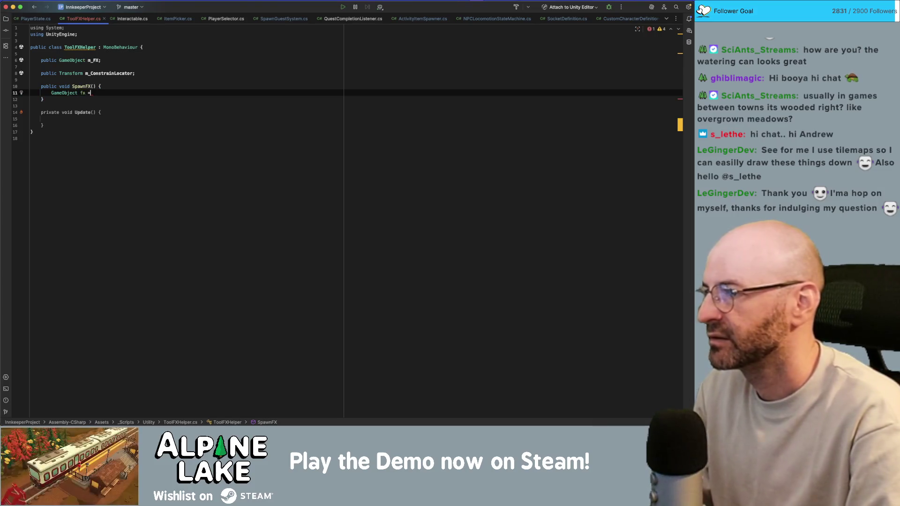
# Replace the fx line with m_FX = SpawnSystem.m_Instance.Spawn(m_FX, m_ConstrainLocator…)
pyautogui.hotkey('shift', 'End')
pyautogui.write('m_FX = ')
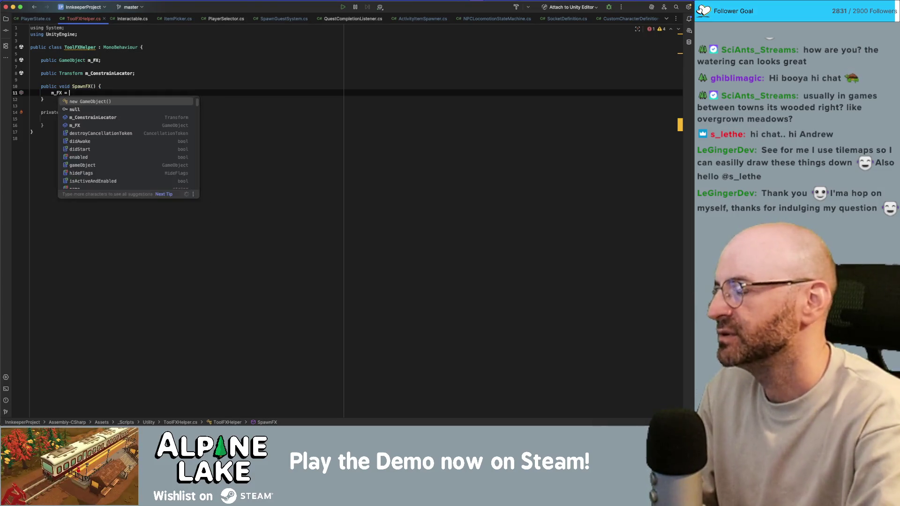
pyautogui.write('Spa')
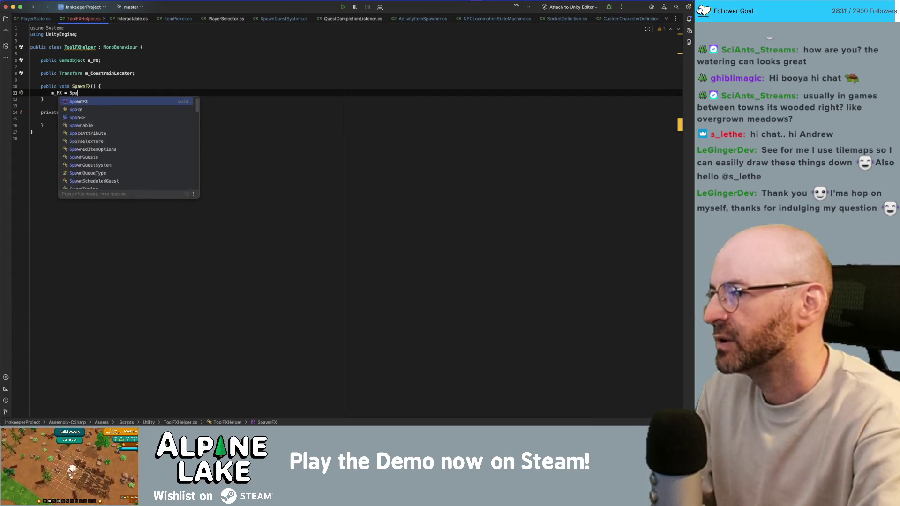
pyautogui.write('wnSystem.m_Instance.Spawn')
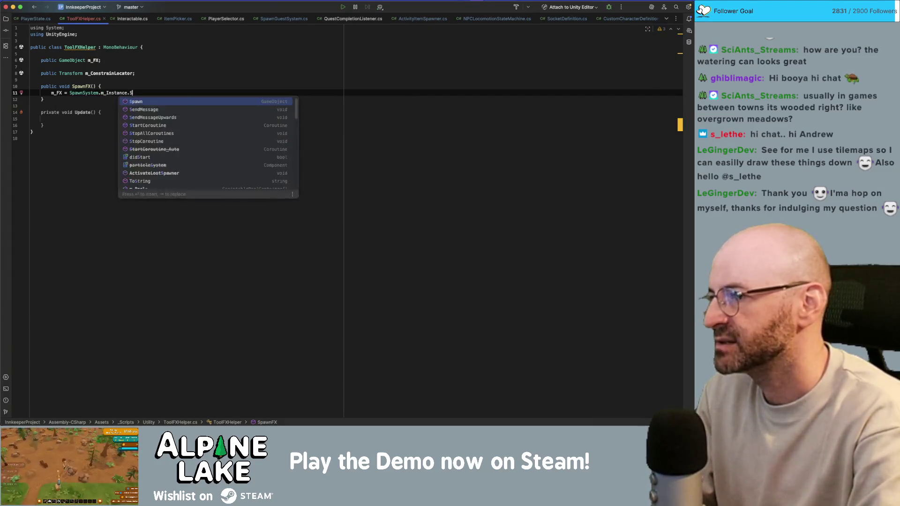
pyautogui.press('Return')
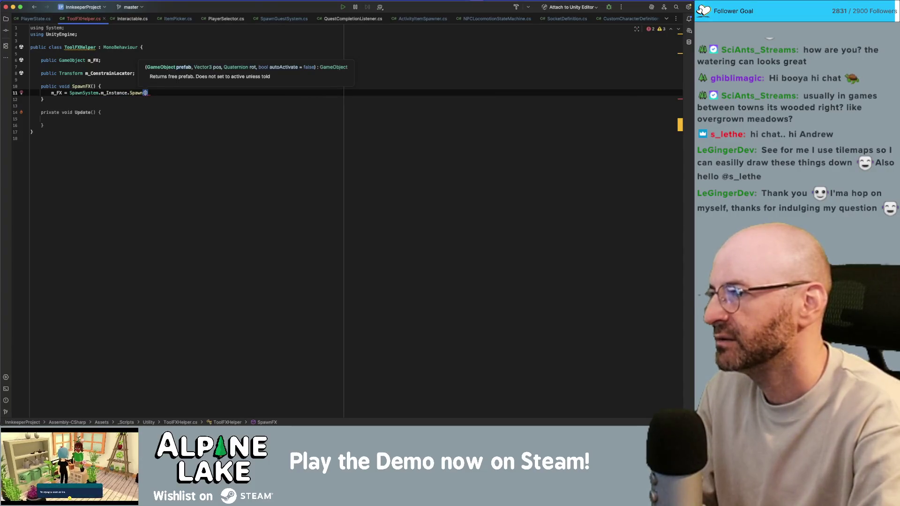
pyautogui.write('m_FX,')
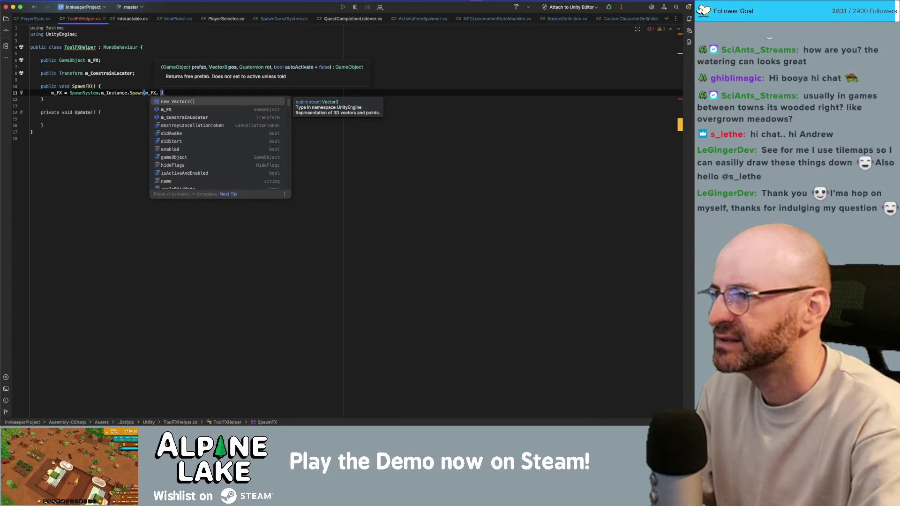
pyautogui.write('constr')
pyautogui.press('Return')
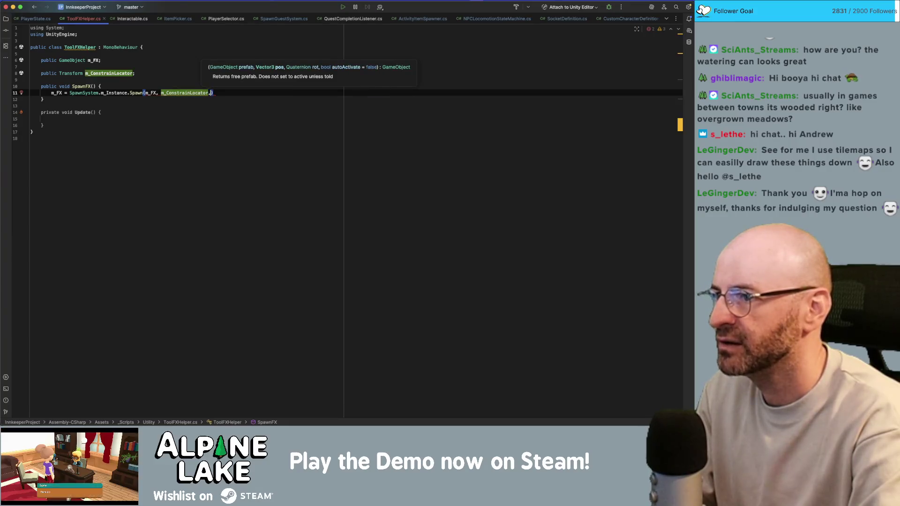
# Pass m_ConstrainLocator.rotation as the rotation and true for autoActivate
pyautogui.write('Quater')
pyautogui.press('Return')
pyautogui.write('.')
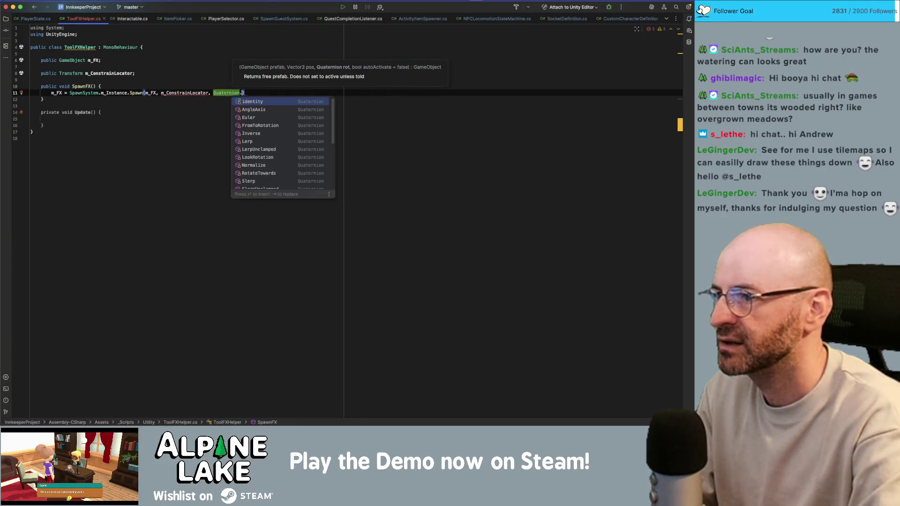
pyautogui.hotkey('alt', 'BackSpace')
pyautogui.hotkey('alt', 'BackSpace')
pyautogui.write('constr')
pyautogui.press('Return')
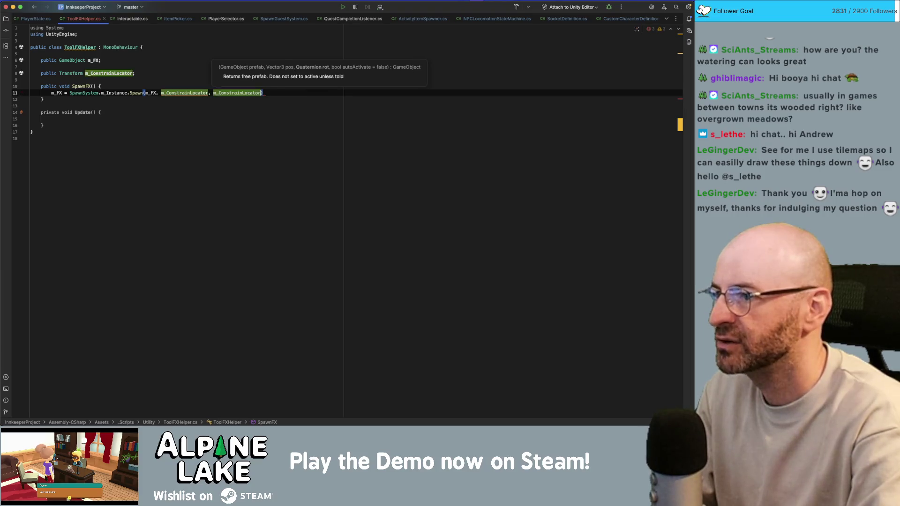
pyautogui.write('.r')
pyautogui.press('Down')
pyautogui.press('Return')
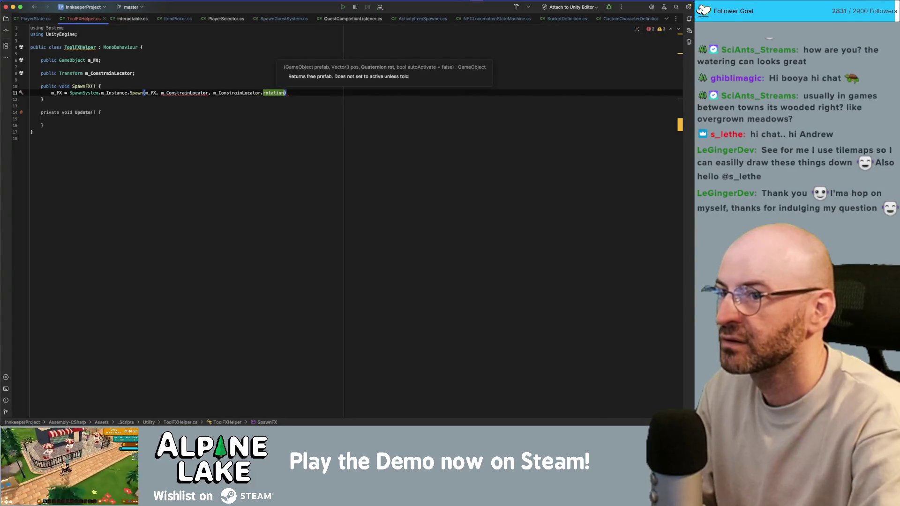
pyautogui.write(', true')
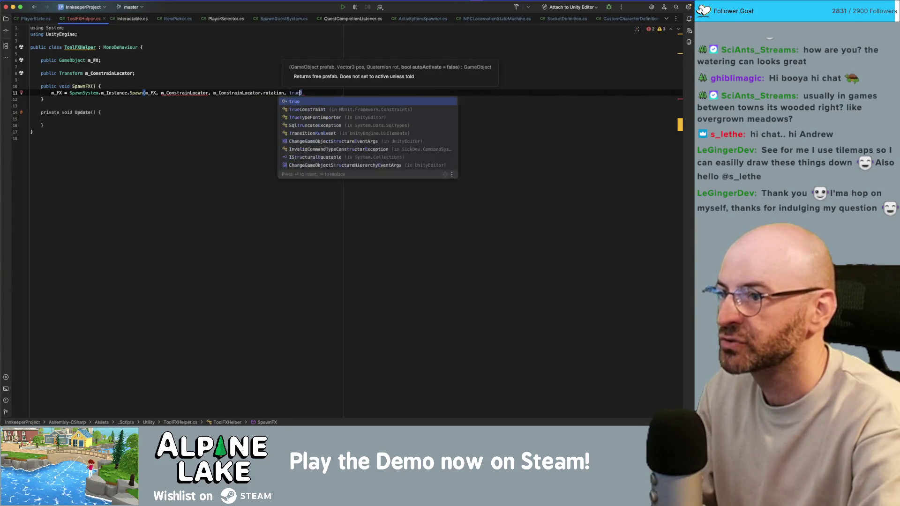
pyautogui.press('Return')
# Make the first argument m_ConstrainLocator.position and end the Spawn line with a semicolon
pyautogui.click(208, 93)
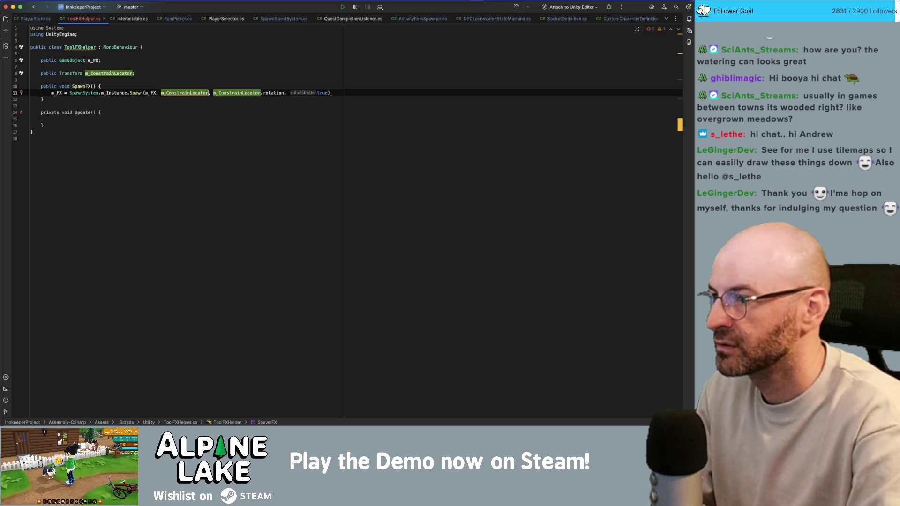
pyautogui.write('.po')
pyautogui.press('Return')
pyautogui.press('End')
pyautogui.write(';')
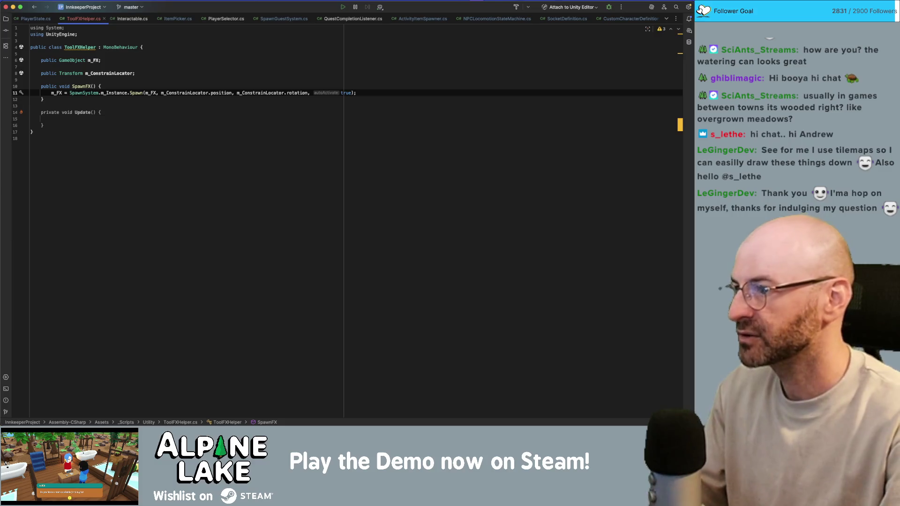
pyautogui.click(52, 118)
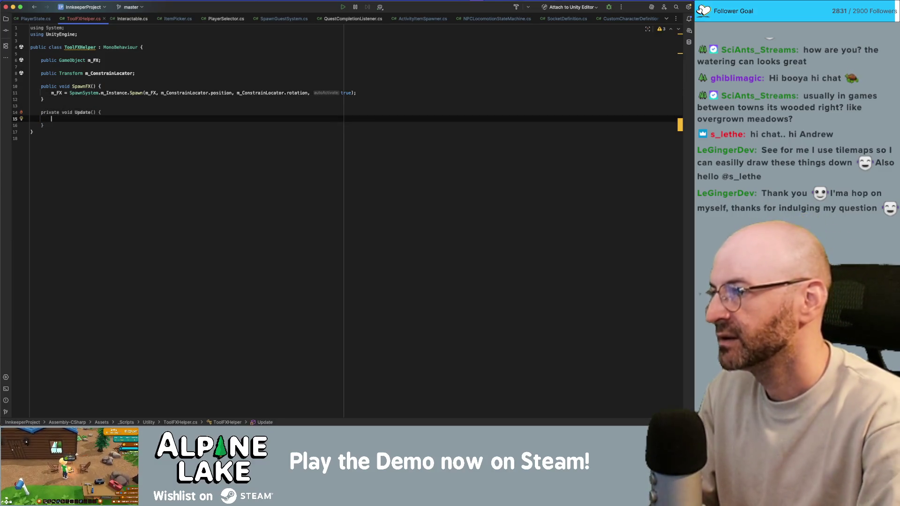
# Add an if (m_FX != null) block to Update
pyautogui.write('if')
pyautogui.write('(m_FX != n')
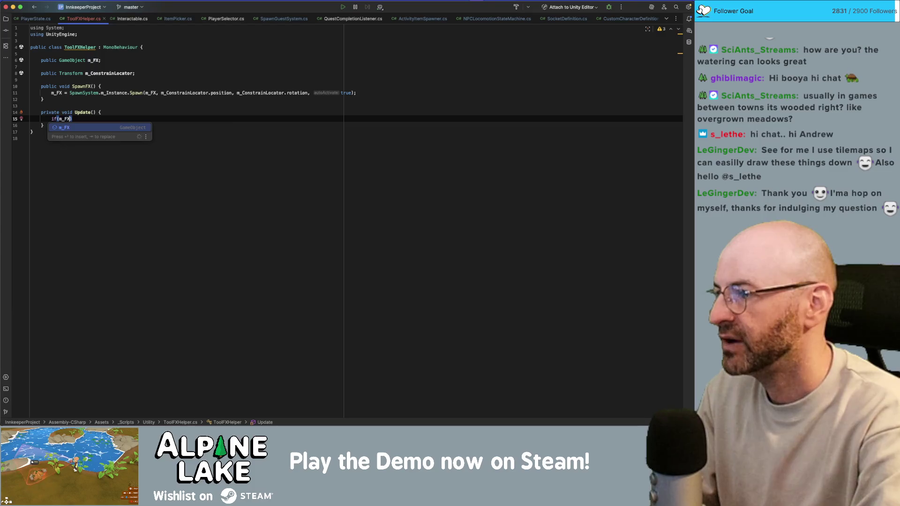
pyautogui.press('Return')
pyautogui.write('{')
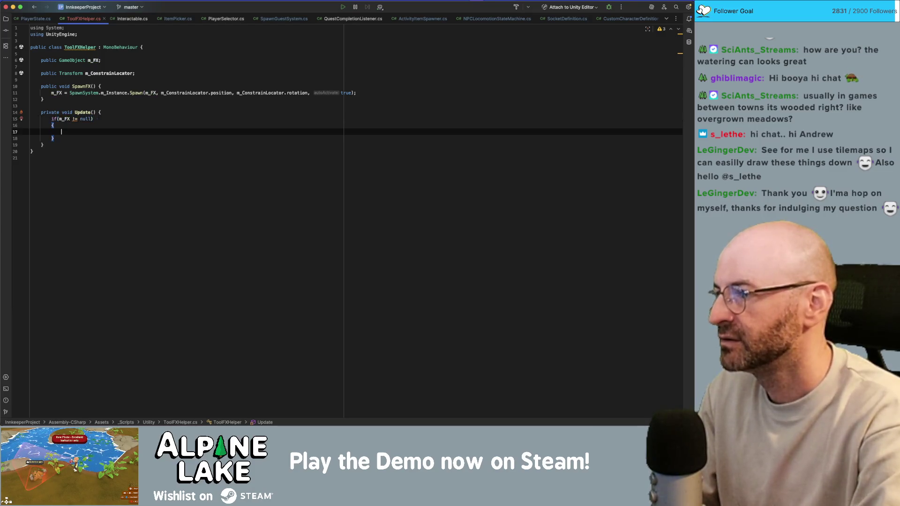
pyautogui.press('Return')
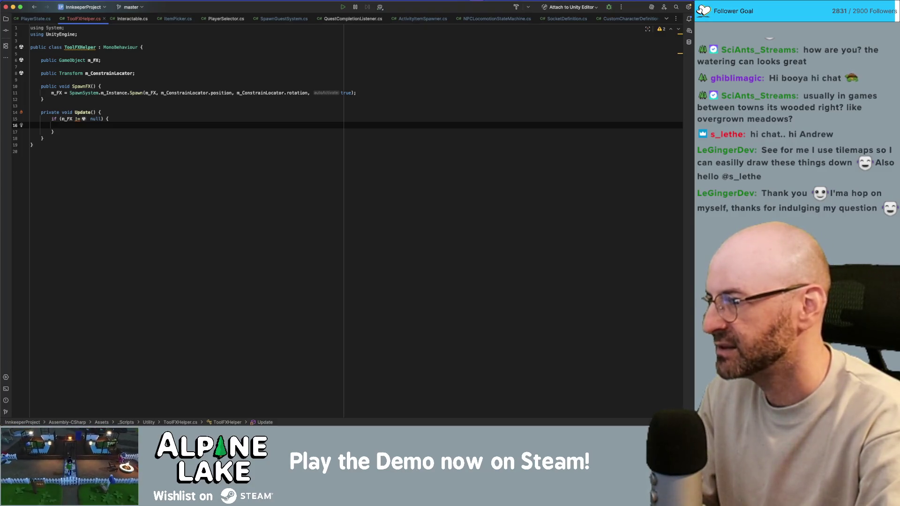
pyautogui.press('Up')
pyautogui.press('Up')
pyautogui.press('Up')
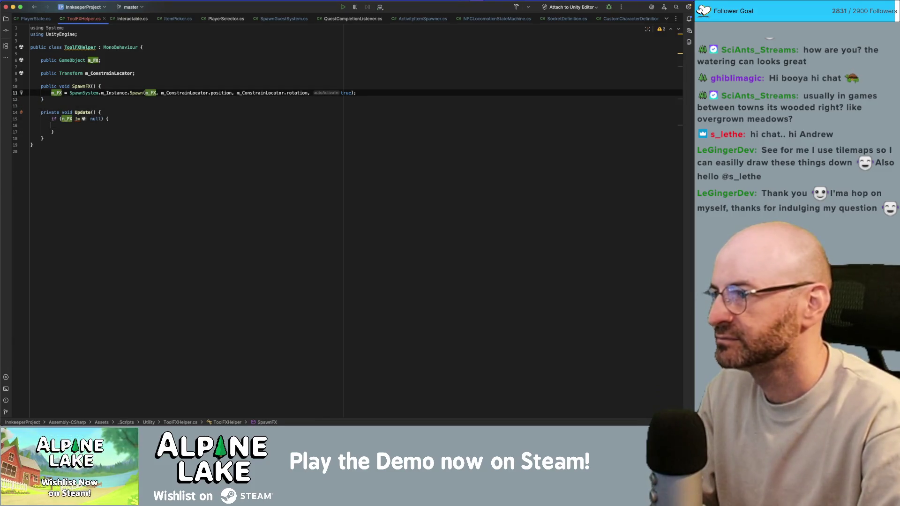
pyautogui.press('Down')
pyautogui.press('Down')
pyautogui.press('Down')
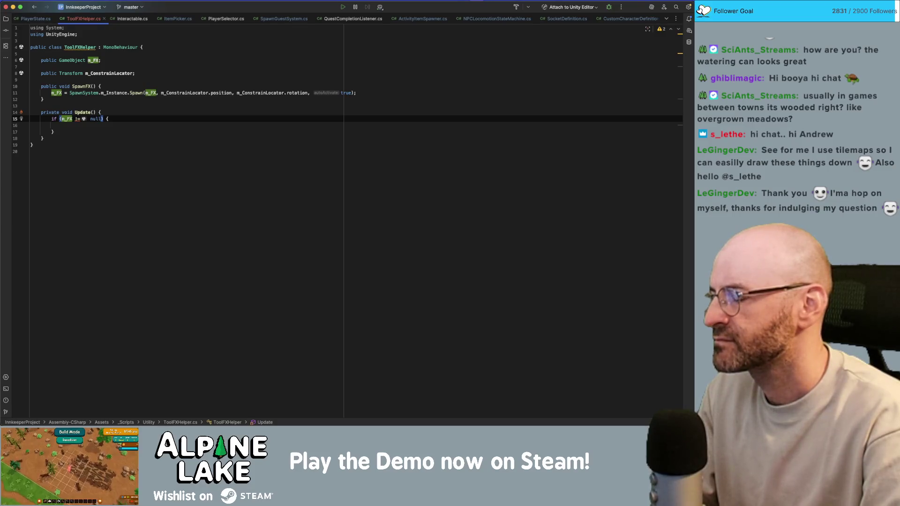
pyautogui.click(50, 125)
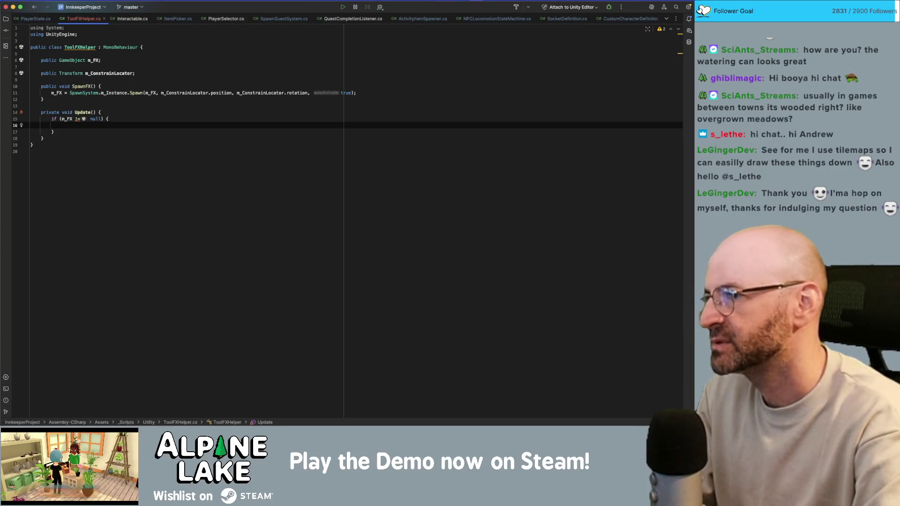
# Copy m_ConstrainLocator.position onto m_FX.transform.position inside the null check
pyautogui.write('m_')
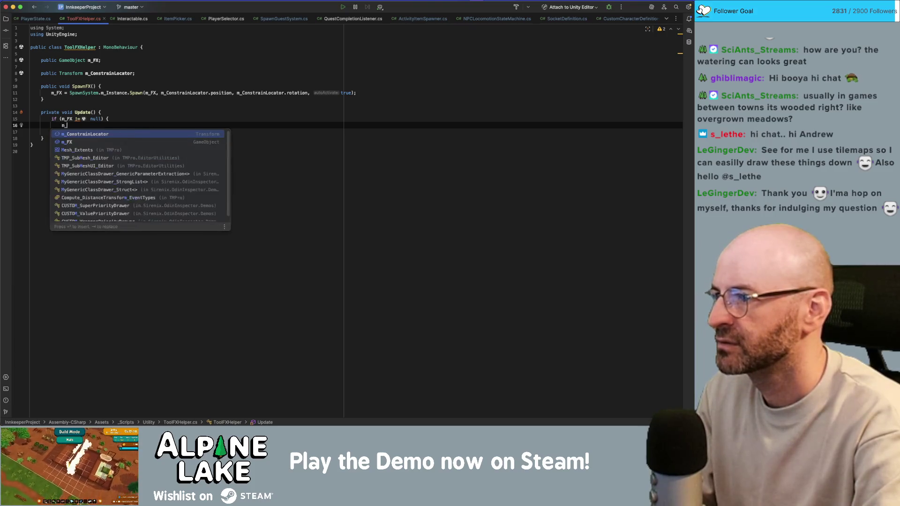
pyautogui.write('FX.transform.posi')
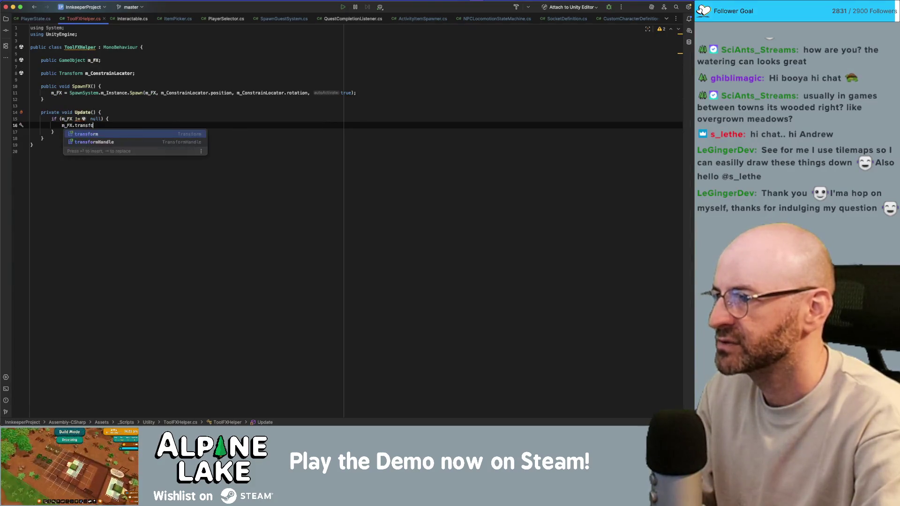
pyautogui.press('Return')
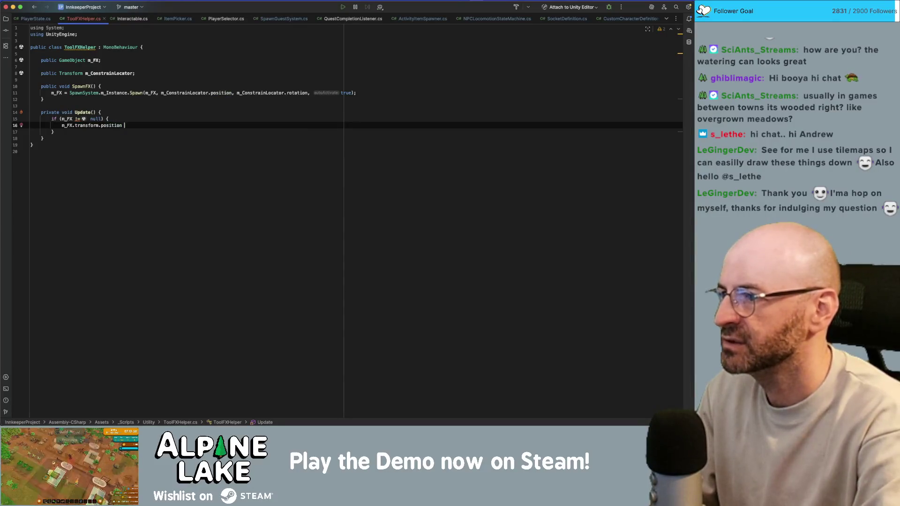
pyautogui.write('= m_Con')
pyautogui.press('Return')
pyautogui.write('.positio')
pyautogui.press('Return')
pyautogui.write(';')
# Copy m_ConstrainLocator.rotation onto m_FX.transform.rotation on the next line
pyautogui.press('Return')
pyautogui.write('m_FX.transf')
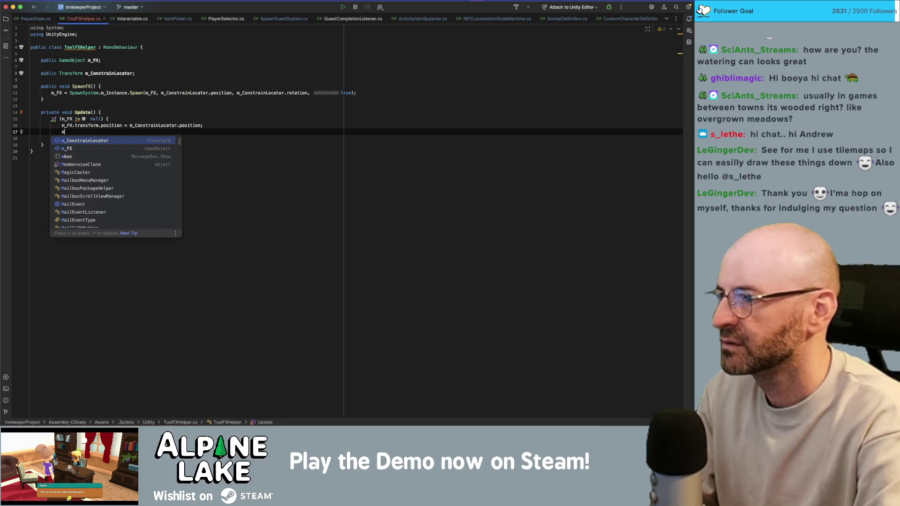
pyautogui.press('Return')
pyautogui.write('.rot')
pyautogui.press('Return')
pyautogui.write('= m')
pyautogui.press('Return')
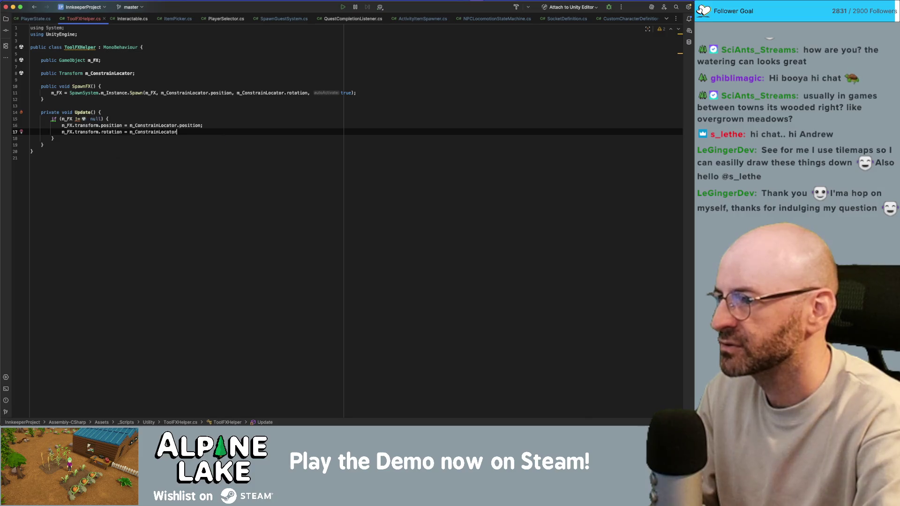
pyautogui.write('.rota')
pyautogui.press('Return')
pyautogui.write(';')
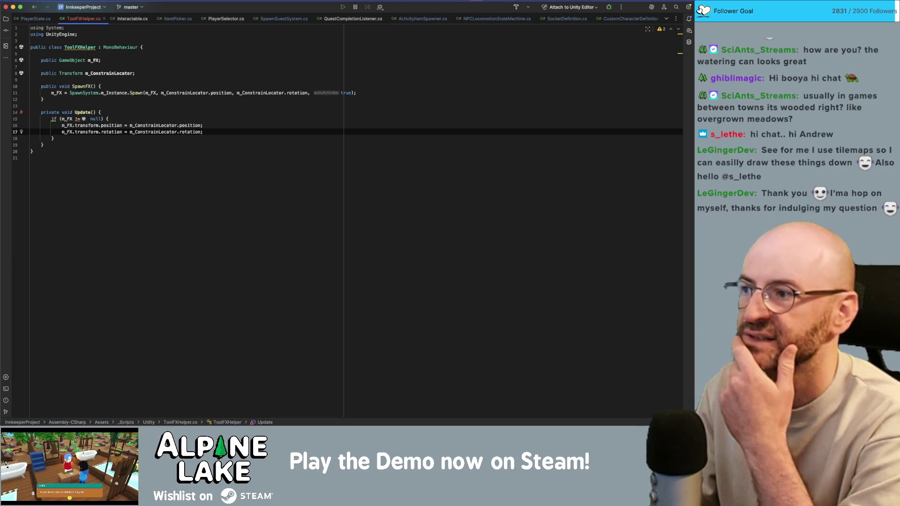
# Add an if (!m_FX.activeInHierarchy) check inside the null-check block
pyautogui.click(108, 119)
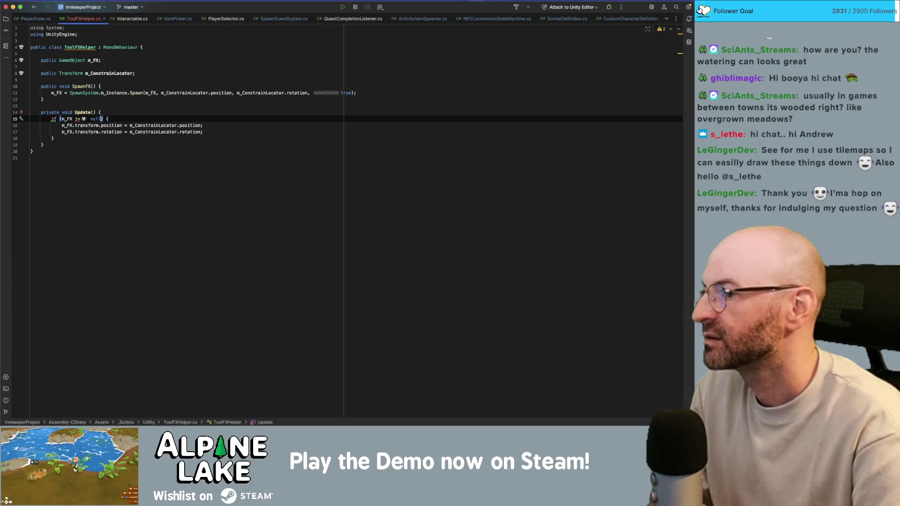
pyautogui.press('Return')
pyautogui.write('if')
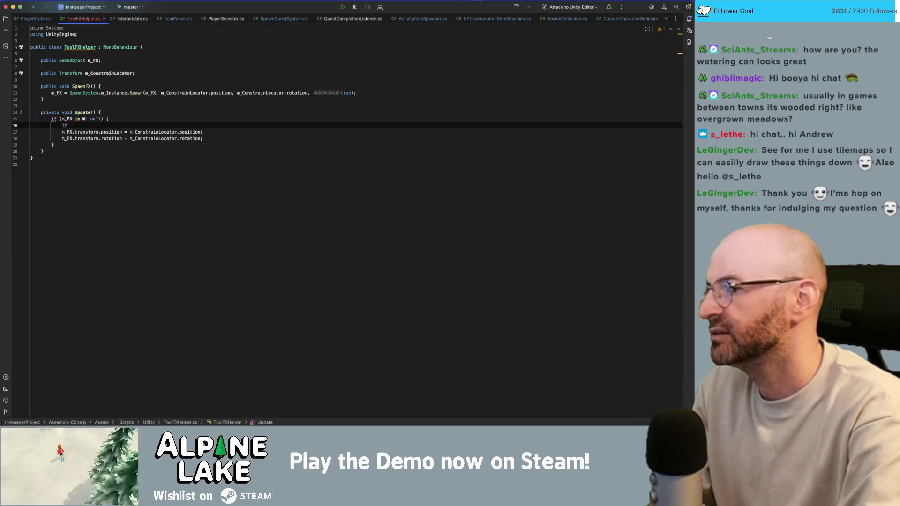
pyautogui.write('(m_F_FX.')
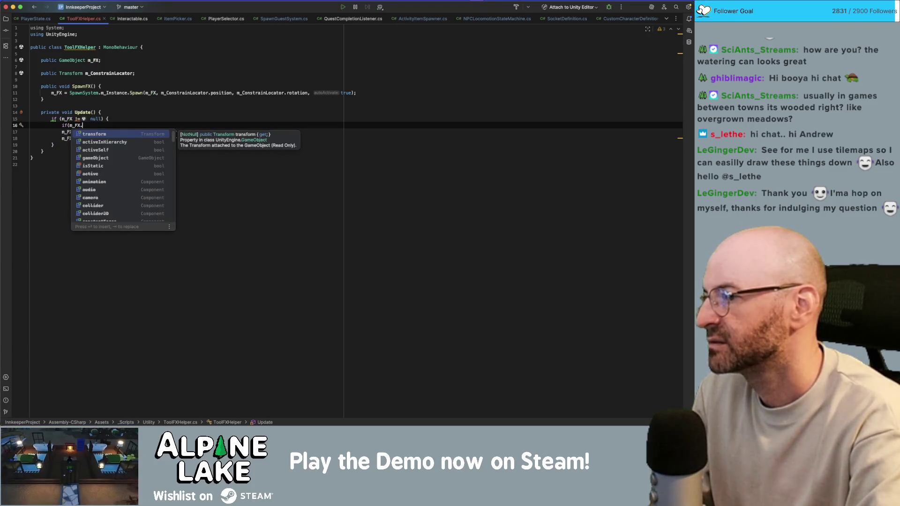
pyautogui.write('enab')
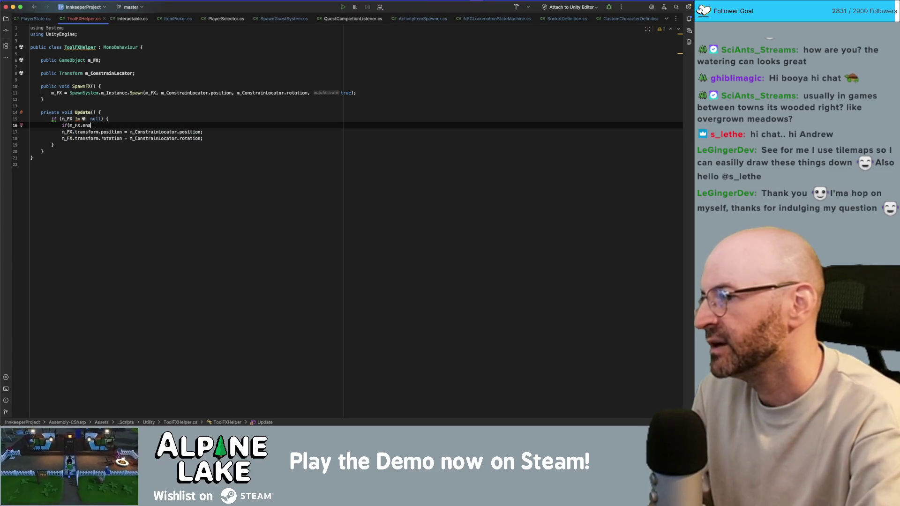
pyautogui.press('BackSpace')
pyautogui.press('BackSpace')
pyautogui.press('BackSpace')
pyautogui.write('active')
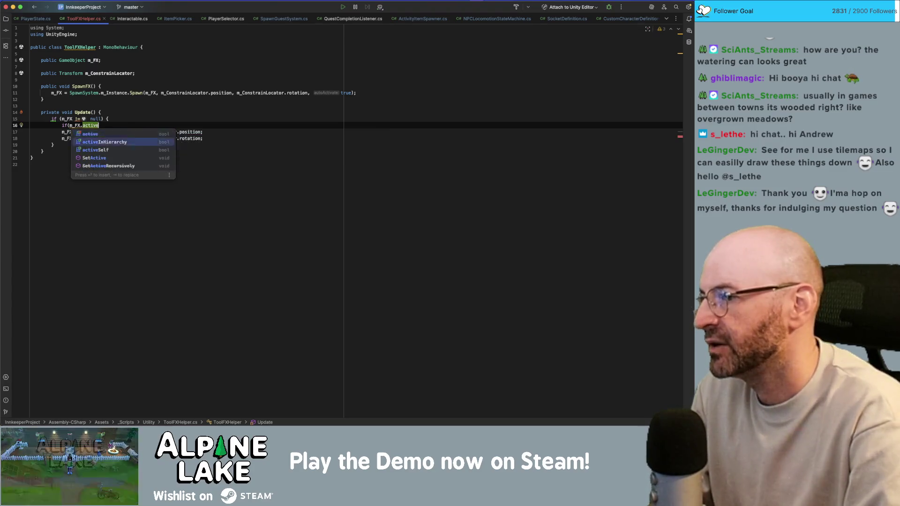
pyautogui.press('Return')
pyautogui.write(')')
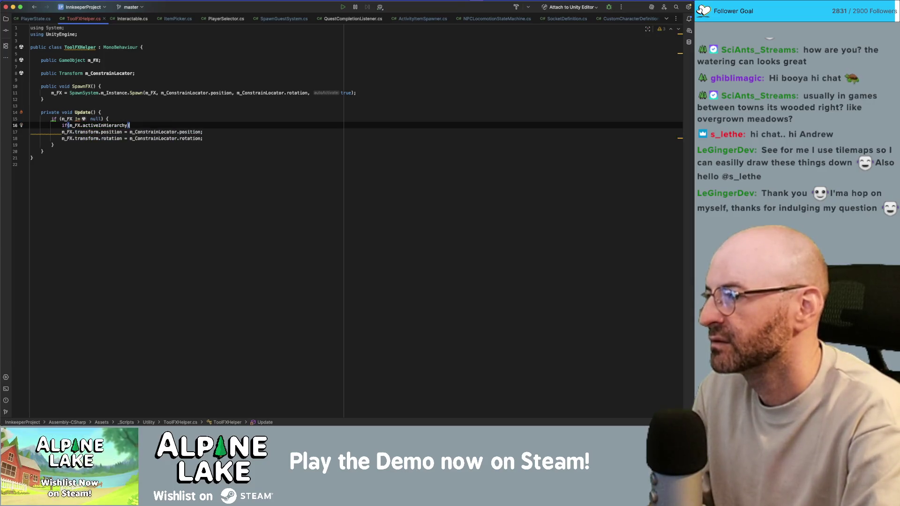
pyautogui.hotkey('alt', 'Left')
pyautogui.hotkey('alt', 'Left')
pyautogui.hotkey('alt', 'Left')
pyautogui.write('!')
# Invert the null check into an early return and make the inactive check return too
pyautogui.click(77, 118)
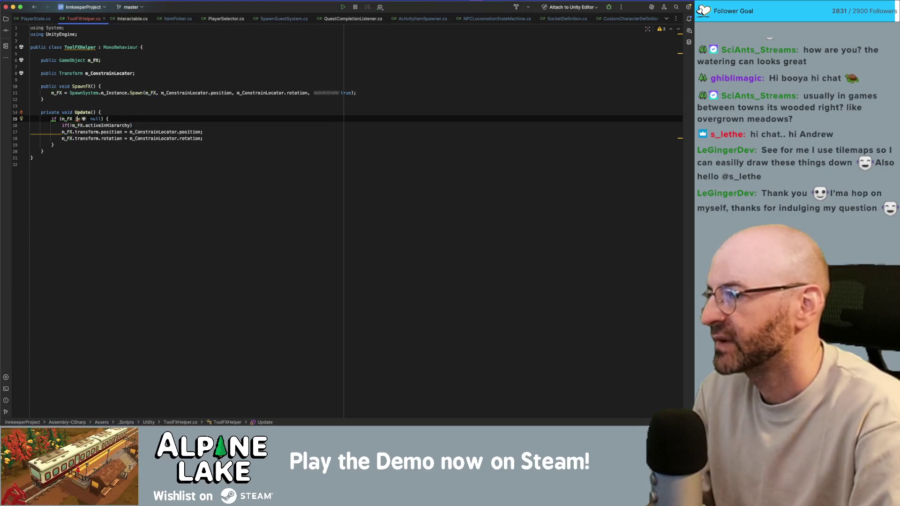
pyautogui.hotkey('alt', 'Return')
pyautogui.press('Return')
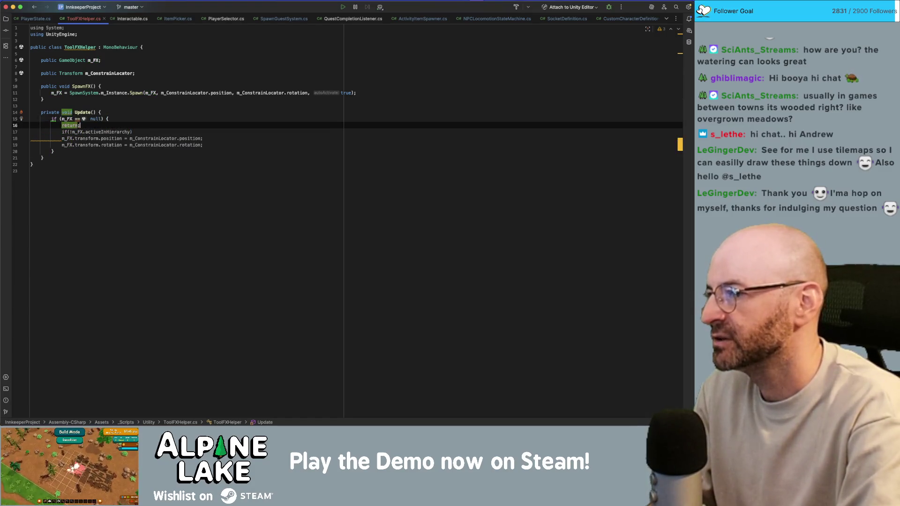
pyautogui.press('Return')
pyautogui.press('Down')
pyautogui.press('Down')
pyautogui.press('End')
pyautogui.write('{')
pyautogui.write('rn;')
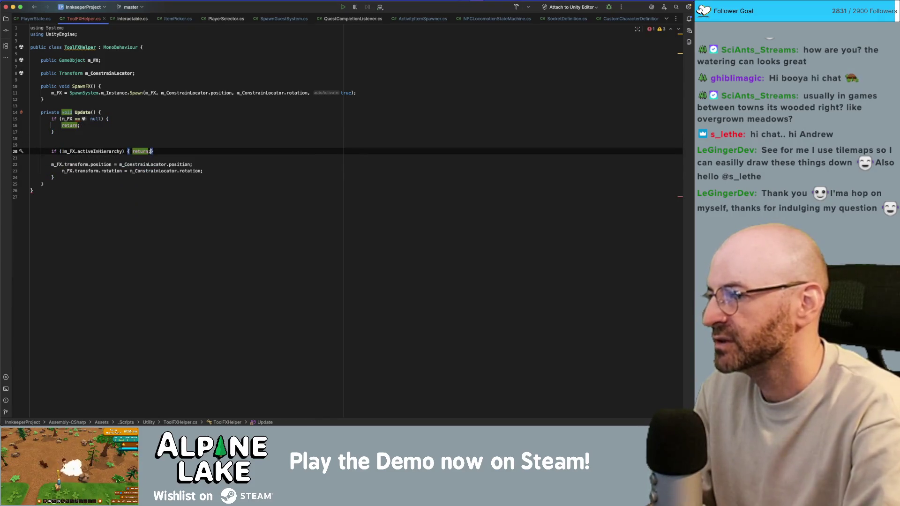
pyautogui.press('Down')
pyautogui.press('Down')
pyautogui.press('Down')
pyautogui.press('BackSpace')
# Reformat both checks as one-line early returns and remove the leftover blank lines
pyautogui.press('Up')
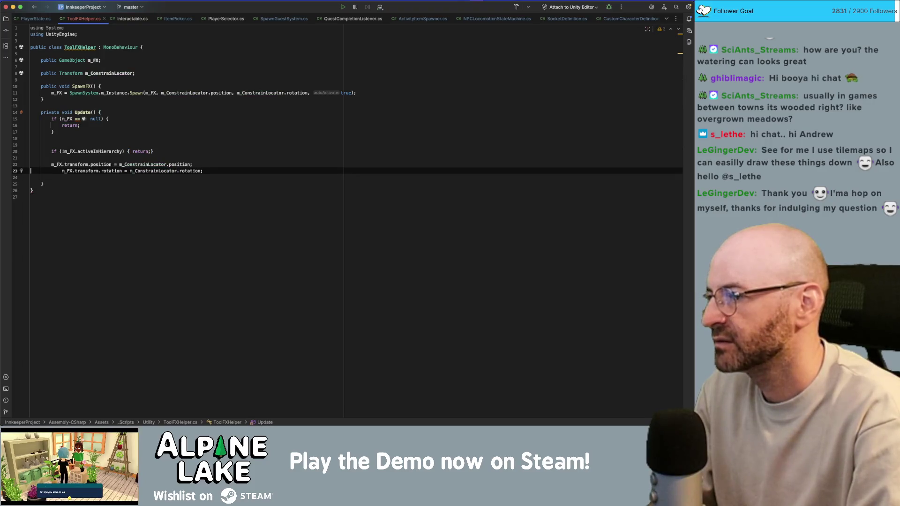
pyautogui.press('Home')
pyautogui.hotkey('shift', 'Tab')
pyautogui.press('Up')
pyautogui.press('Up')
pyautogui.press('Up')
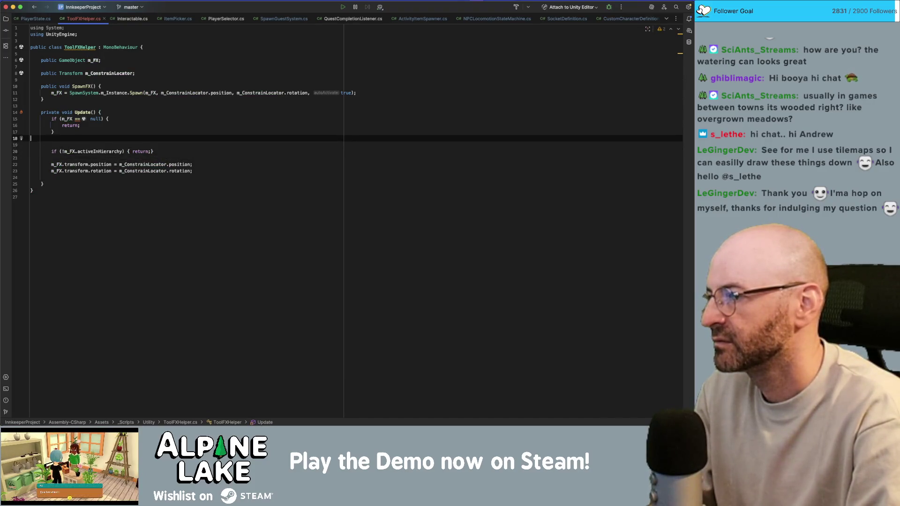
pyautogui.press('Up')
pyautogui.press('BackSpace')
pyautogui.press('Home')
pyautogui.hotkey('ctrl', 'shift', 'j')
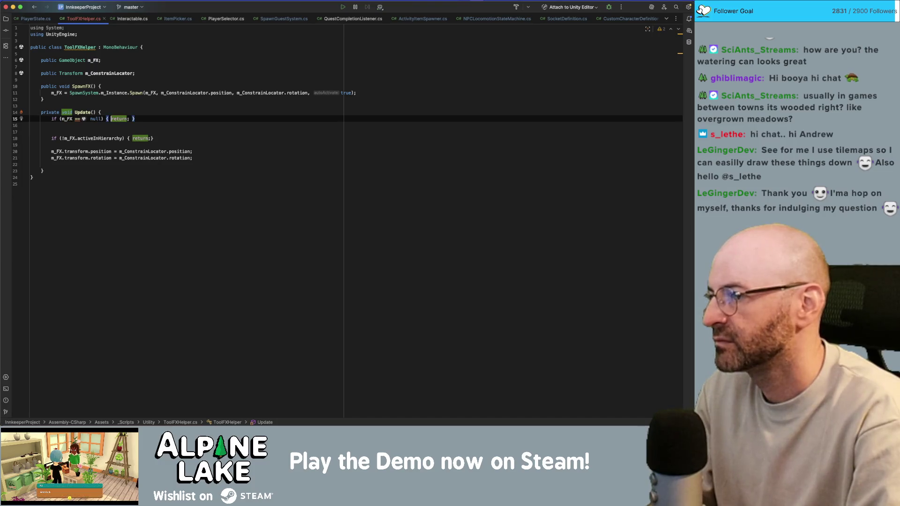
pyautogui.press('End')
pyautogui.press('Delete')
pyautogui.press('Delete')
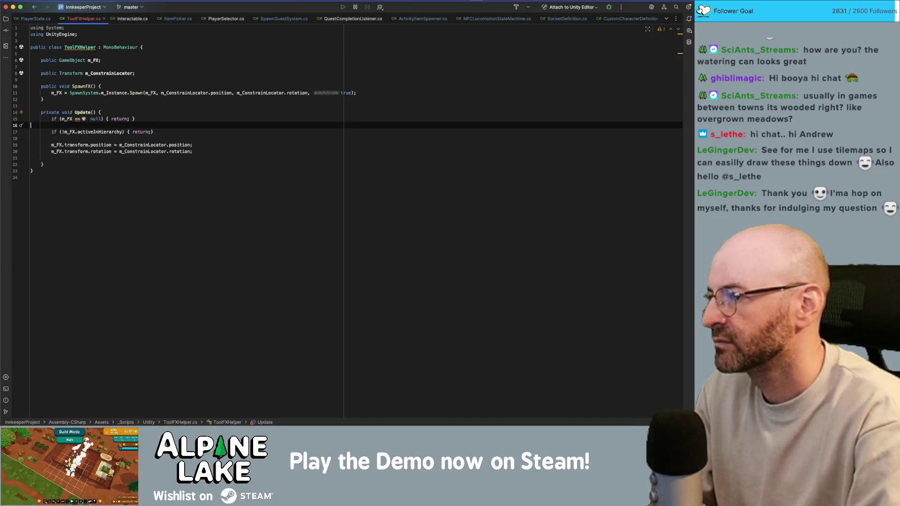
pyautogui.click(31, 131)
pyautogui.press('Up')
pyautogui.press('Up')
pyautogui.press('Up')
pyautogui.press('End')
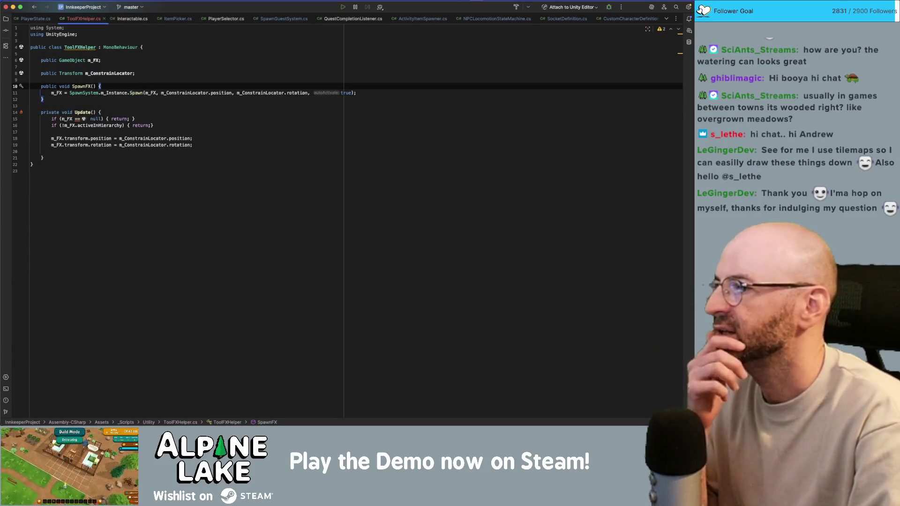
# Declare a new GameObject _fx field on the empty line below m_FX
pyautogui.press('Up')
pyautogui.press('Up')
pyautogui.press('Up')
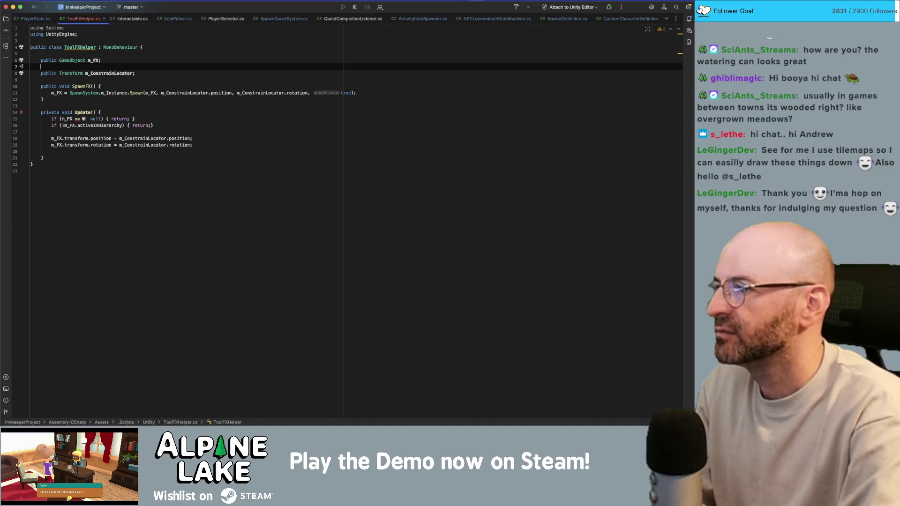
pyautogui.write('public GameObject _fx;')
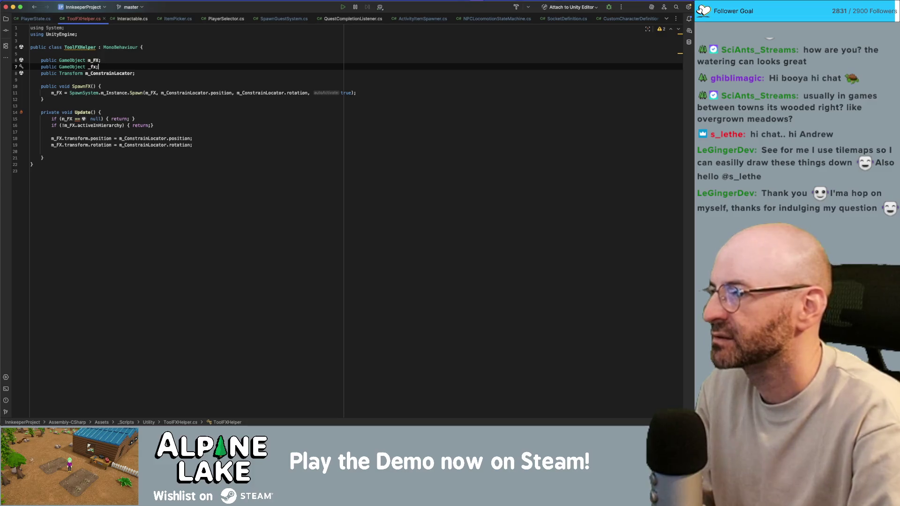
# Replace m_FX with _fx in the SpawnFX assignment and Update's null, active, position and rotation lines
pyautogui.doubleClick(56, 93)
pyautogui.write('_fx')
pyautogui.click(71, 125)
pyautogui.doubleClick(66, 119)
pyautogui.write('_fx')
pyautogui.doubleClick(68, 125)
pyautogui.write('_fx')
pyautogui.doubleClick(56, 138)
pyautogui.write('_fx')
pyautogui.doubleClick(57, 145)
pyautogui.write('_fx')
# Make the _fx field private and check where _fx is used
pyautogui.click(93, 60)
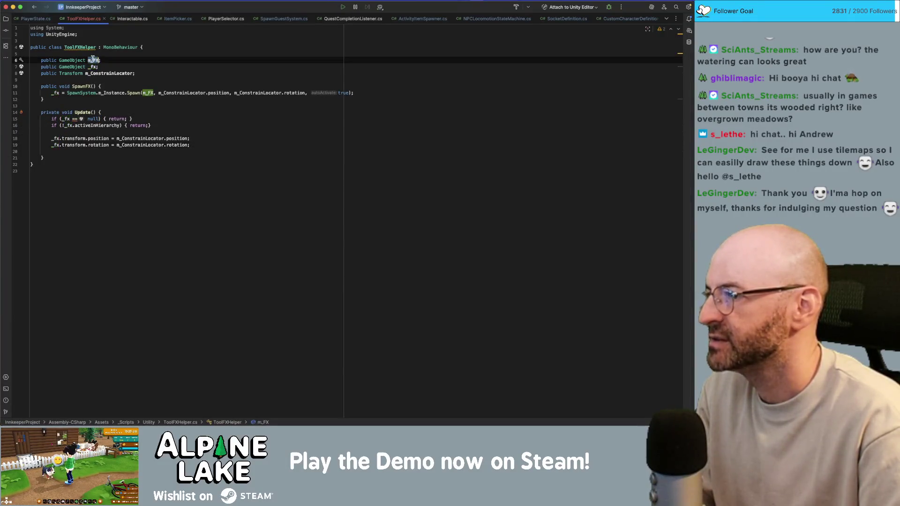
pyautogui.click(105, 61)
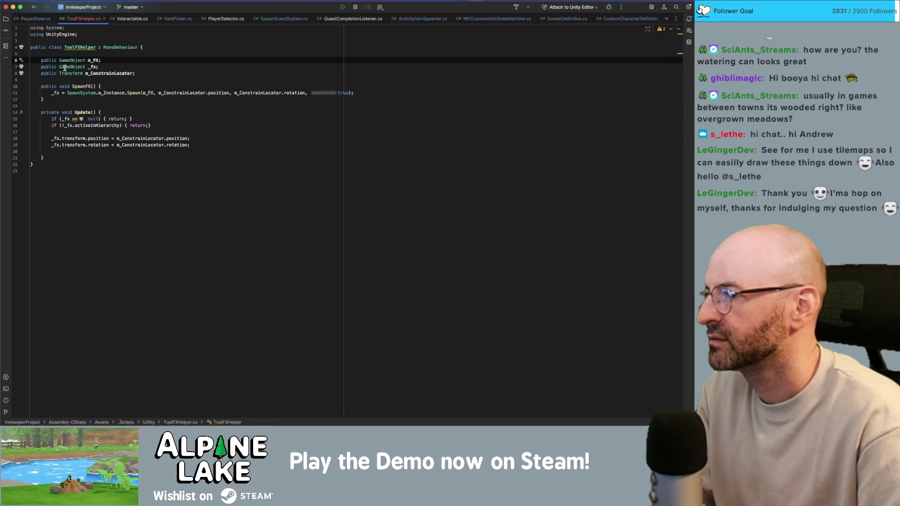
pyautogui.doubleClick(48, 67)
pyautogui.write('private')
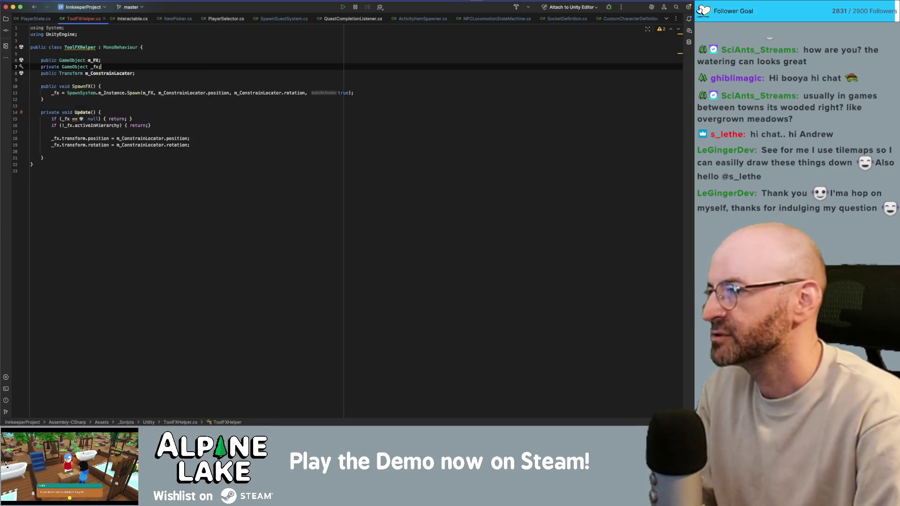
pyautogui.doubleClick(91, 67)
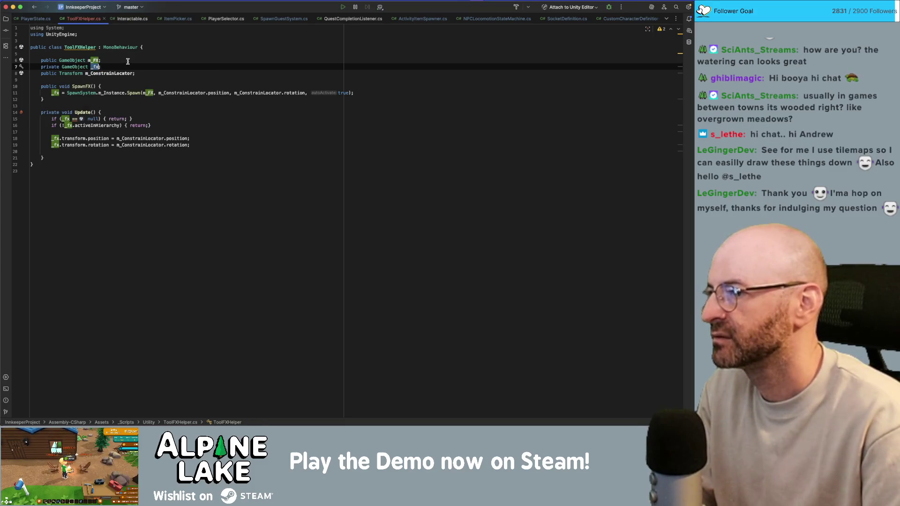
pyautogui.click(145, 68)
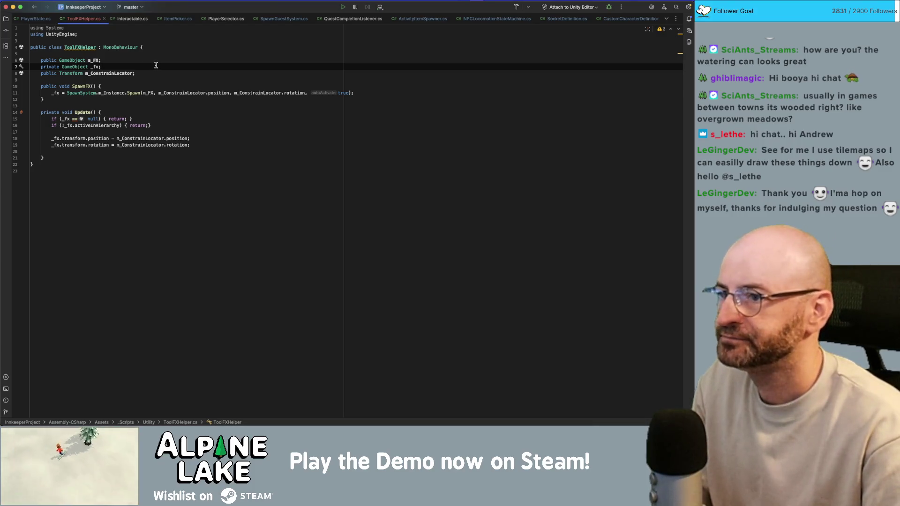
pyautogui.click(144, 57)
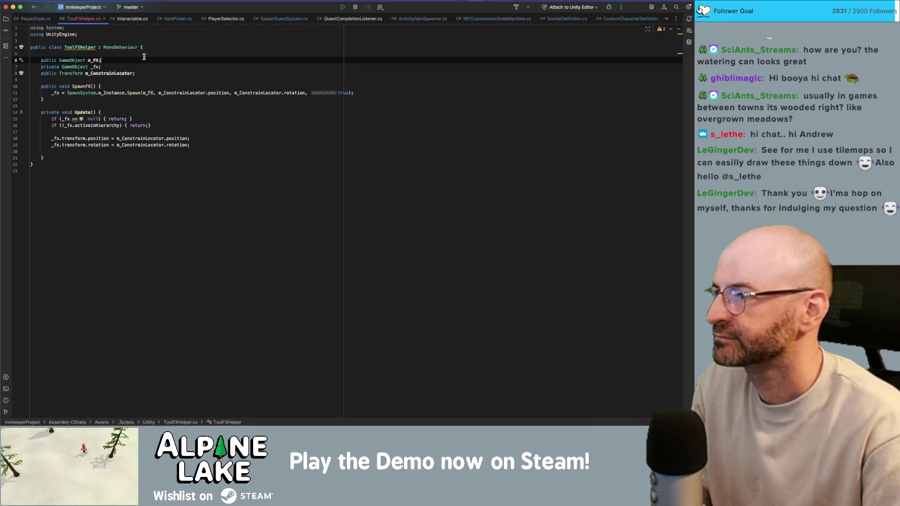
# Close the ItemPicker, NPCLocomotionStateMachine, CustomCharacterDefinition and MagicCaster script tabs
pyautogui.press('Up')
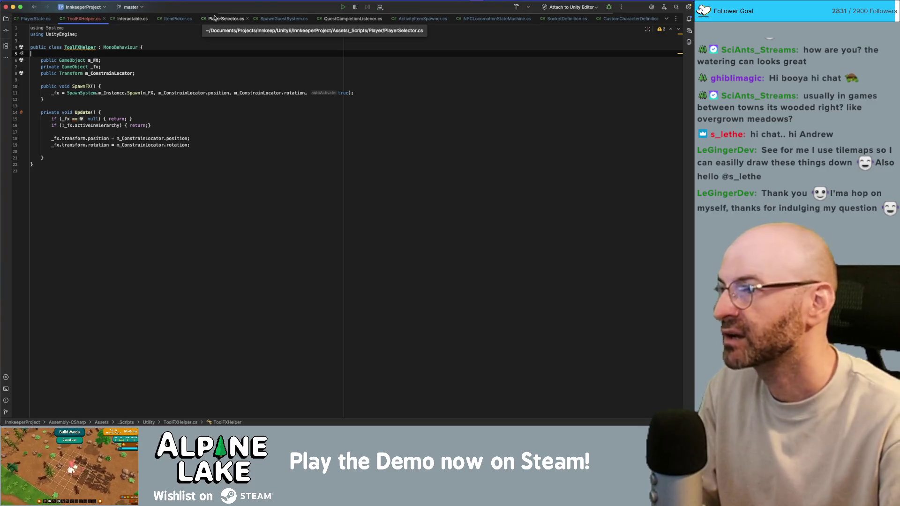
pyautogui.doubleClick(82, 47)
pyautogui.click(185, 60)
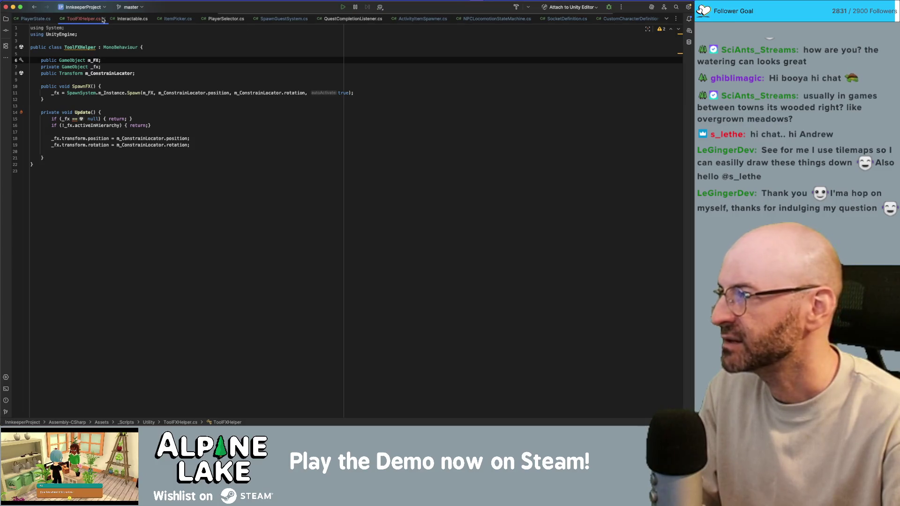
pyautogui.click(196, 19)
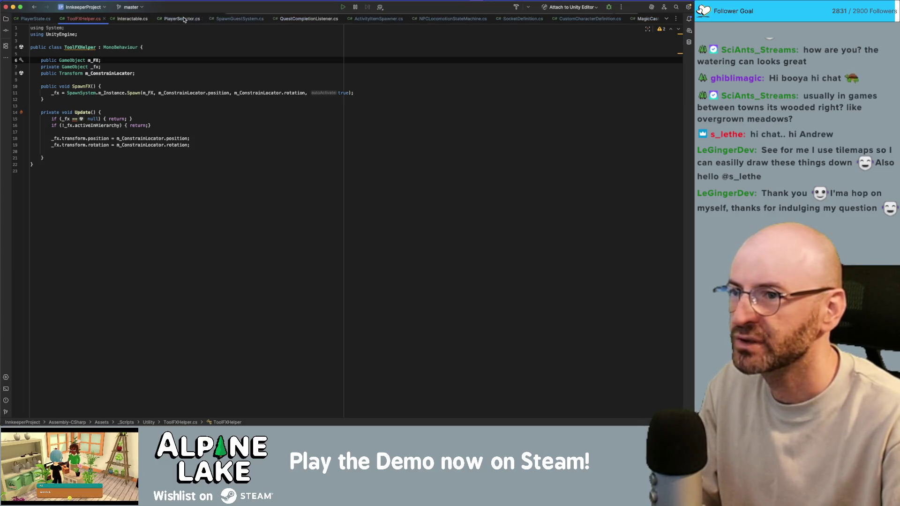
pyautogui.click(489, 18)
pyautogui.middleClick(519, 18)
pyautogui.middleClick(582, 19)
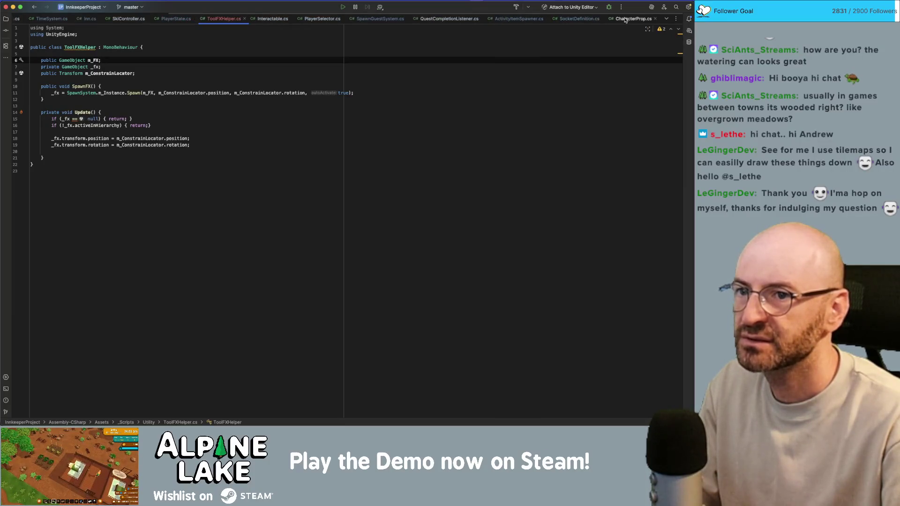
# Close the CharacterProp, ActivityItemSpawner, NPCSystem, SkiController, Inn and TimeSystem script tabs
pyautogui.middleClick(633, 19)
pyautogui.middleClick(582, 20)
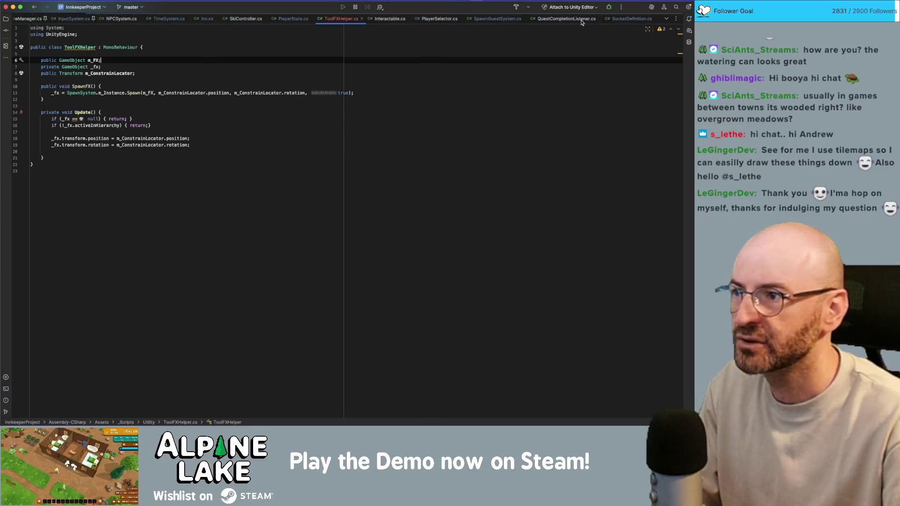
pyautogui.middleClick(126, 21)
pyautogui.middleClick(243, 19)
pyautogui.middleClick(239, 20)
pyautogui.middleClick(202, 20)
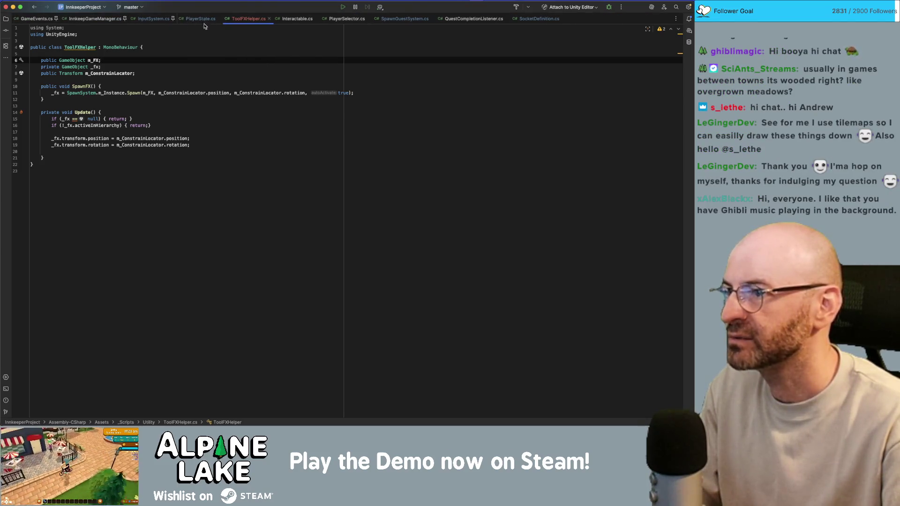
pyautogui.click(201, 20)
# Trace SuccessfulUse calls, selectorTransform, the cd cooldown check and ToolItemInteractionDelay in ToolInteraction
pyautogui.click(252, 144)
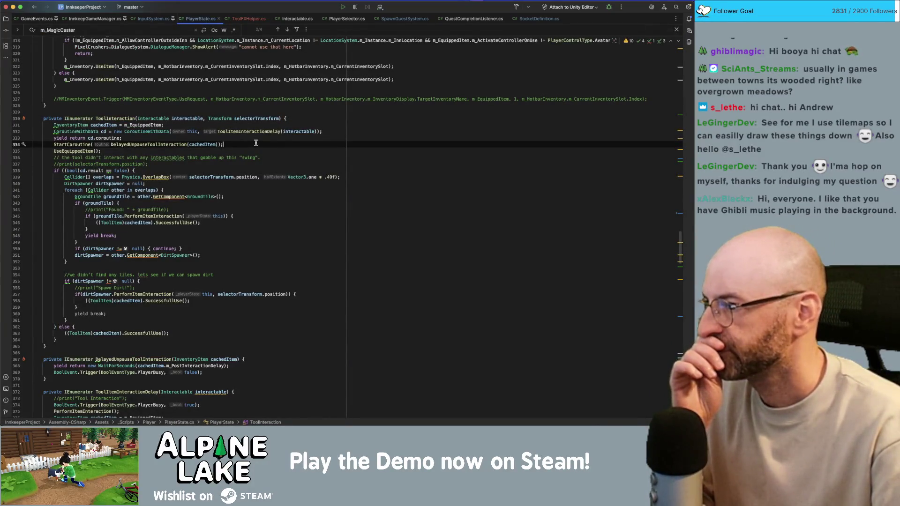
pyautogui.scroll(-1, 256, 143)
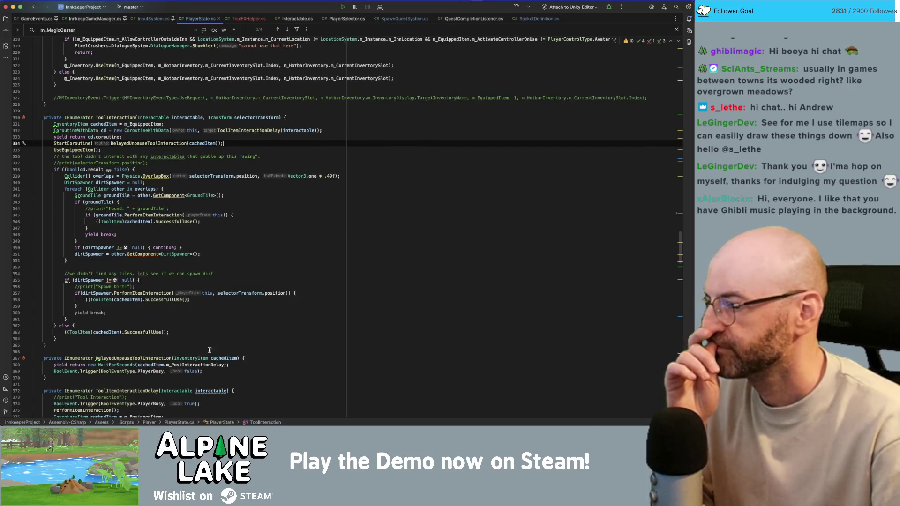
pyautogui.click(170, 299)
pyautogui.click(152, 332)
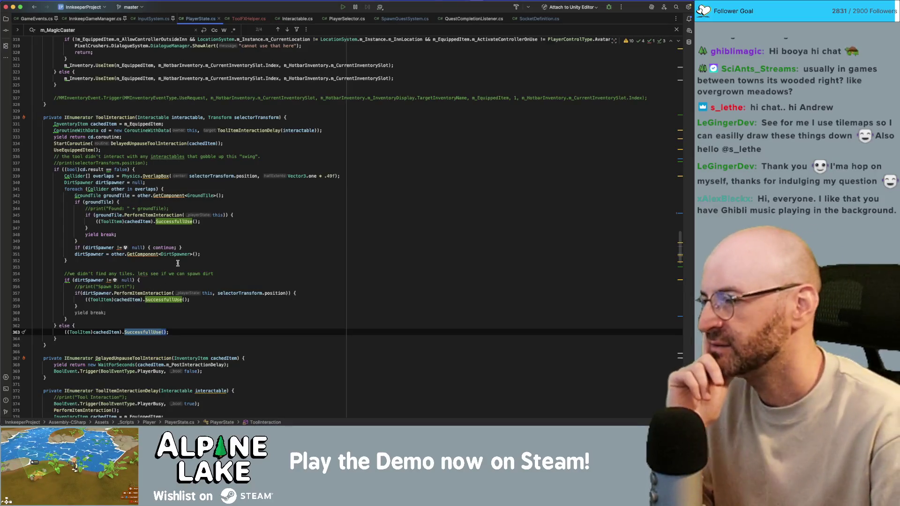
pyautogui.click(199, 176)
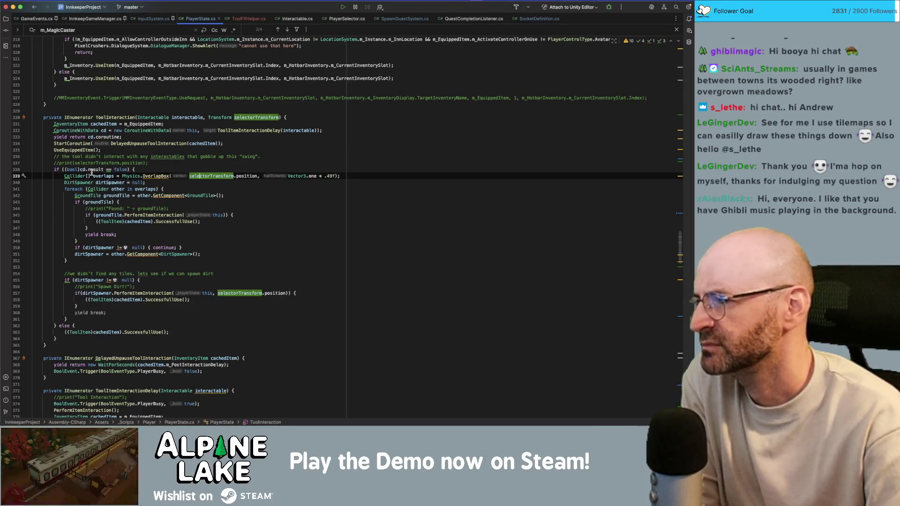
pyautogui.doubleClick(94, 169)
pyautogui.click(89, 138)
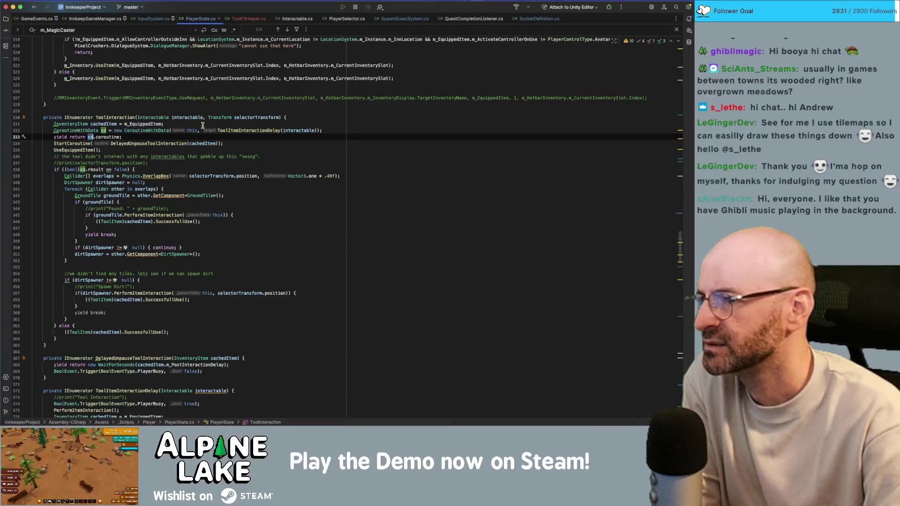
pyautogui.doubleClick(238, 130)
# Inspect usages of PerformItemInteraction, ToolItemInteractionDelay, the interactable parameter and m_EquippedItemClass
pyautogui.scroll(-5, 230, 253)
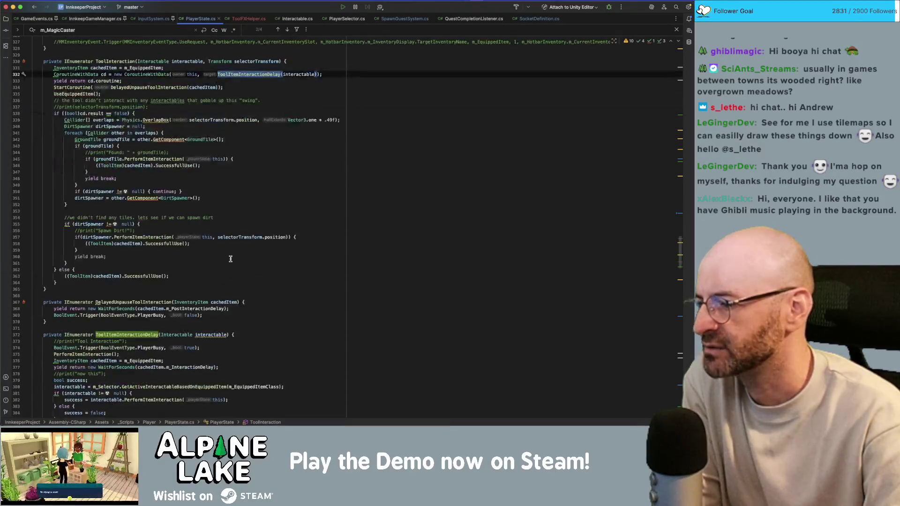
pyautogui.scroll(-3, 230, 259)
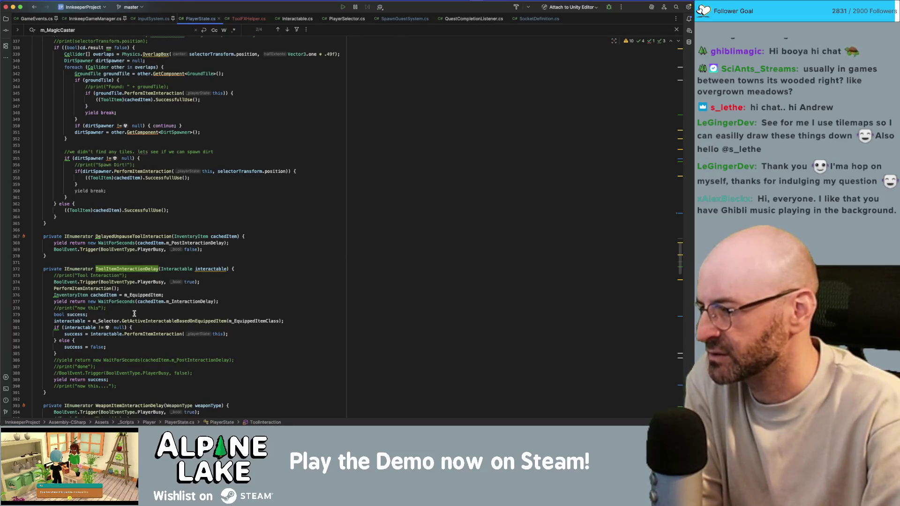
pyautogui.doubleClick(90, 288)
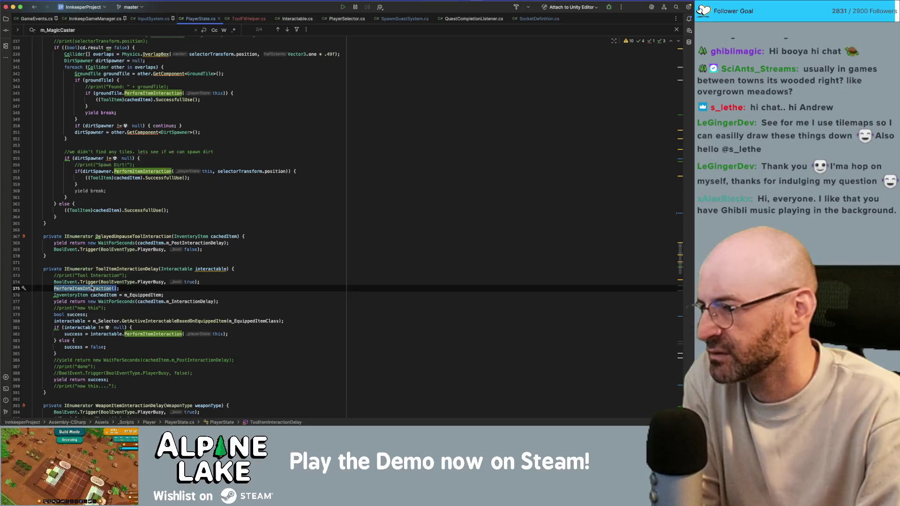
pyautogui.doubleClick(112, 268)
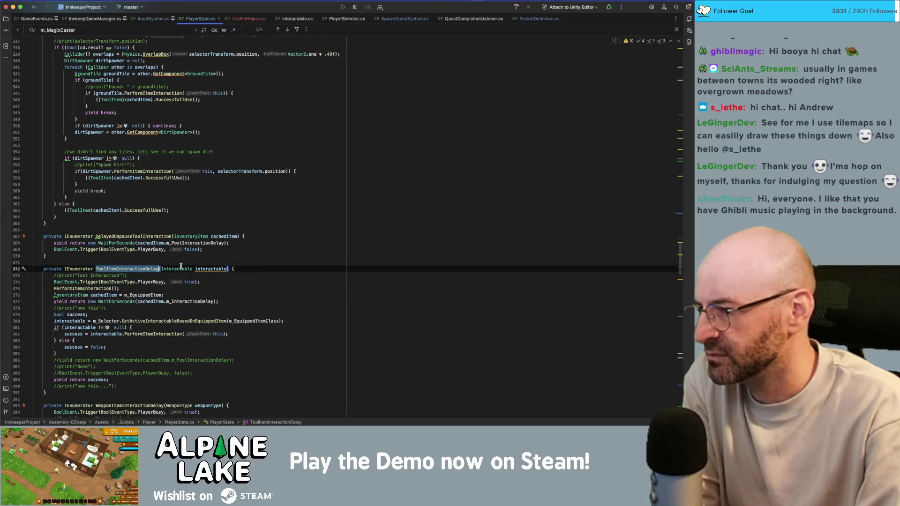
pyautogui.doubleClick(212, 268)
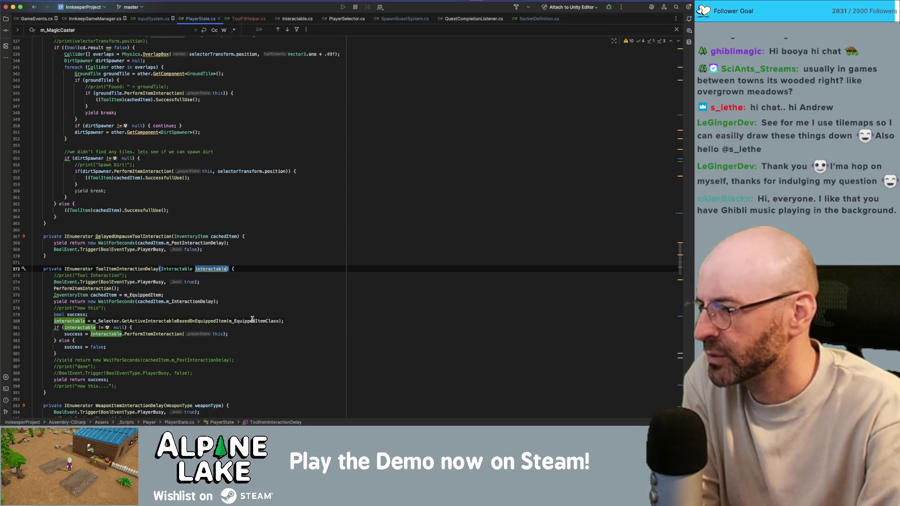
pyautogui.doubleClick(252, 321)
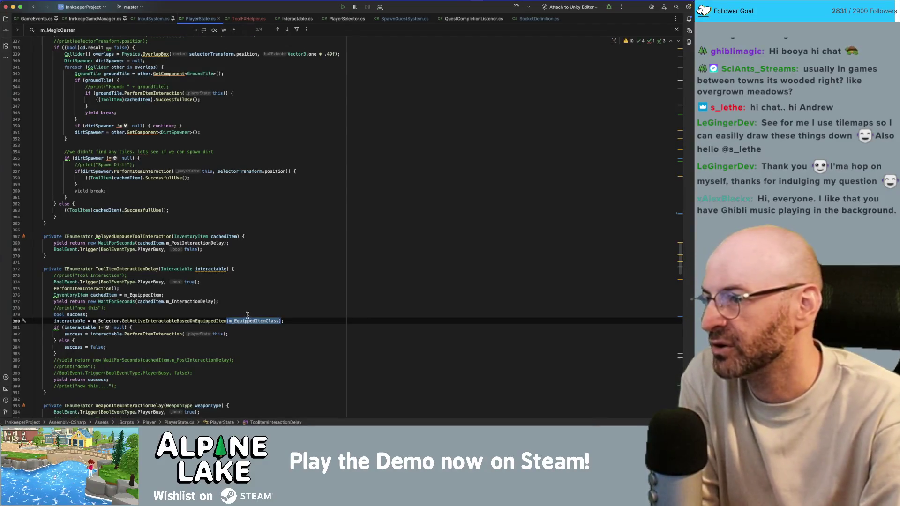
pyautogui.scroll(4, 245, 323)
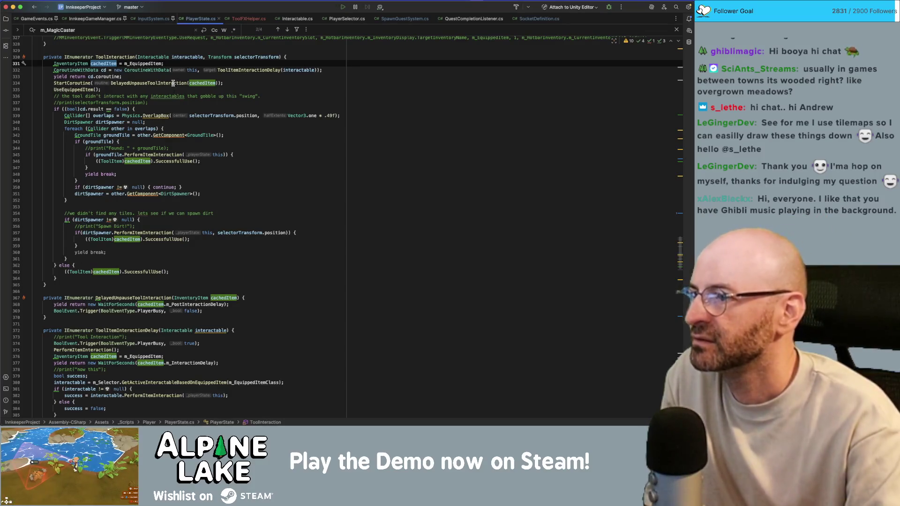
# Check DelayedUnpauseToolInteraction and cachedItem usages, then insert a blank line after the cachedItem assignment
pyautogui.click(173, 84)
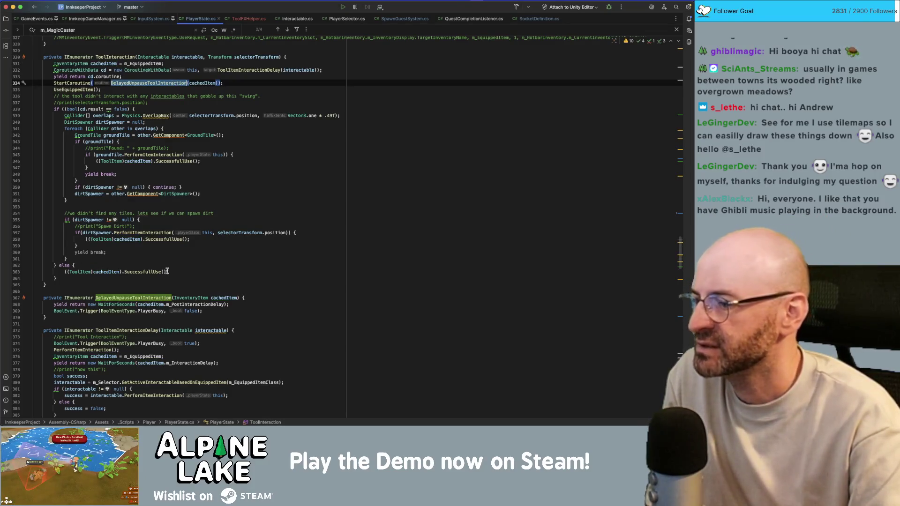
pyautogui.scroll(-1, 150, 306)
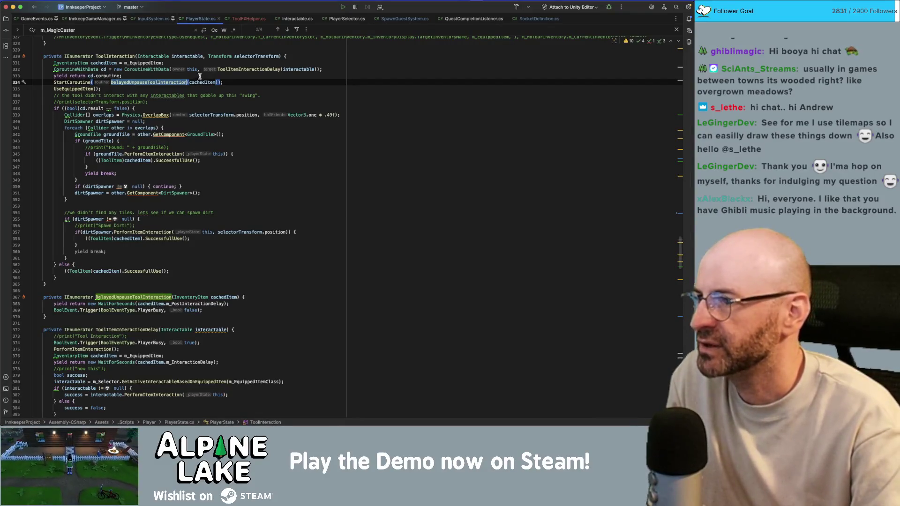
pyautogui.click(108, 63)
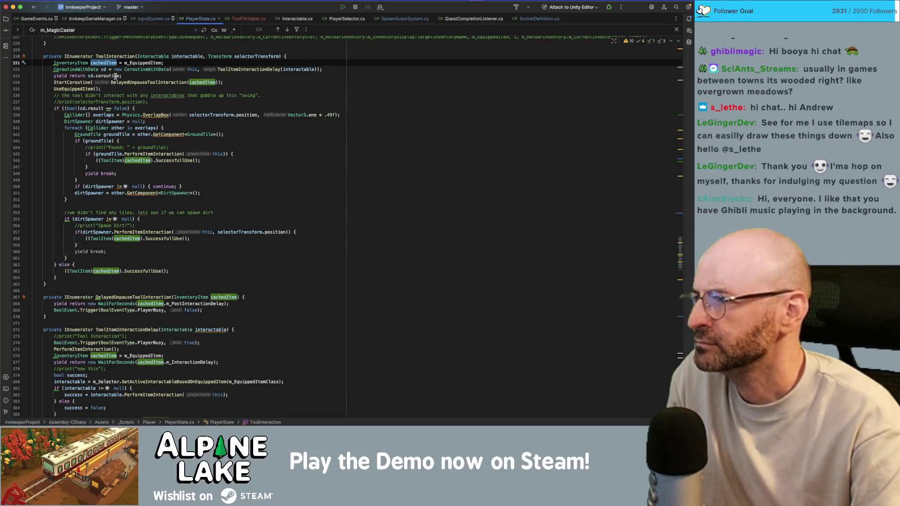
pyautogui.click(257, 69)
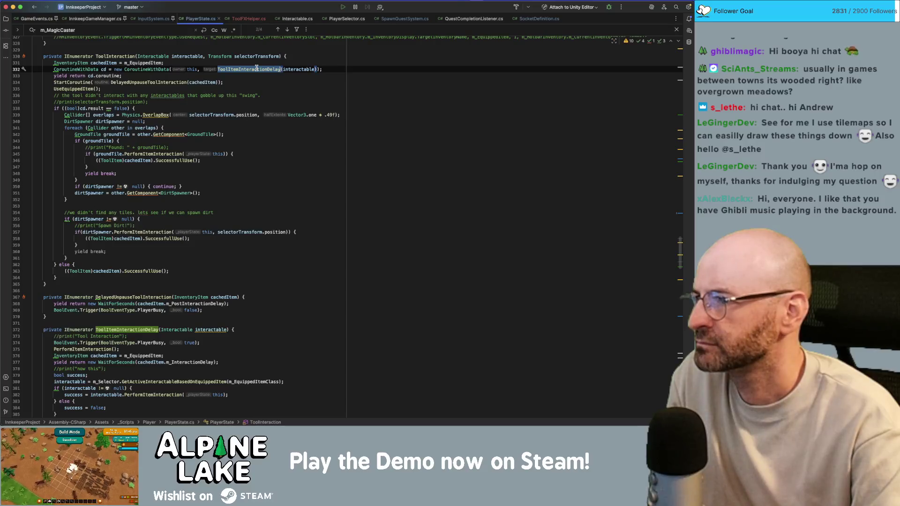
pyautogui.press('Up')
pyautogui.press('Return')
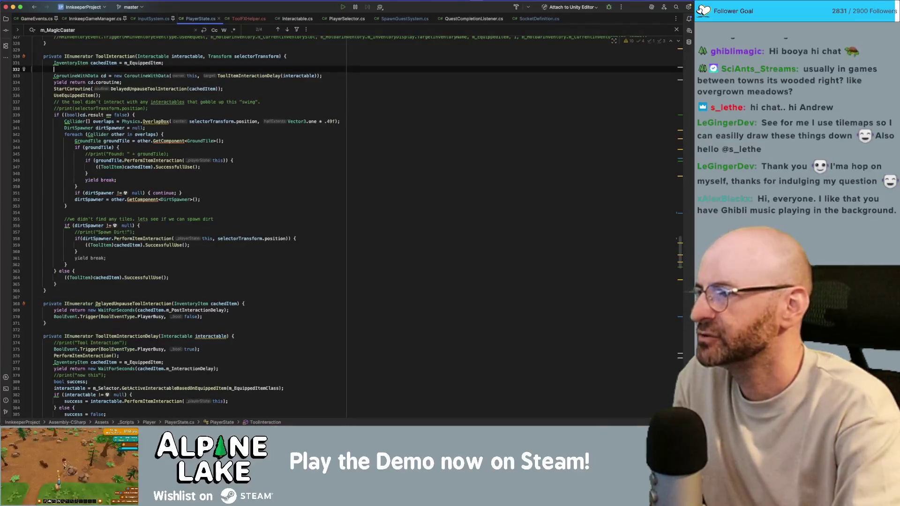
# Start an if statement whose condition calls m_EquippedObject.TryGetComponent
pyautogui.press('Return')
pyautogui.press('Return')
pyautogui.press('Up')
pyautogui.write('if(')
pyautogui.press('BackSpace')
pyautogui.press('BackSpace')
pyautogui.press('BackSpace')
pyautogui.write('(cachedItem')
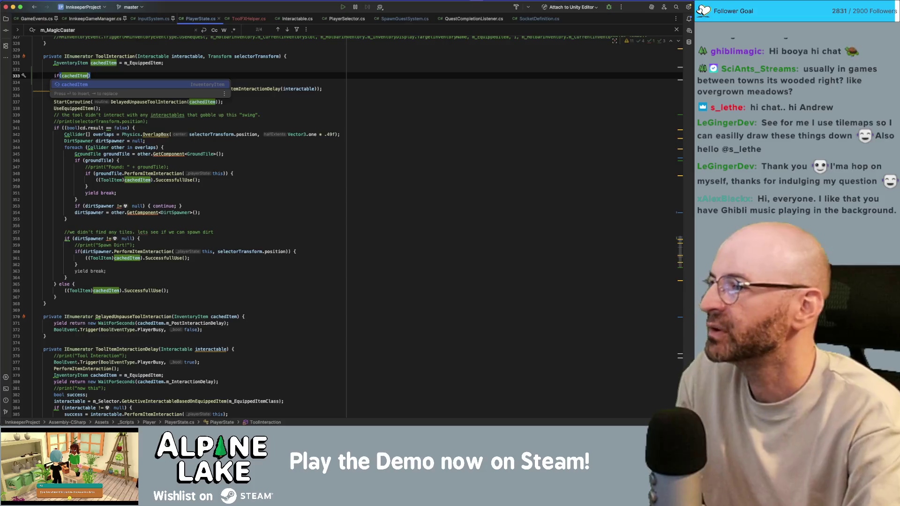
pyautogui.press('Escape')
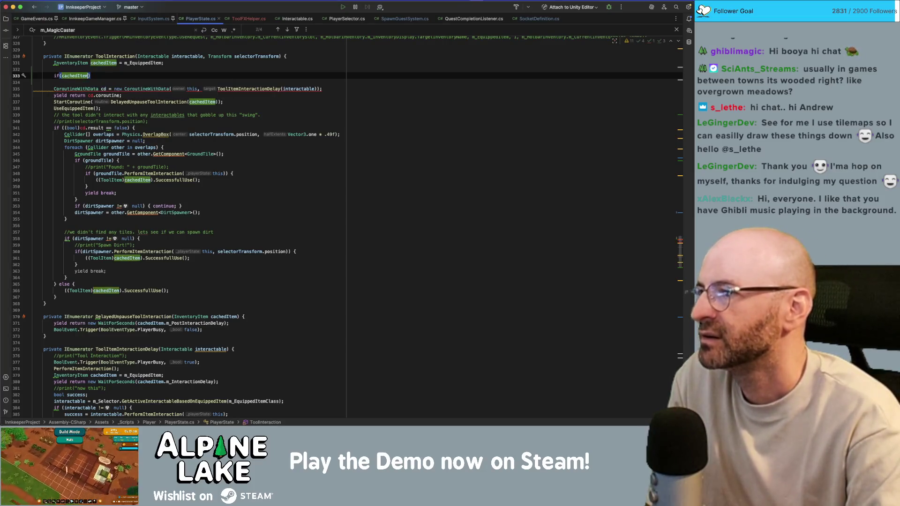
pyautogui.hotkey('alt', 'shift', 'Left')
pyautogui.write('m_Equipp')
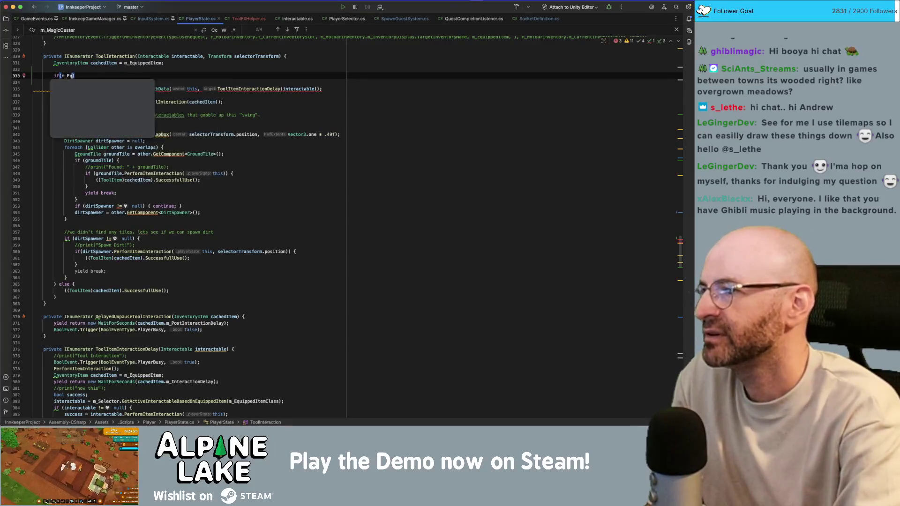
pyautogui.press('Down')
pyautogui.press('Down')
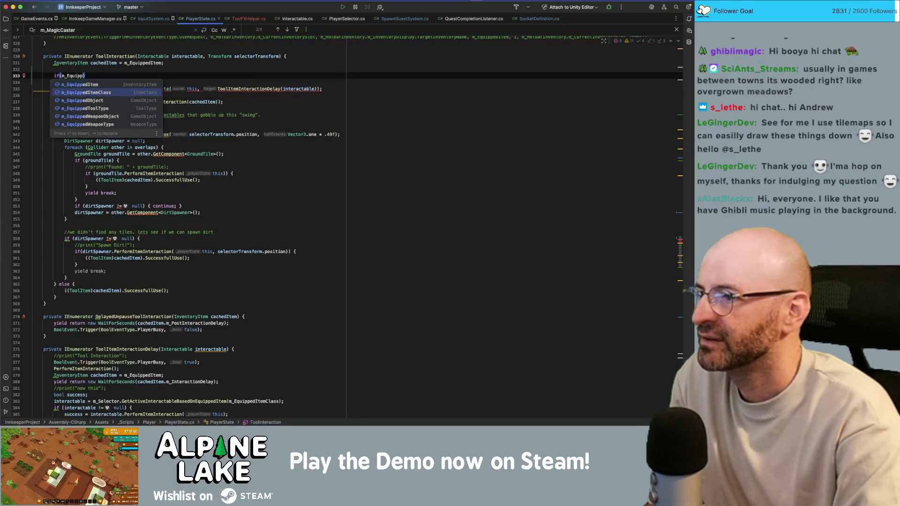
pyautogui.press('Return')
pyautogui.write('.GetCom')
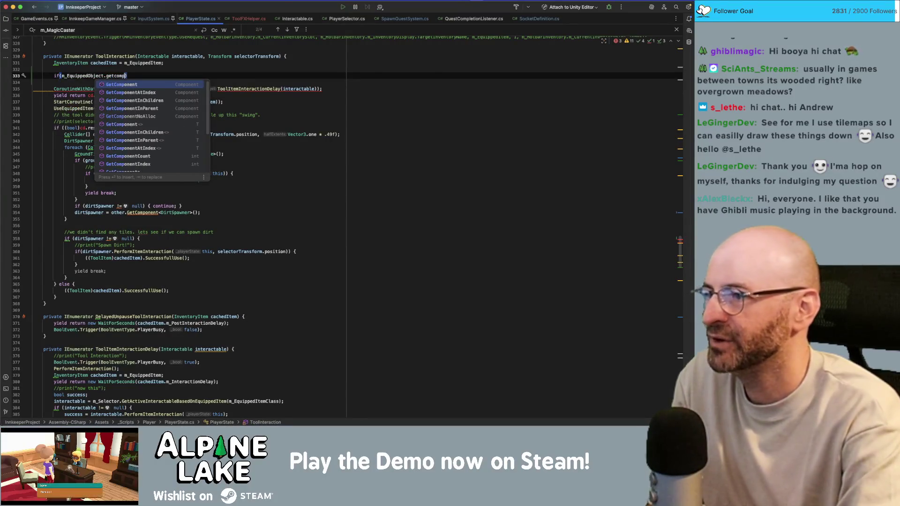
pyautogui.press('Return')
pyautogui.write('TryGetC')
pyautogui.press('Return')
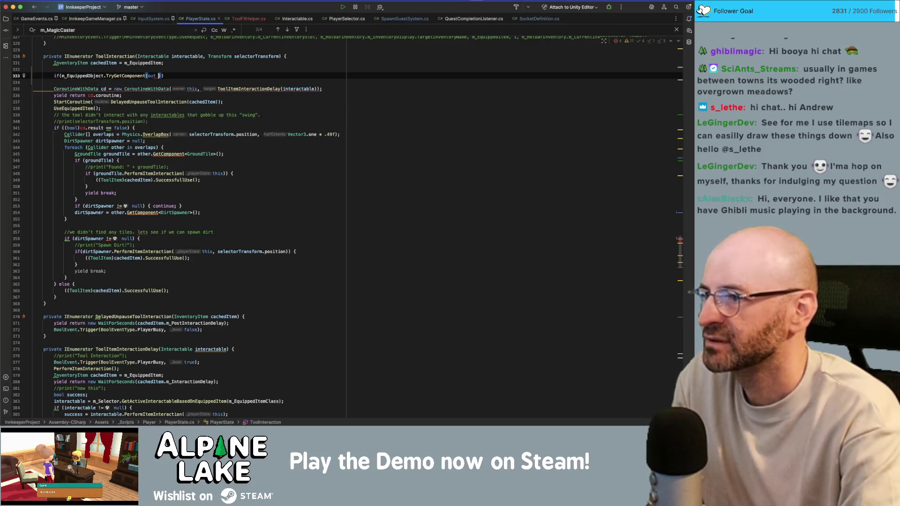
# Complete it with out ToolFXHelper fxHelper and call fxHelper.SpawnFX(); inside the body
pyautogui.write('ToolFX')
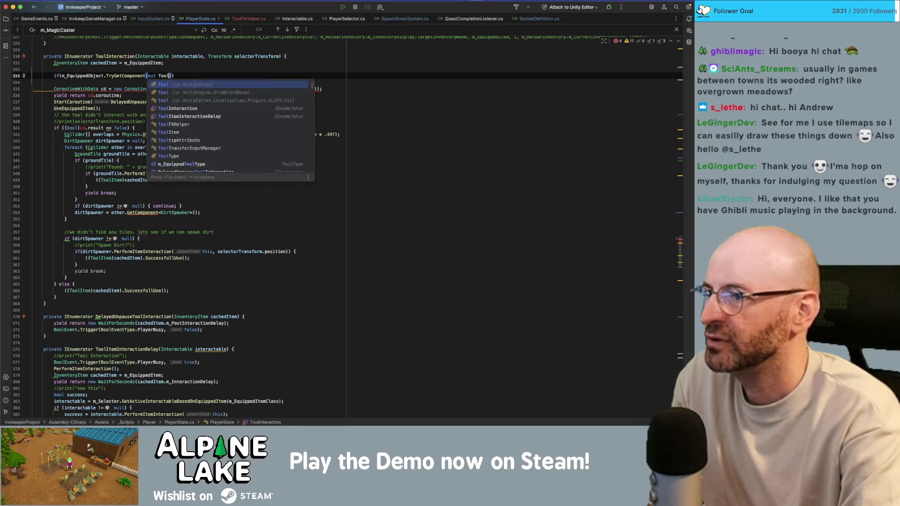
pyautogui.press('Return')
pyautogui.write('fxHe')
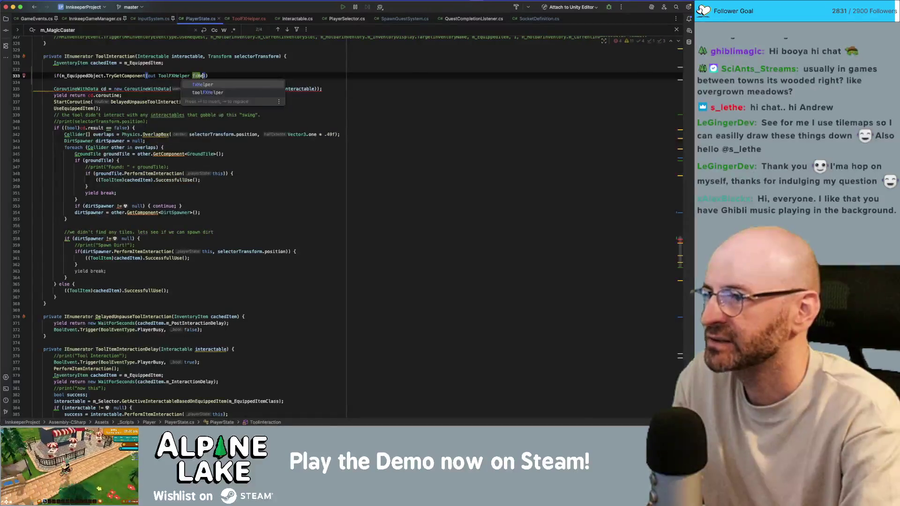
pyautogui.press('Return')
pyautogui.write('){')
pyautogui.press('Return')
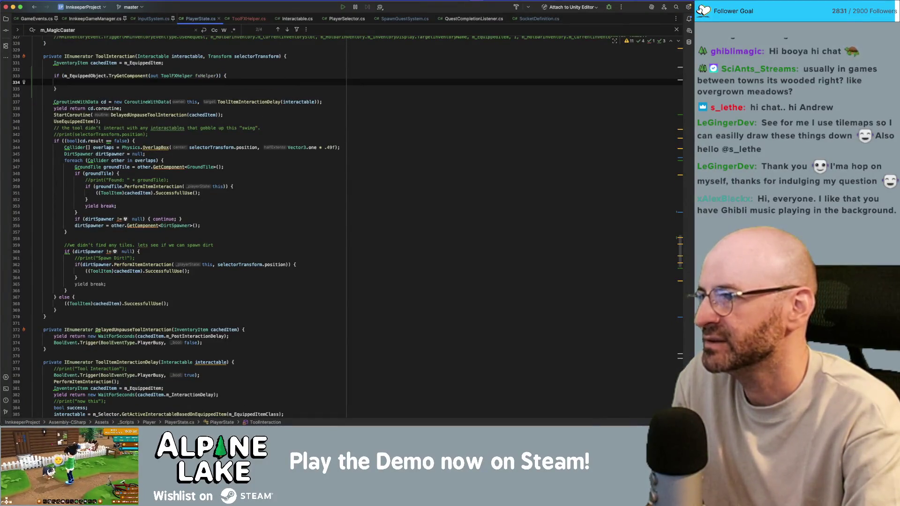
pyautogui.write('fx')
pyautogui.press('Return')
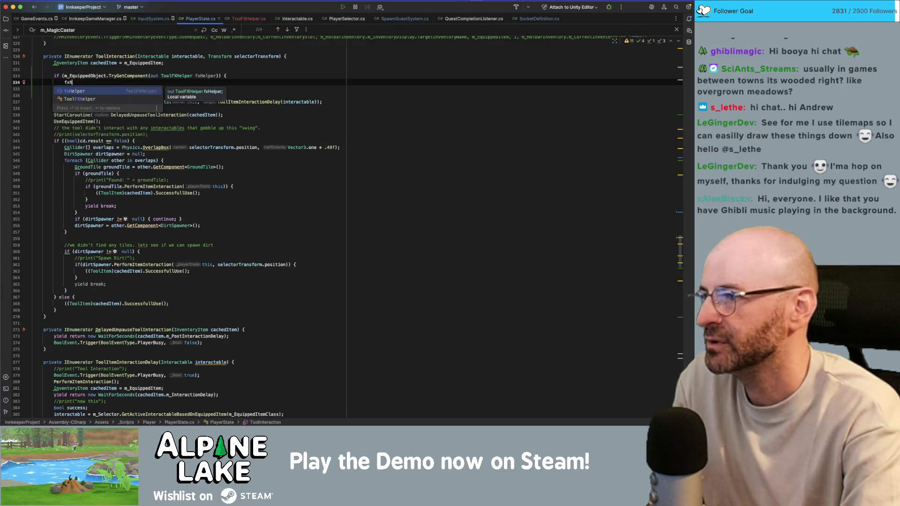
pyautogui.write('elper.Spa')
pyautogui.press('Return')
pyautogui.write(';')
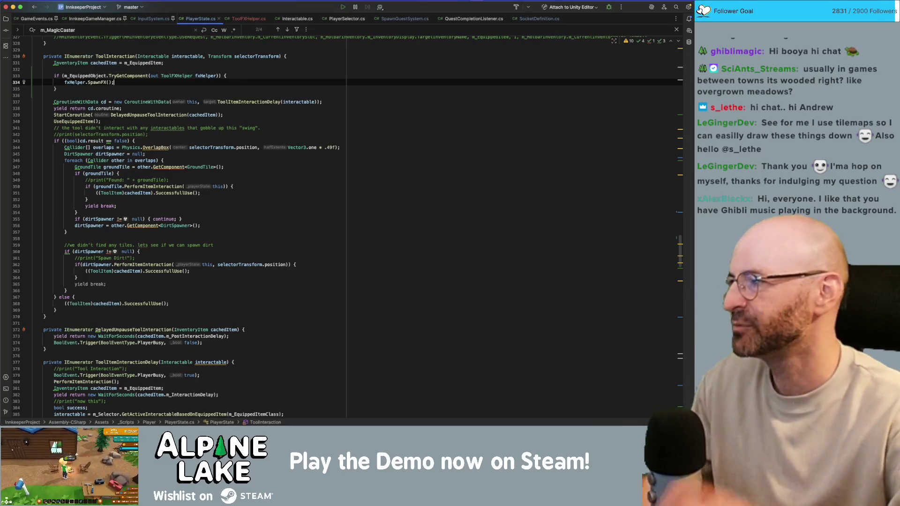
pyautogui.press('super+Tab')
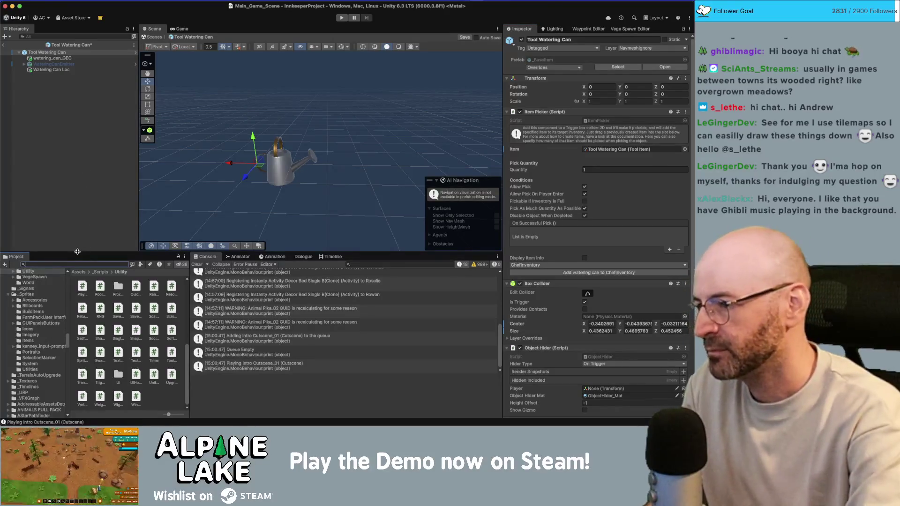
# Duplicate the Decor Poof Pool asset and rename the copy Watering Can Pool
pyautogui.write('l')
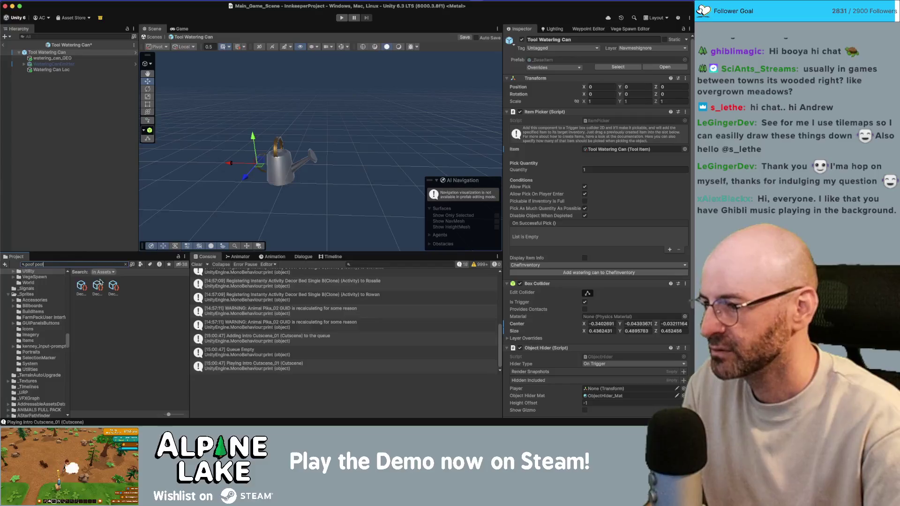
pyautogui.moveTo(168, 416); pyautogui.dragTo(162, 415)
pyautogui.click(100, 285)
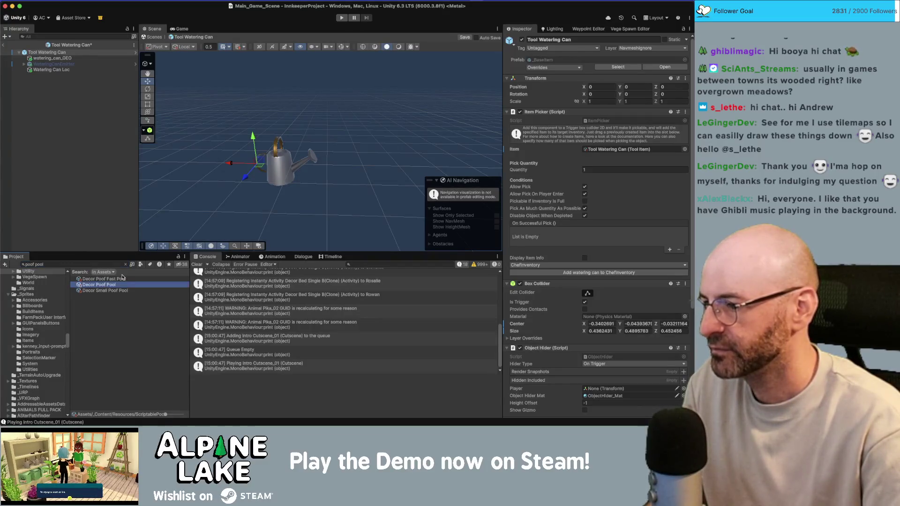
pyautogui.click(126, 264)
pyautogui.click(122, 291)
pyautogui.press('super+d')
pyautogui.click(118, 291)
pyautogui.press('Down')
pyautogui.press('Return')
pyautogui.press('BackSpace')
pyautogui.press('BackSpace')
pyautogui.hotkey('shift', 'alt', 'Left')
pyautogui.hotkey('shift', 'alt', 'Left')
pyautogui.write('Watering Can Pool')
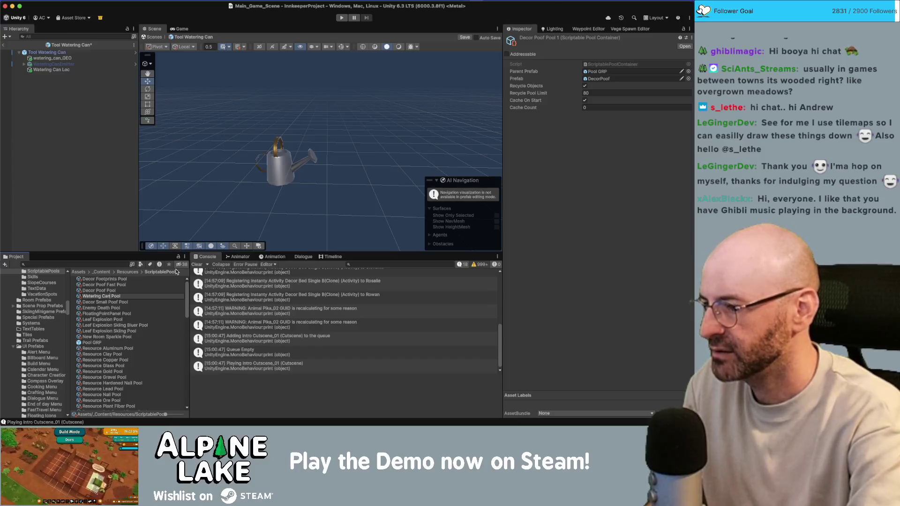
pyautogui.press('Return')
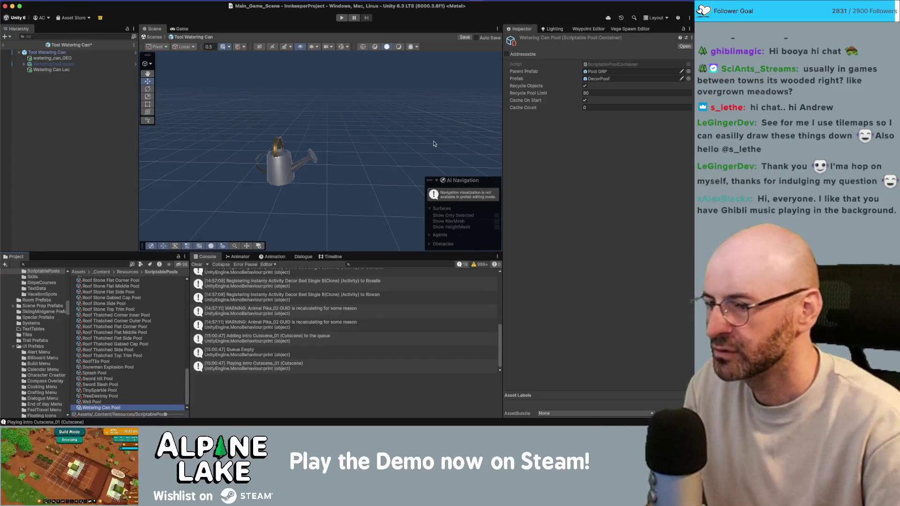
# Set the pool's Prefab to WateringCanEmitter, Recycle Pool Limit 3 and Cache Count 2
pyautogui.click(689, 80)
pyautogui.write('wateringcan')
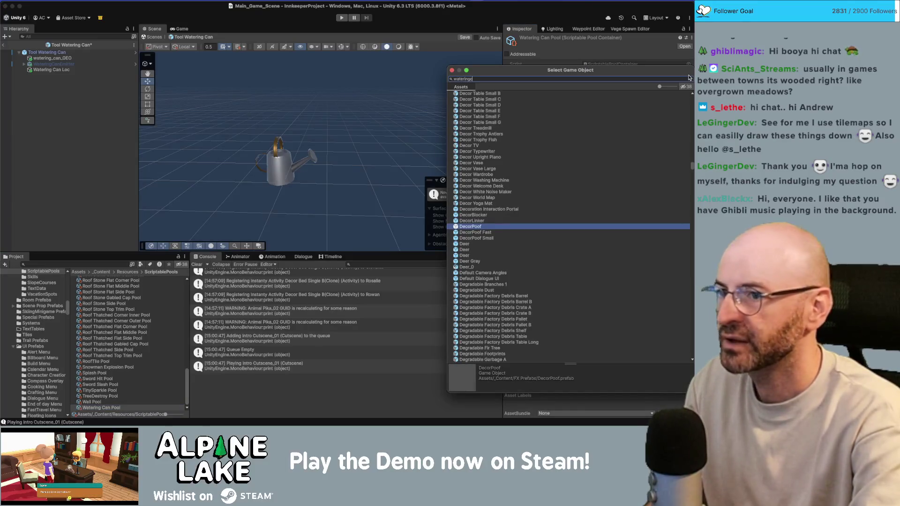
pyautogui.doubleClick(603, 99)
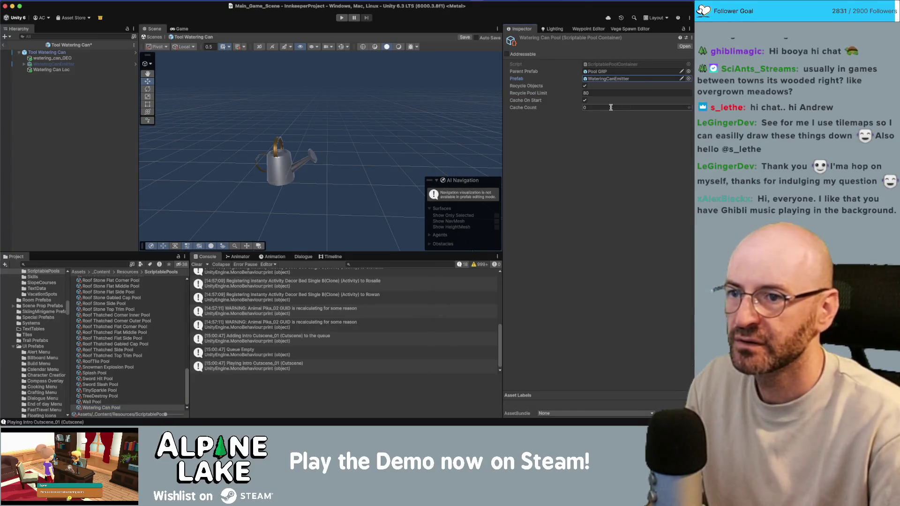
pyautogui.click(603, 93)
pyautogui.write('3')
pyautogui.click(597, 107)
pyautogui.write('2')
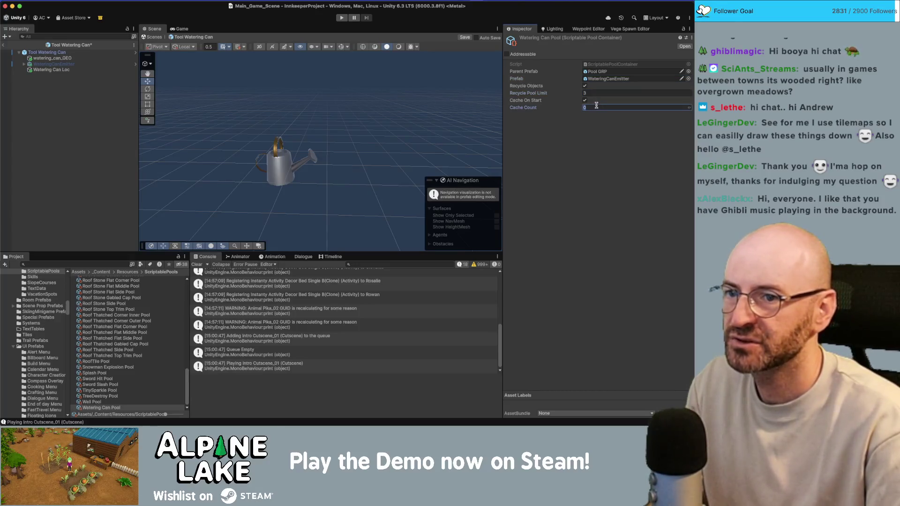
pyautogui.press('Return')
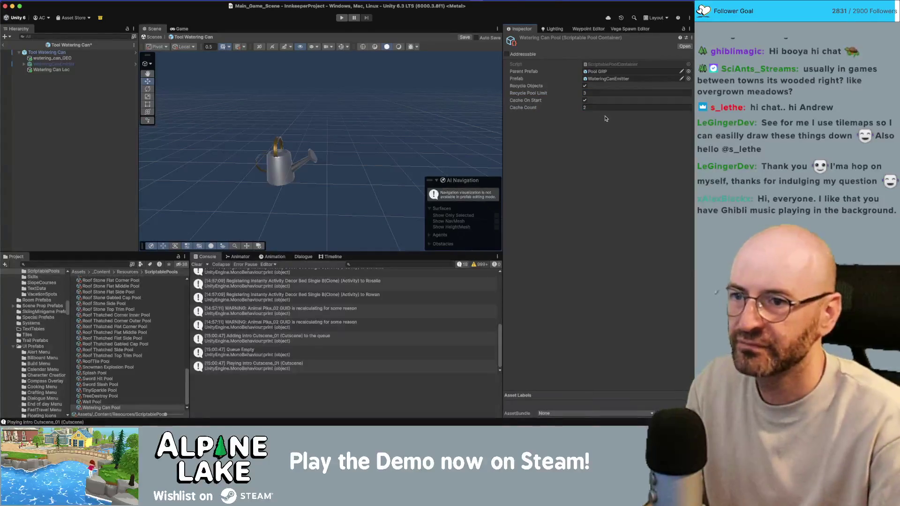
pyautogui.click(604, 79)
# On the WateringCanEmitter prefab, untick Looping, set Duration to 2 and Stop Action to Disable
pyautogui.click(54, 65)
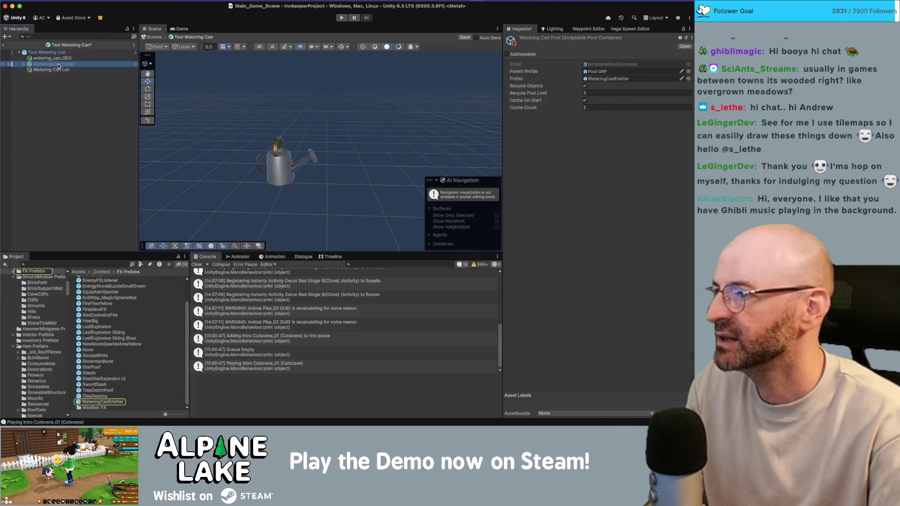
pyautogui.click(106, 402)
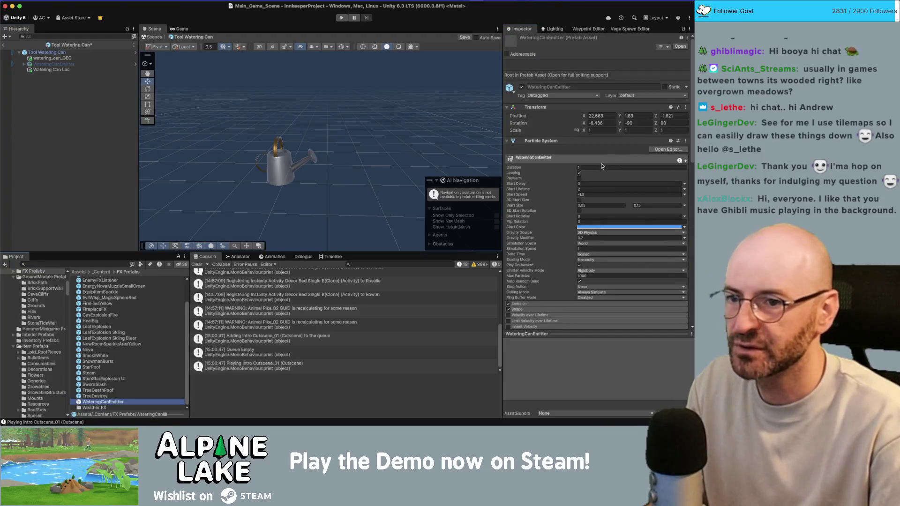
pyautogui.click(580, 173)
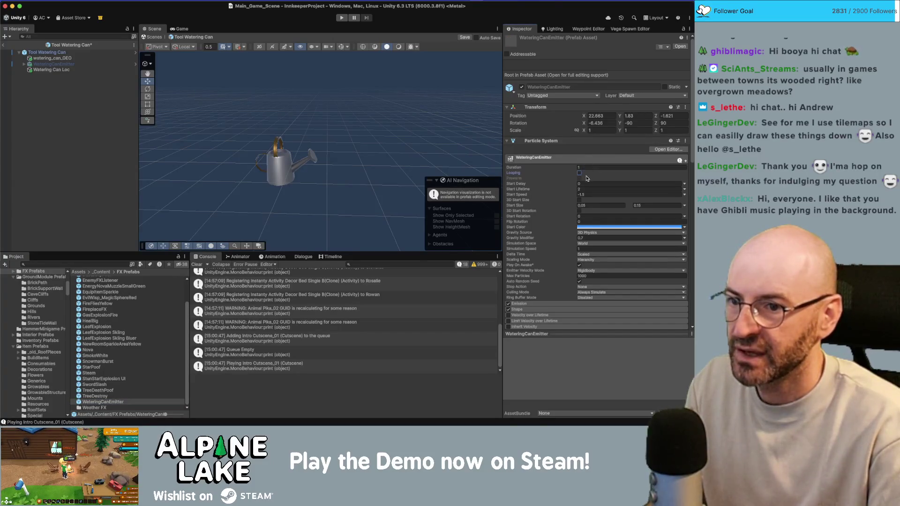
pyautogui.click(584, 168)
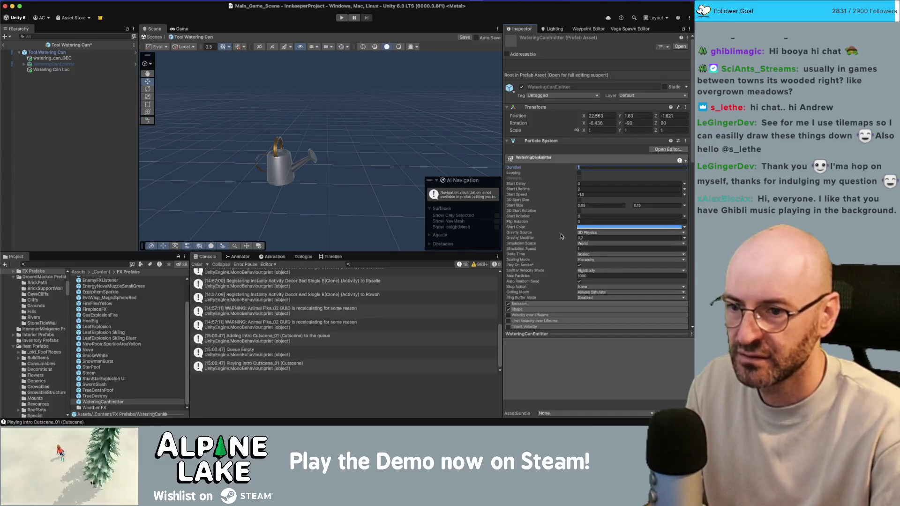
pyautogui.write('2')
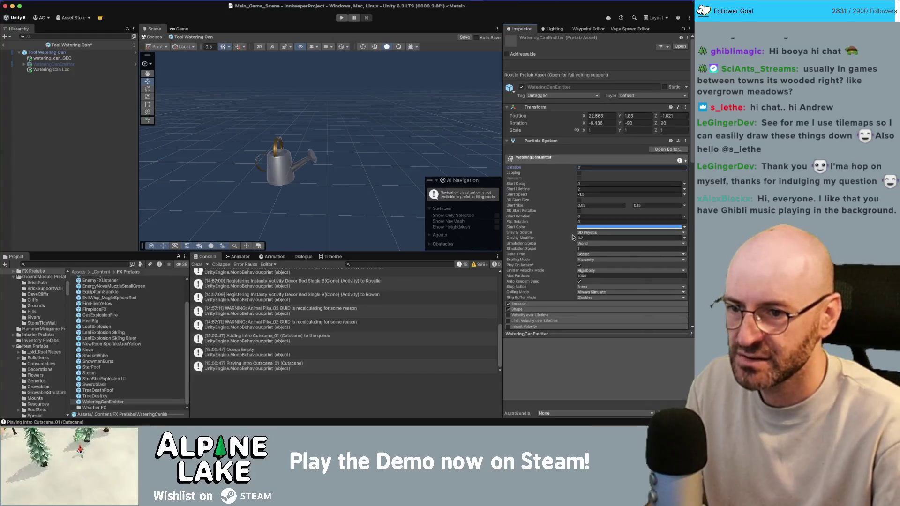
pyautogui.click(583, 288)
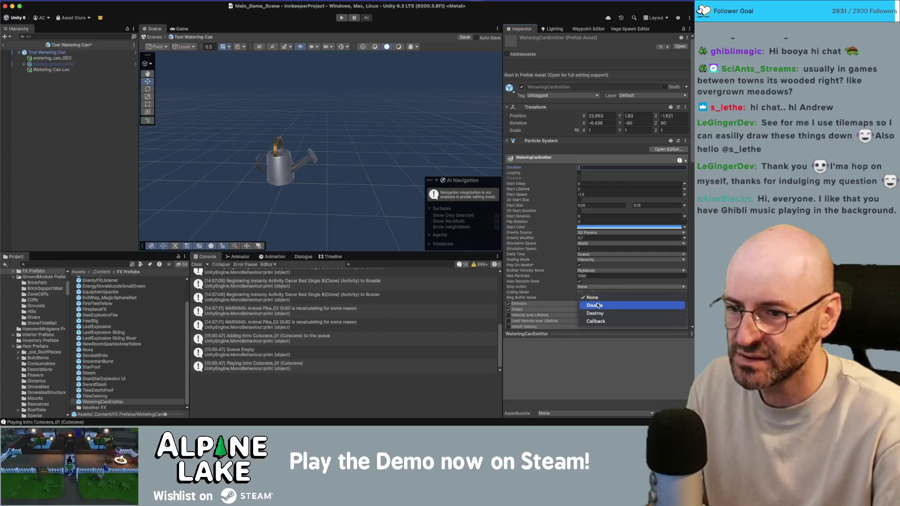
pyautogui.click(594, 305)
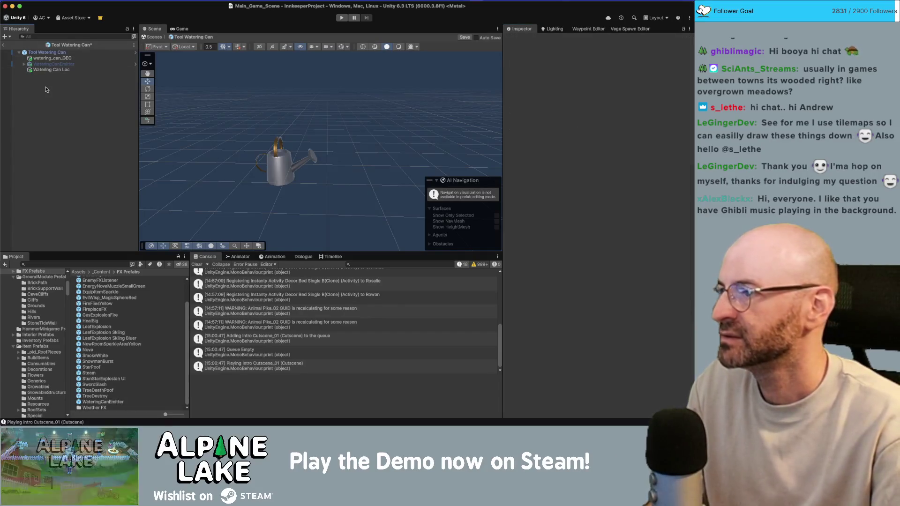
# Delete WateringCanEmitter from the prefab and assign Watering Can Loc as Tool FX Helper's Constrain Locator
pyautogui.click(72, 64)
pyautogui.press('Delete')
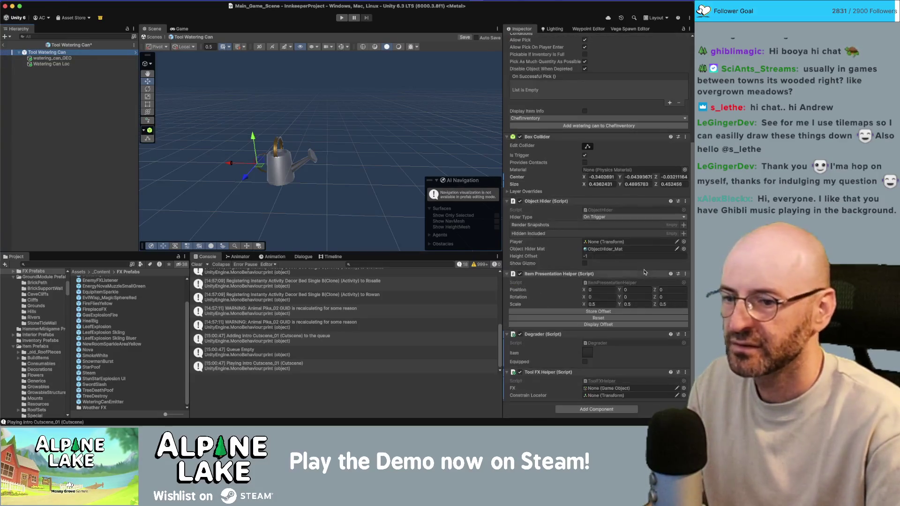
pyautogui.moveTo(61, 69); pyautogui.dragTo(616, 396)
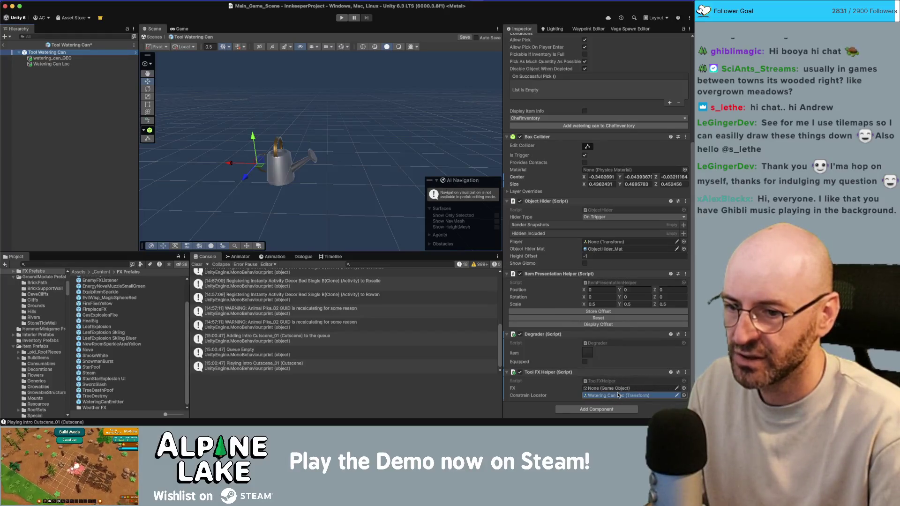
pyautogui.moveTo(620, 395); pyautogui.dragTo(620, 396)
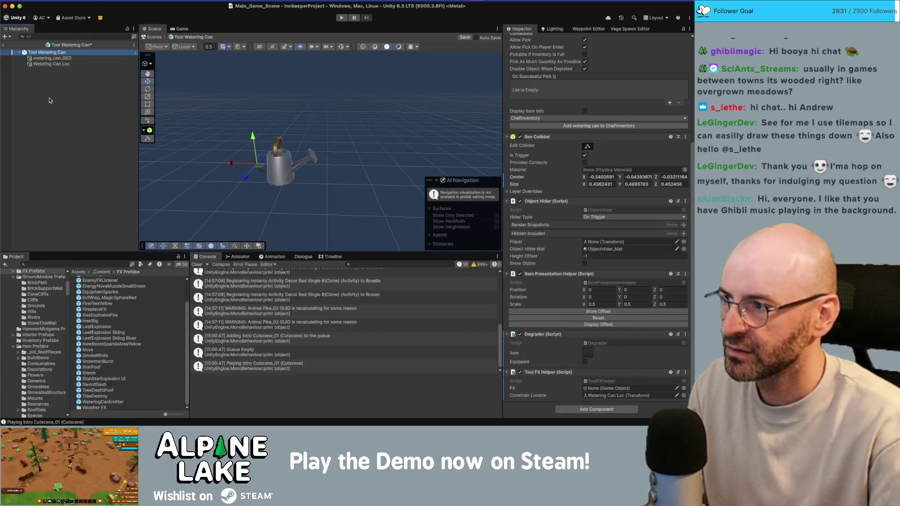
# Set the Watering Can Loc locator's Position Z to 0
pyautogui.click(55, 65)
pyautogui.moveTo(359, 129)
pyautogui.mouseDown()
pyautogui.moveTo(336, 130)
pyautogui.moveTo(346, 159)
pyautogui.moveTo(308, 151)
pyautogui.moveTo(314, 145)
pyautogui.mouseUp()
pyautogui.press('f')
pyautogui.click(676, 69)
pyautogui.write('0')
pyautogui.moveTo(291, 202)
pyautogui.mouseDown()
pyautogui.moveTo(281, 149)
pyautogui.moveTo(295, 145)
pyautogui.mouseUp()
pyautogui.click(215, 98)
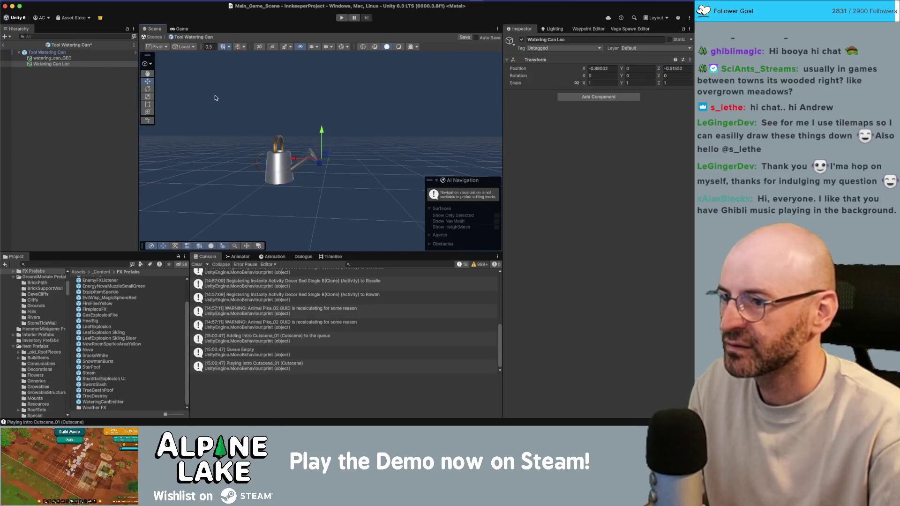
# Restore the deleted emitter with undo and parent Watering Can Loc under it
pyautogui.press('super+z')
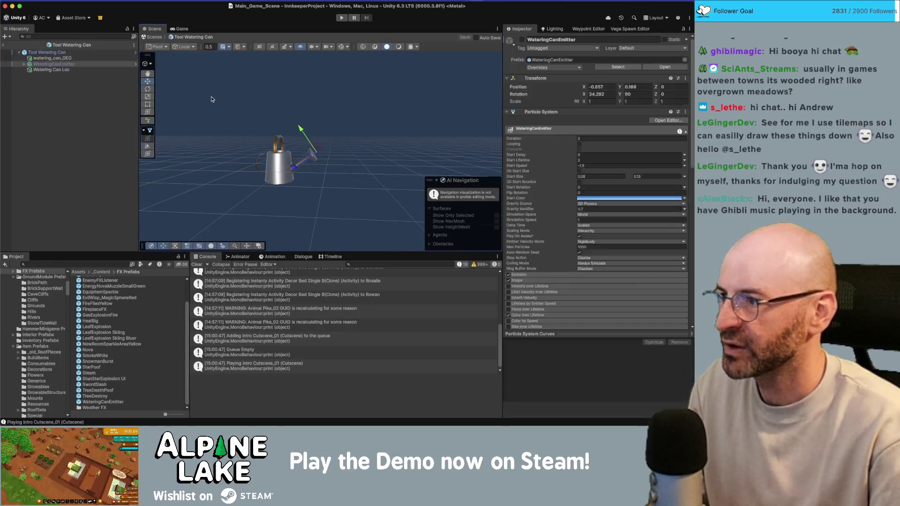
pyautogui.click(83, 64)
pyautogui.moveTo(209, 78); pyautogui.dragTo(249, 101)
pyautogui.moveTo(69, 65)
pyautogui.mouseDown()
pyautogui.moveTo(69, 74)
pyautogui.moveTo(66, 65)
pyautogui.mouseUp()
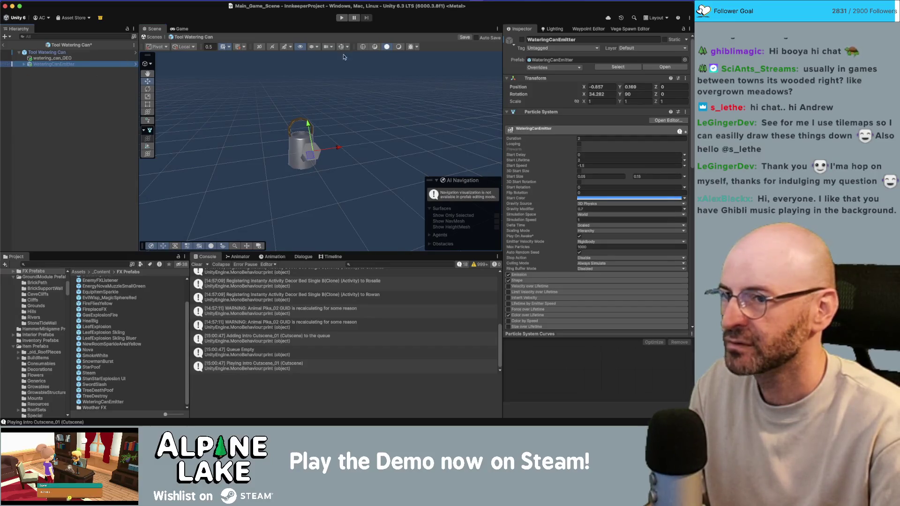
pyautogui.click(24, 64)
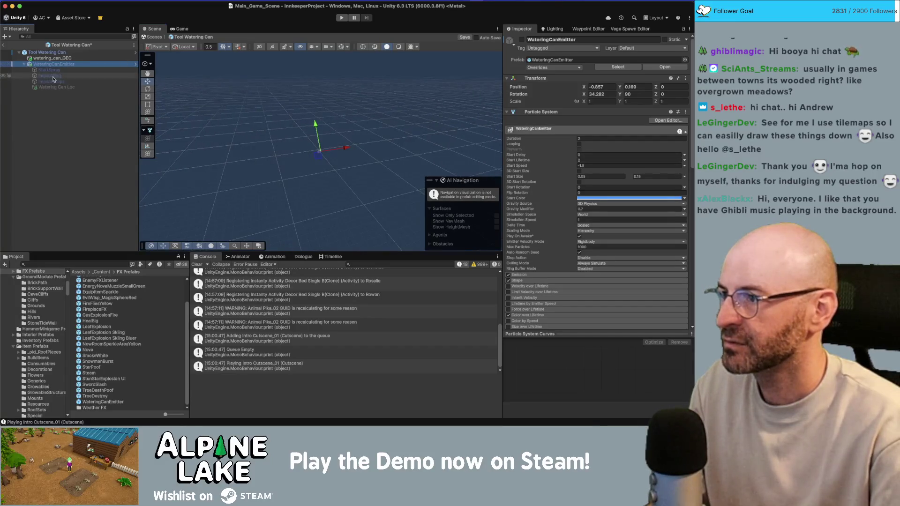
pyautogui.click(55, 88)
# Zero Watering Can Loc's local transform values (0, 0, 0) to match the emitter's spout
pyautogui.click(610, 69)
pyautogui.write('0')
pyautogui.press('Tab')
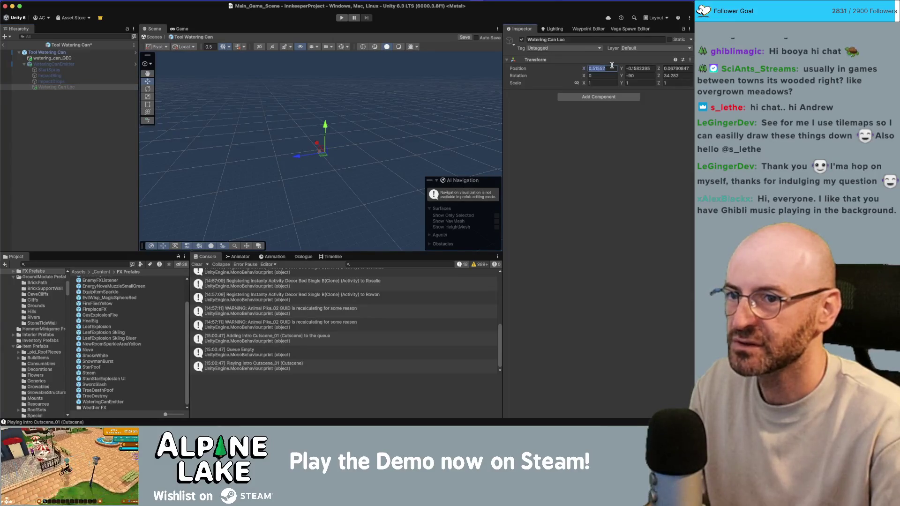
pyautogui.write('0')
pyautogui.press('Tab')
pyautogui.write('0')
pyautogui.press('Tab')
pyautogui.press('Tab')
pyautogui.press('Tab')
pyautogui.write('0')
pyautogui.hotkey('shift', 'Tab')
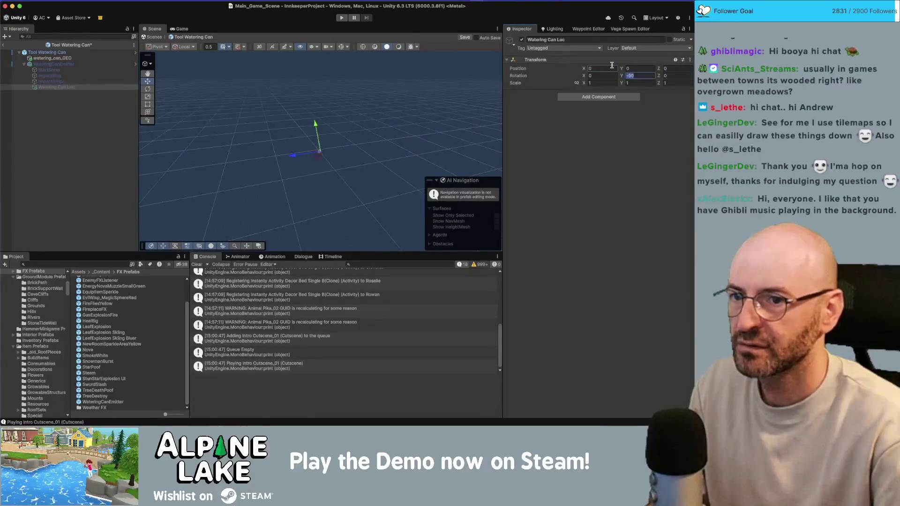
# Move Watering Can Loc back under the watering can root and assign it to Constrain Locator
pyautogui.moveTo(53, 88); pyautogui.dragTo(59, 68)
pyautogui.click(47, 52)
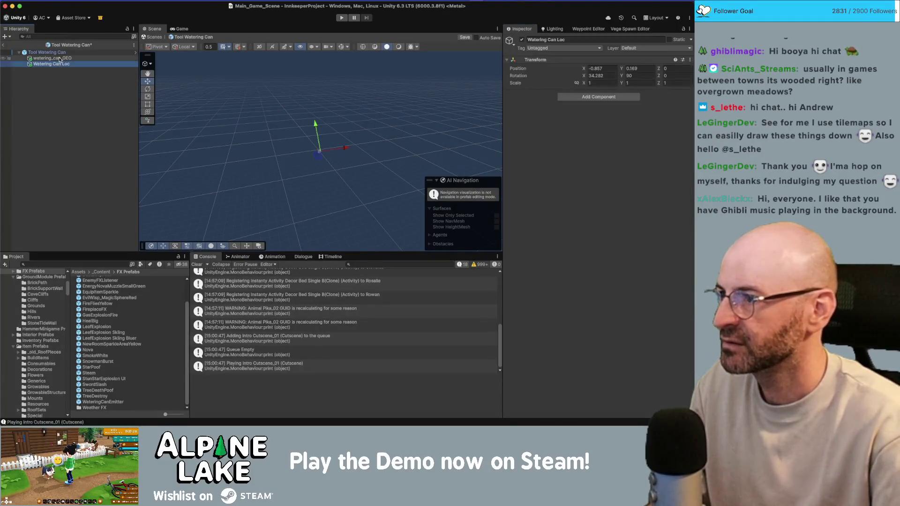
pyautogui.scroll(-5, 581, 178)
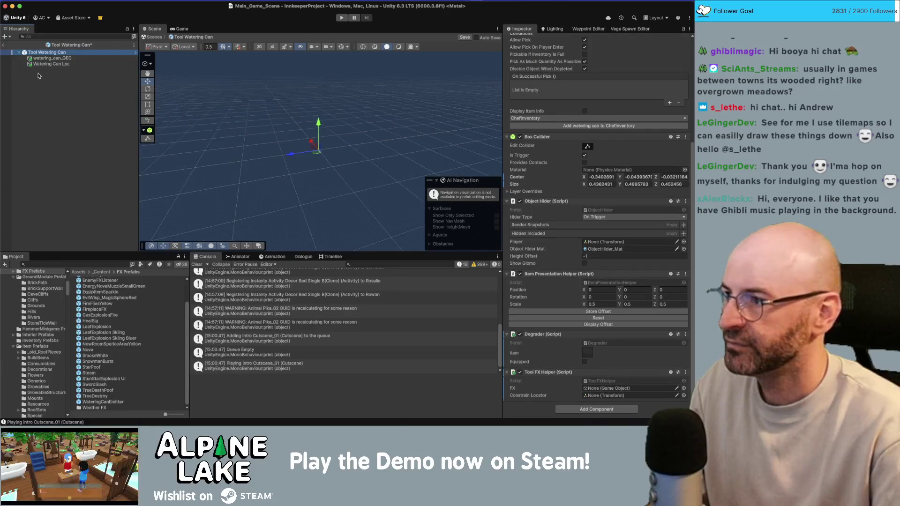
pyautogui.moveTo(618, 390); pyautogui.dragTo(619, 397)
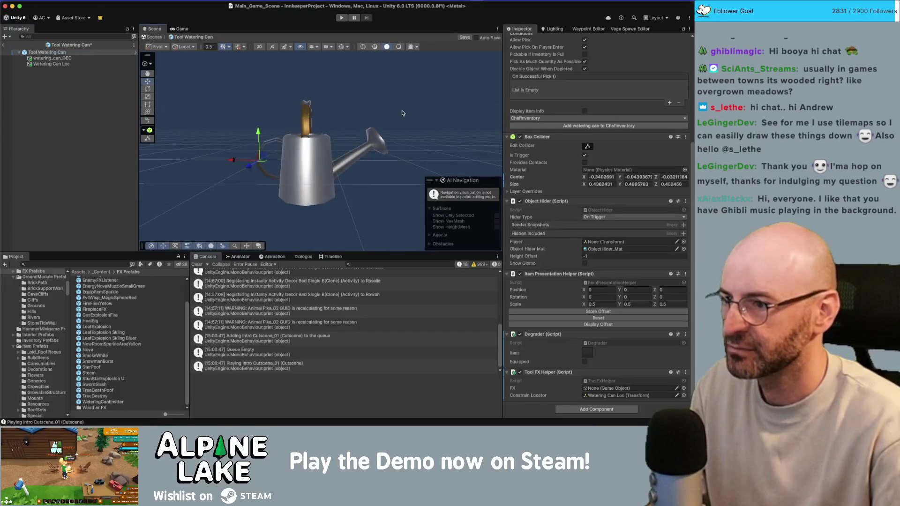
pyautogui.scroll(-2, 375, 119)
# Check the locator's placement at the spout, then pick an object for the tool's FX slot
pyautogui.click(78, 64)
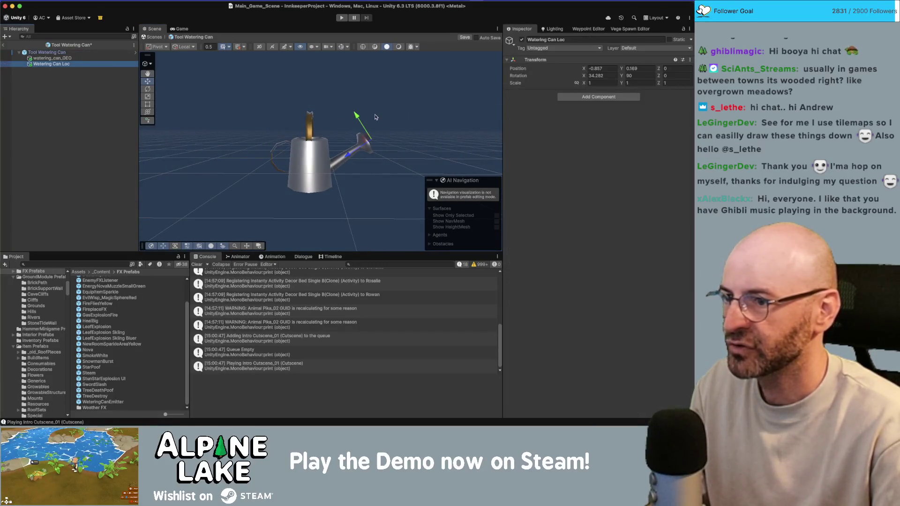
pyautogui.moveTo(375, 117); pyautogui.dragTo(302, 133)
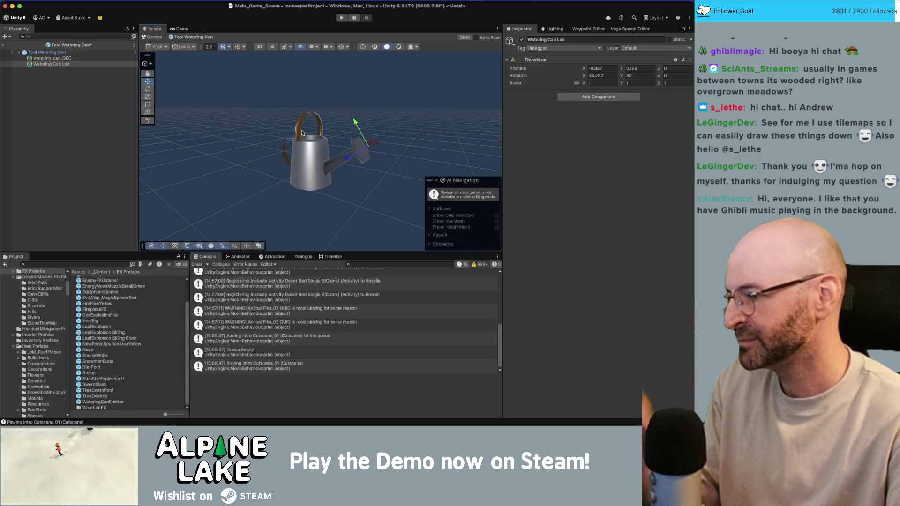
pyautogui.moveTo(305, 123); pyautogui.dragTo(301, 116)
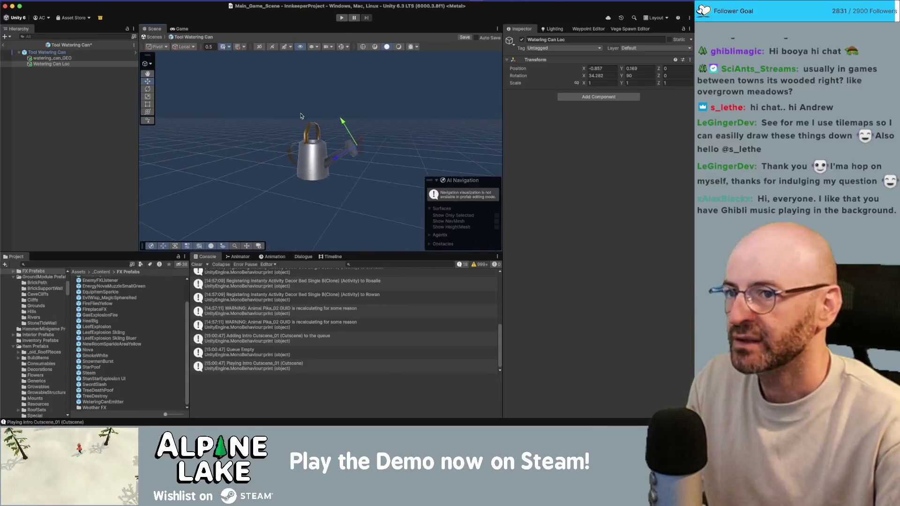
pyautogui.click(108, 53)
pyautogui.scroll(-5, 641, 327)
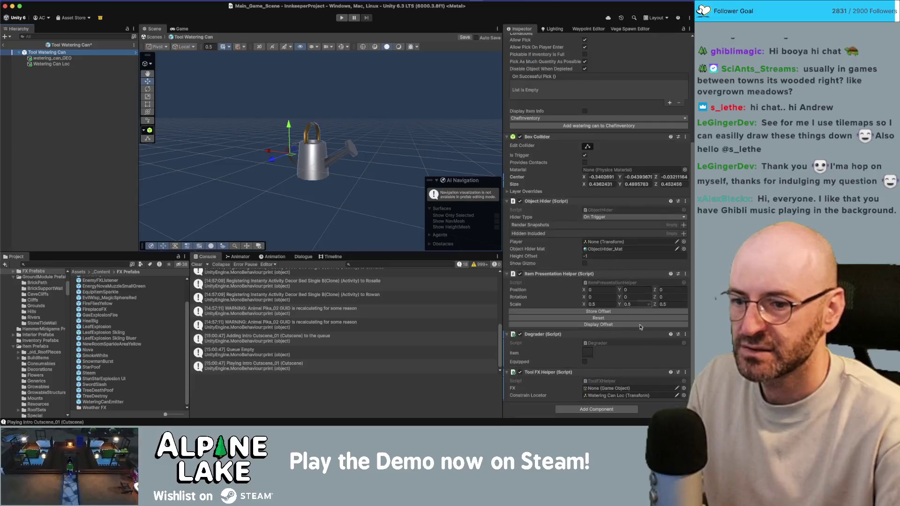
pyautogui.click(683, 388)
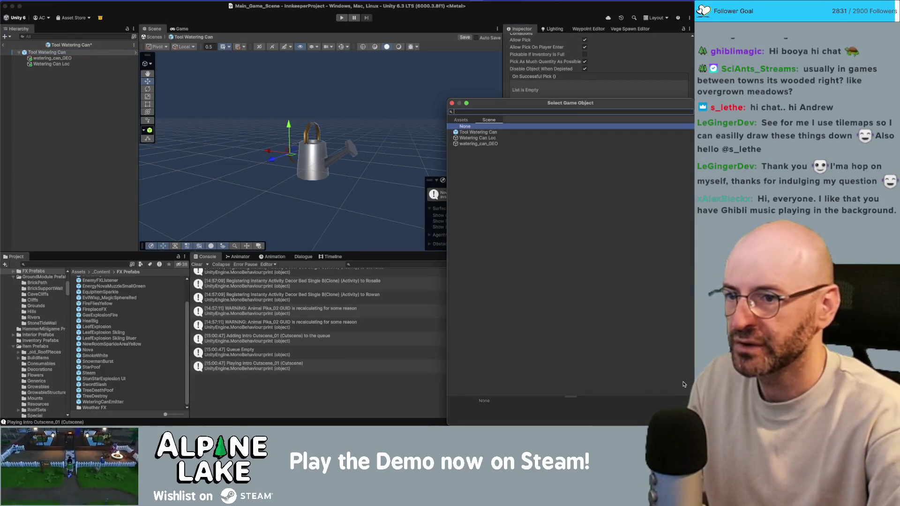
# Assign the WateringCanEmitter asset as FX, save the prefab, return to the scene, and enter Play mode
pyautogui.write('ering can')
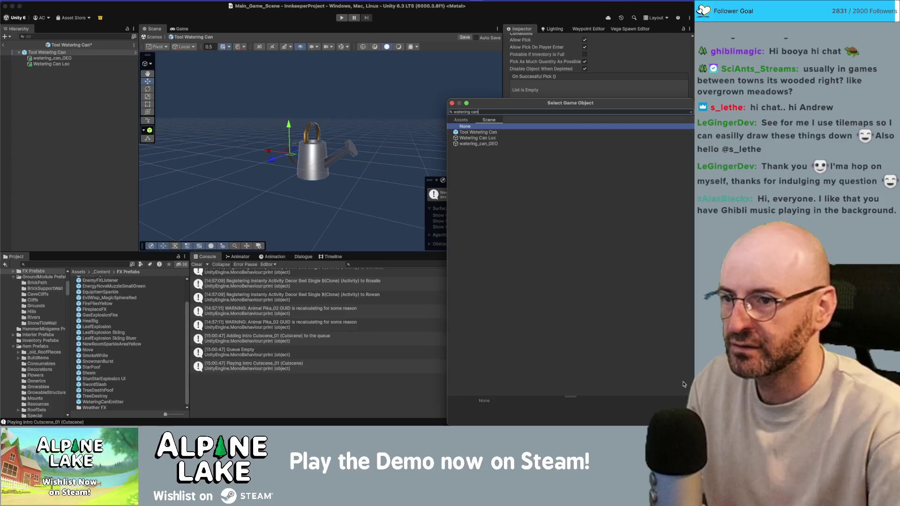
pyautogui.click(460, 121)
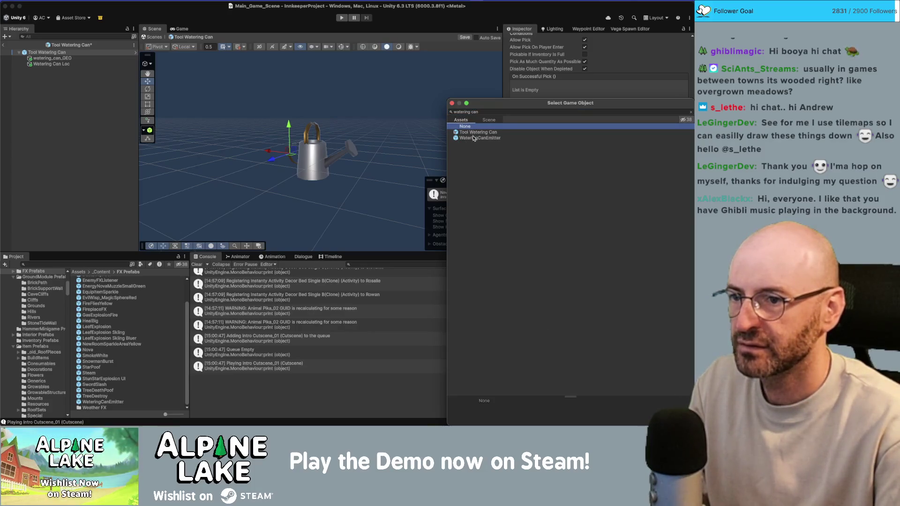
pyautogui.doubleClick(474, 138)
pyautogui.hotkey('ctrl', 's')
pyautogui.click(5, 45)
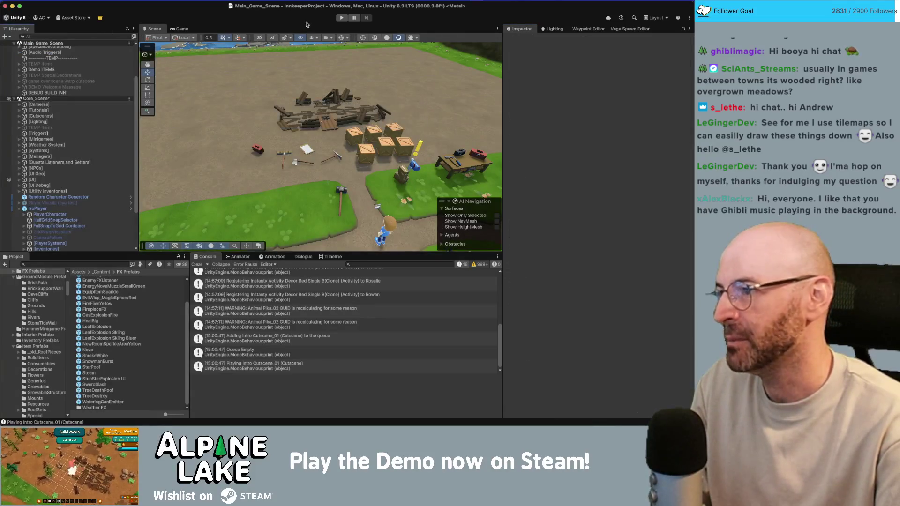
pyautogui.click(341, 19)
pyautogui.write('water')
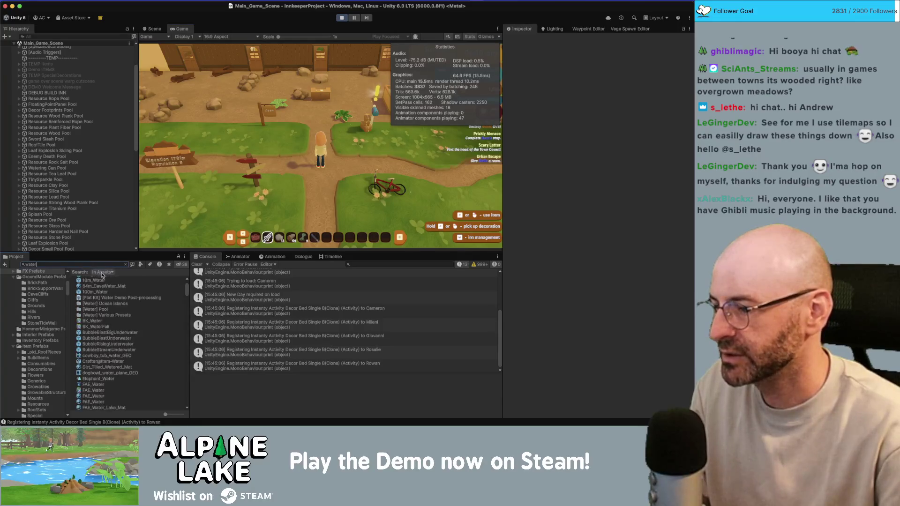
# Find the Tool Watering Can item asset and give it to the player in-game
pyautogui.write('ing can')
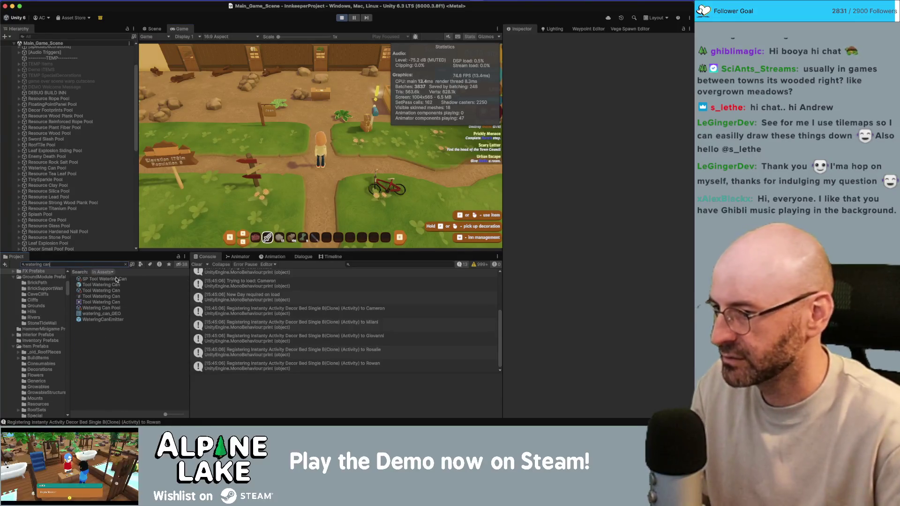
pyautogui.click(109, 292)
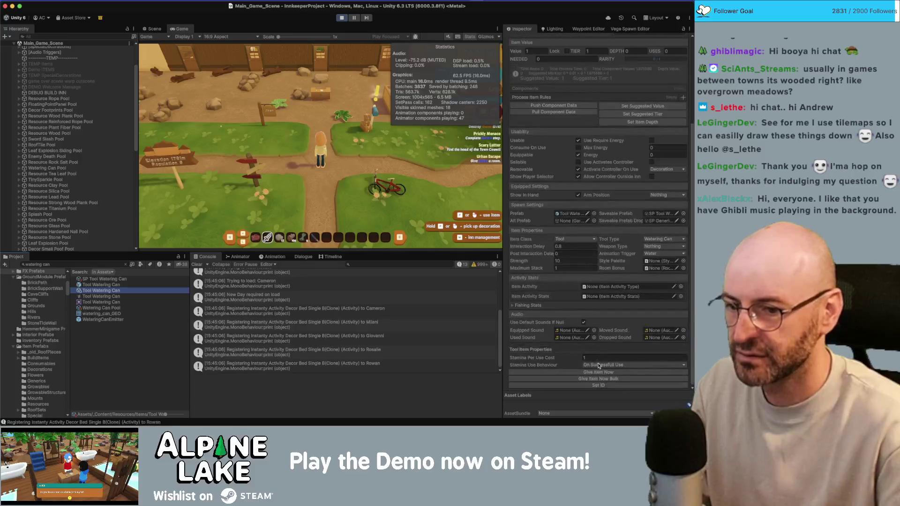
pyautogui.click(600, 372)
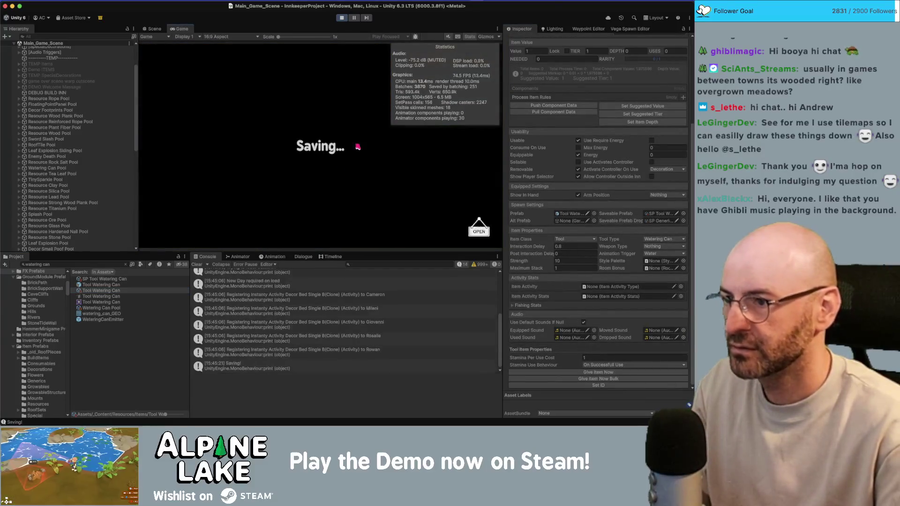
# Advance through the end-of-day Summary and Totals screens to resume on Sun 7th, Year 2
pyautogui.click(469, 36)
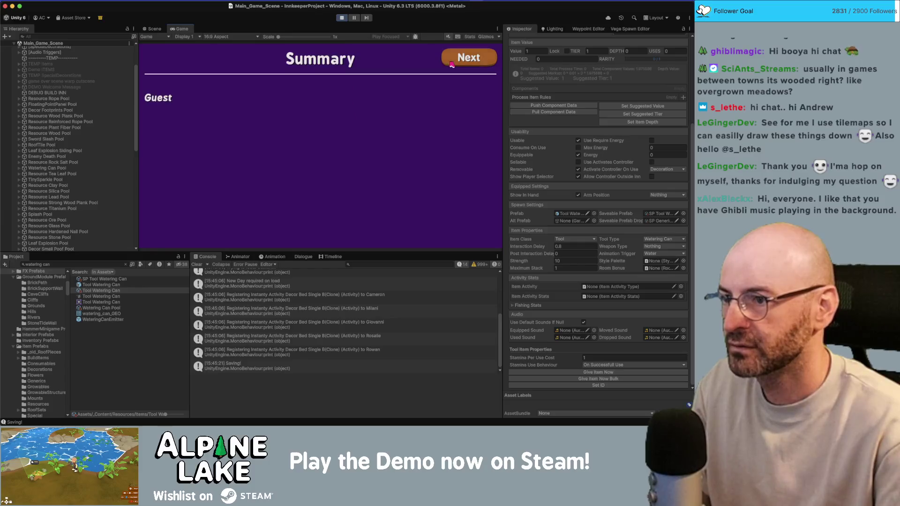
pyautogui.click(452, 63)
pyautogui.click(452, 63)
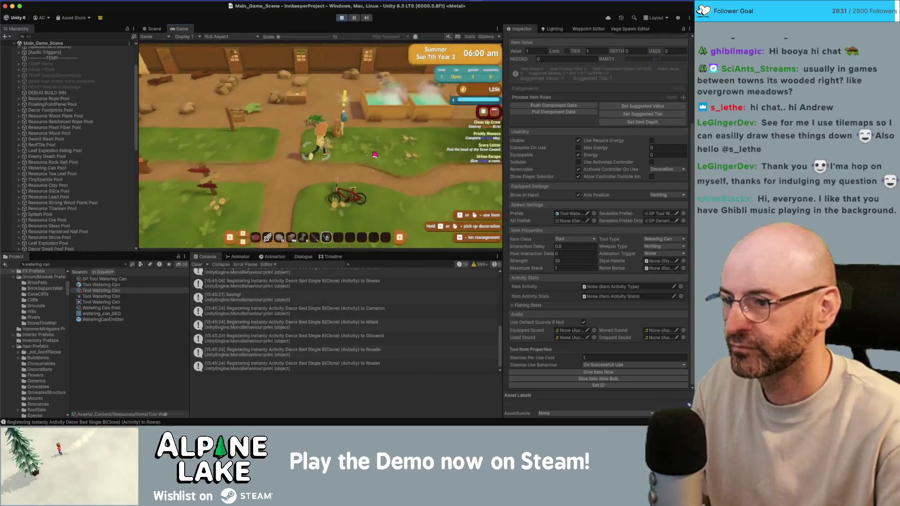
# Walk the character through the inn and outdoors, equipping the watering can
pyautogui.press('d')
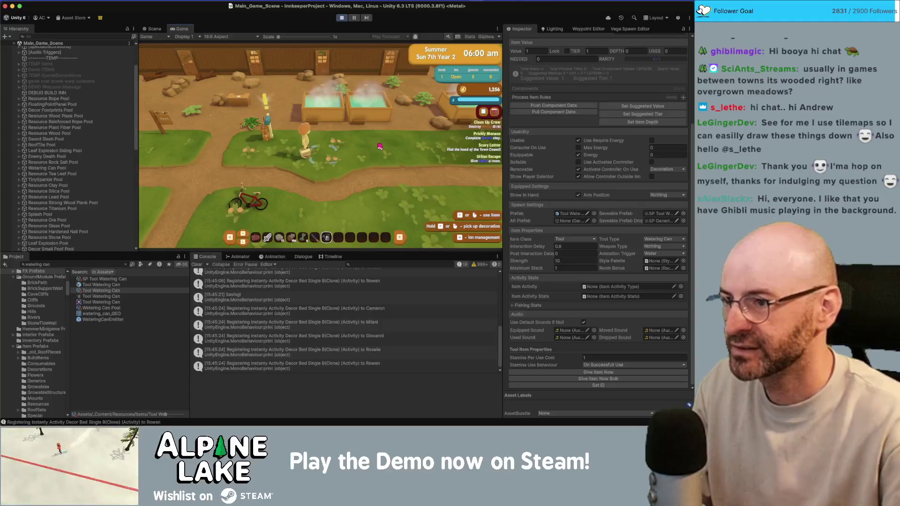
pyautogui.press('w')
pyautogui.press('a')
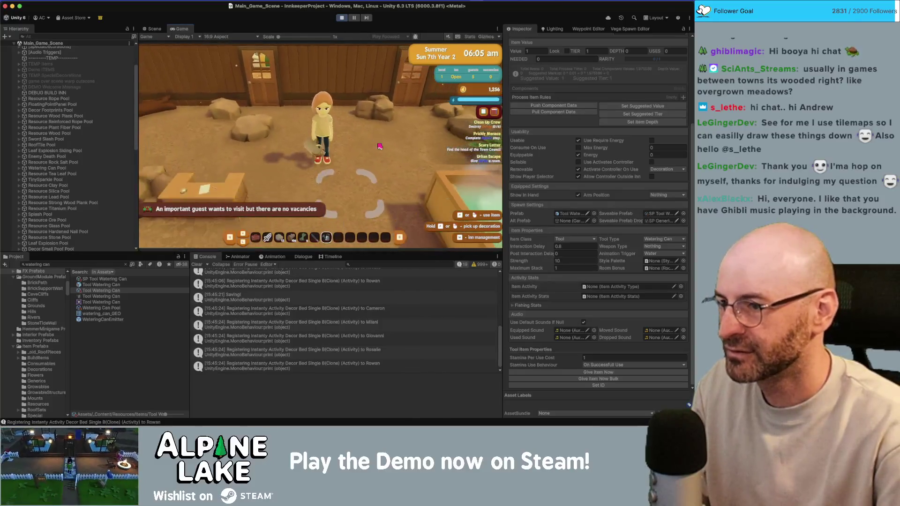
pyautogui.press('w')
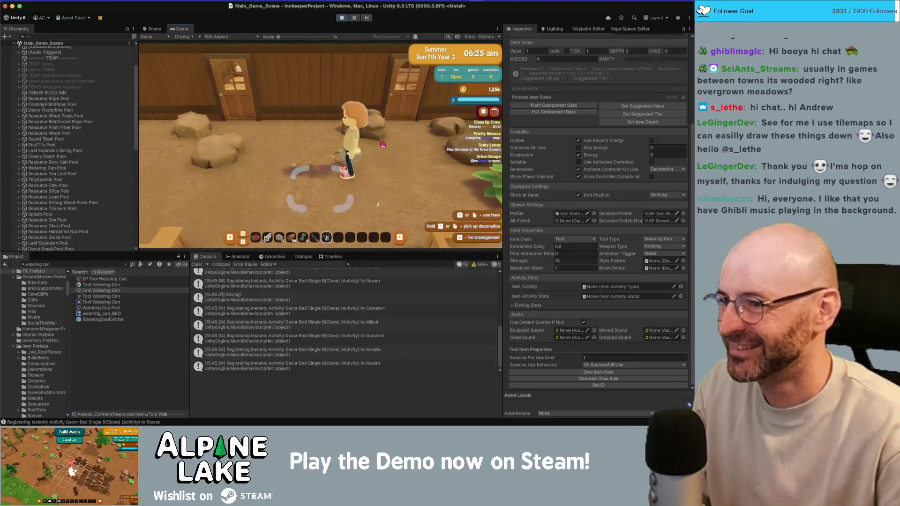
pyautogui.press('a')
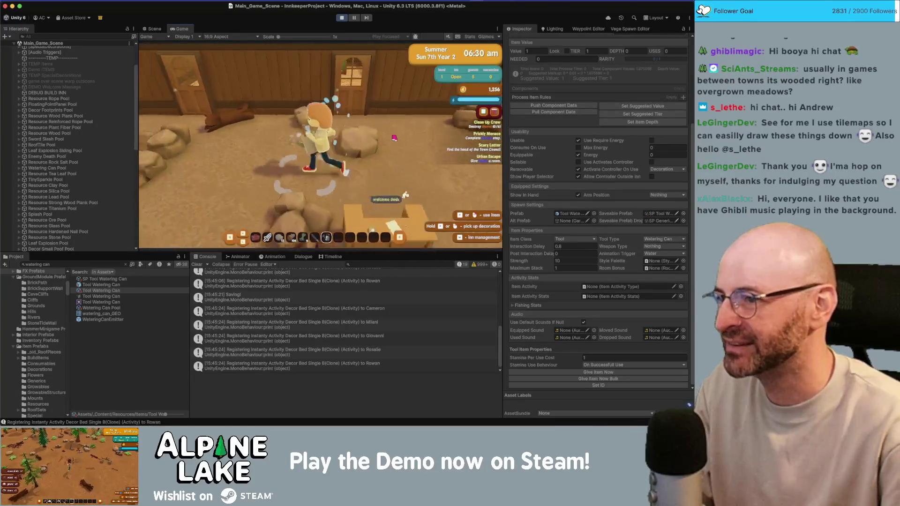
pyautogui.press('w')
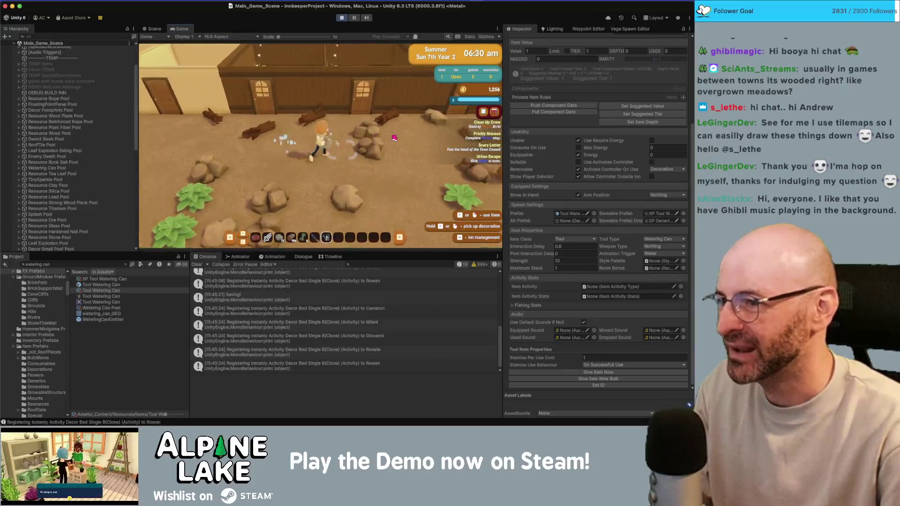
pyautogui.press('a')
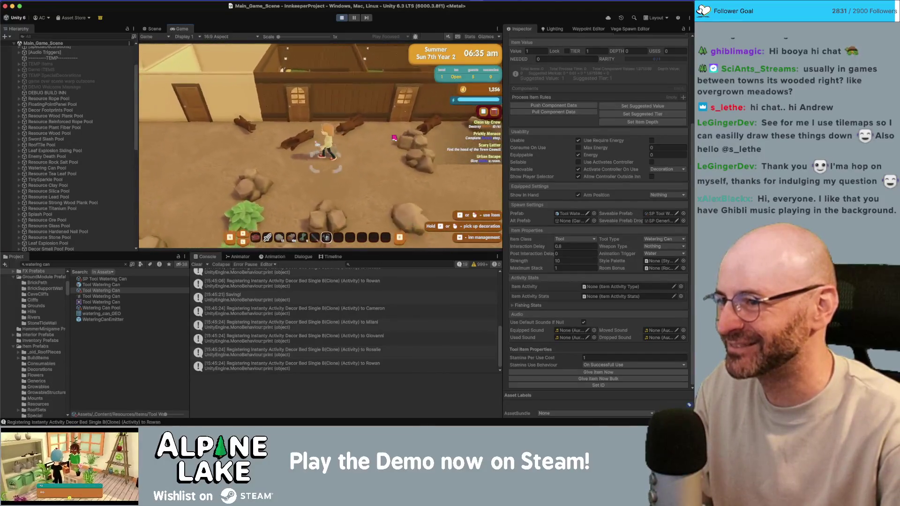
pyautogui.press('a')
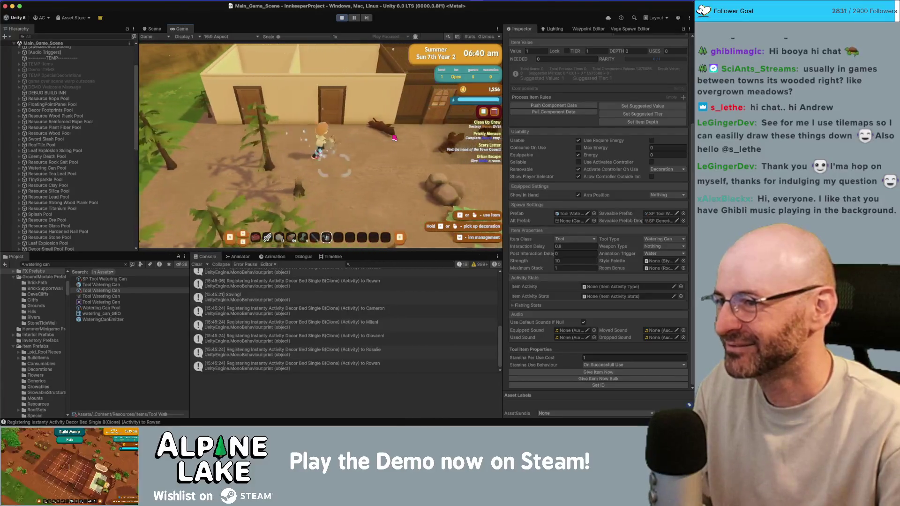
pyautogui.press('d')
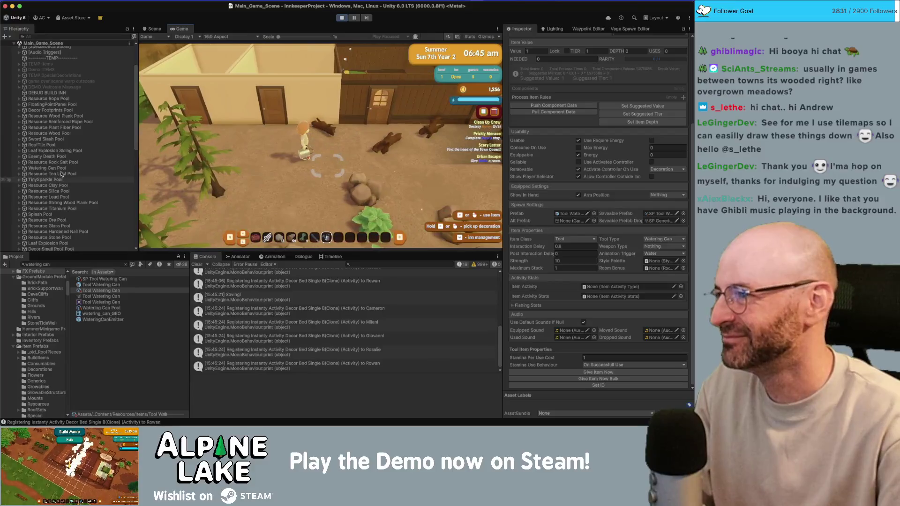
pyautogui.scroll(-10, 61, 173)
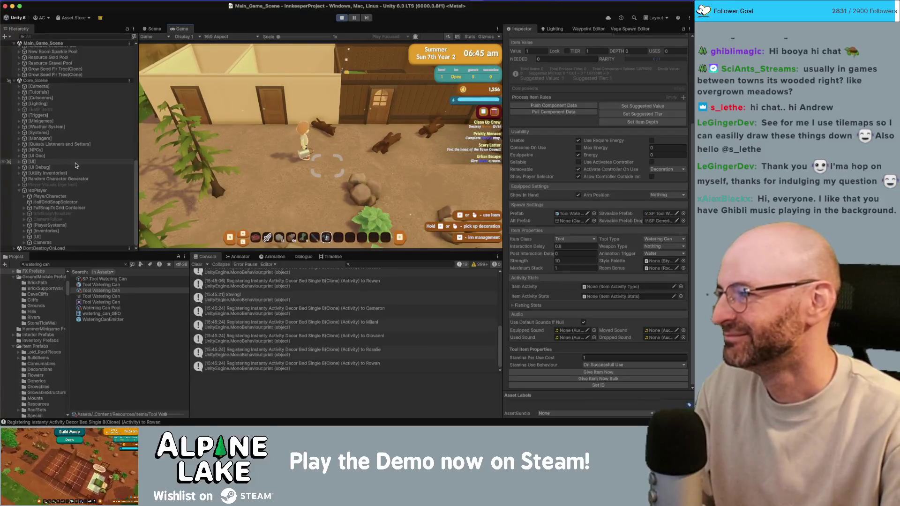
pyautogui.scroll(10, 79, 140)
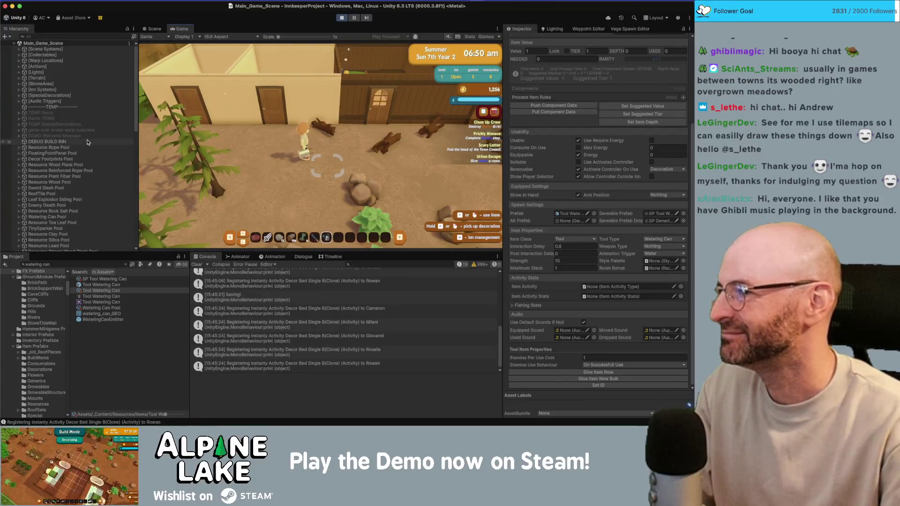
pyautogui.scroll(-10, 87, 142)
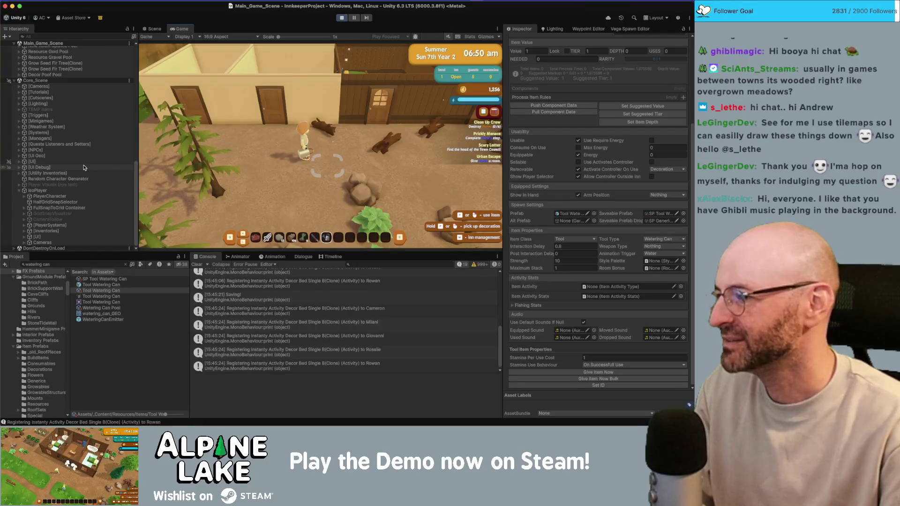
pyautogui.scroll(8, 82, 85)
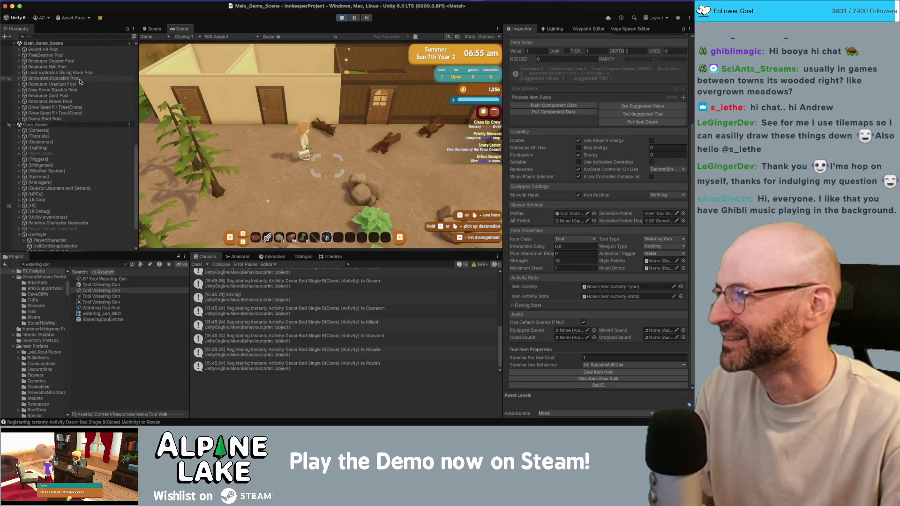
pyautogui.scroll(10, 81, 84)
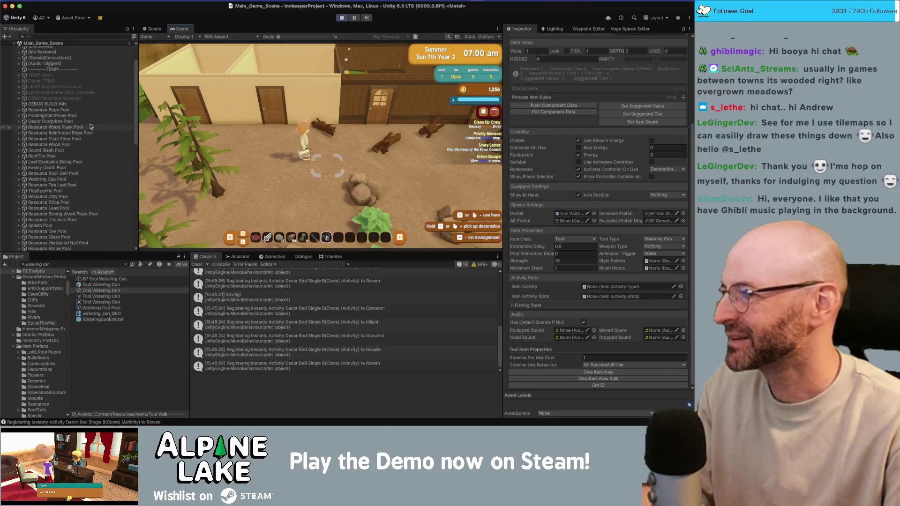
# Spray water at several spots beside the house while walking, then stop play mode
pyautogui.click(213, 58)
pyautogui.press('a')
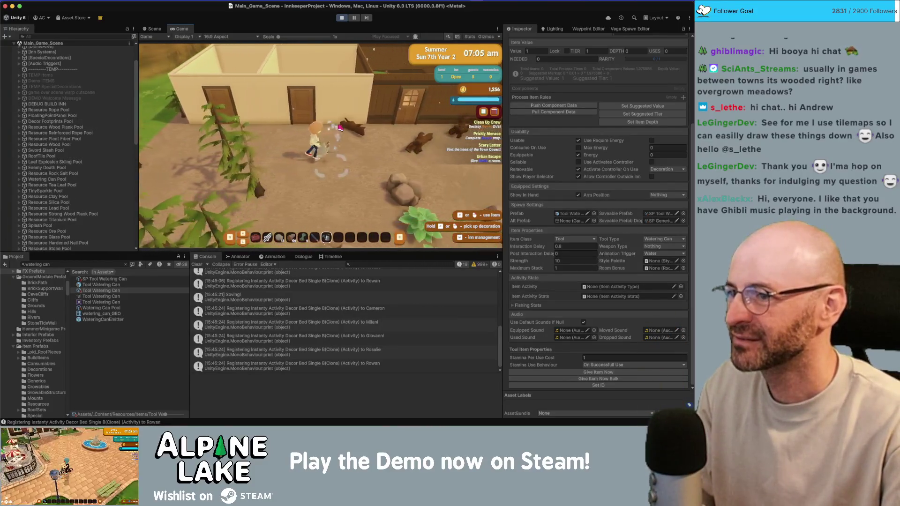
pyautogui.click(341, 128)
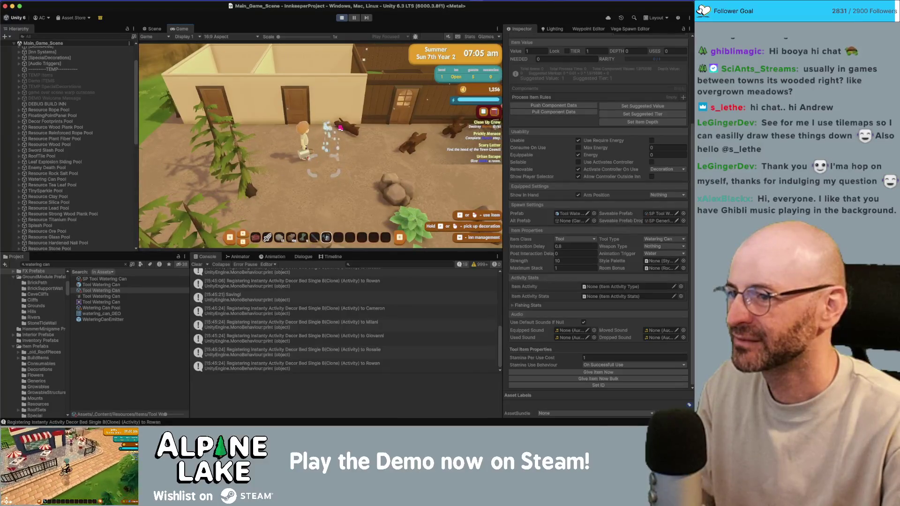
pyautogui.press('d')
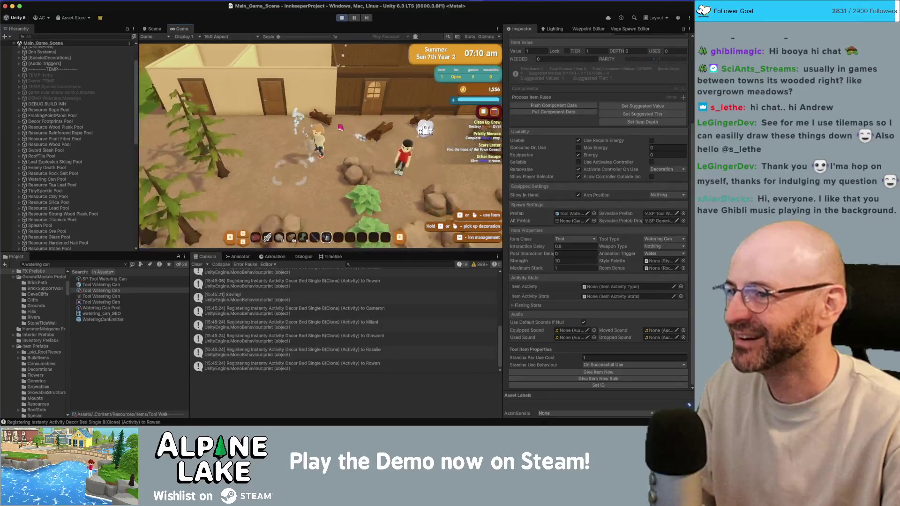
pyautogui.press('a')
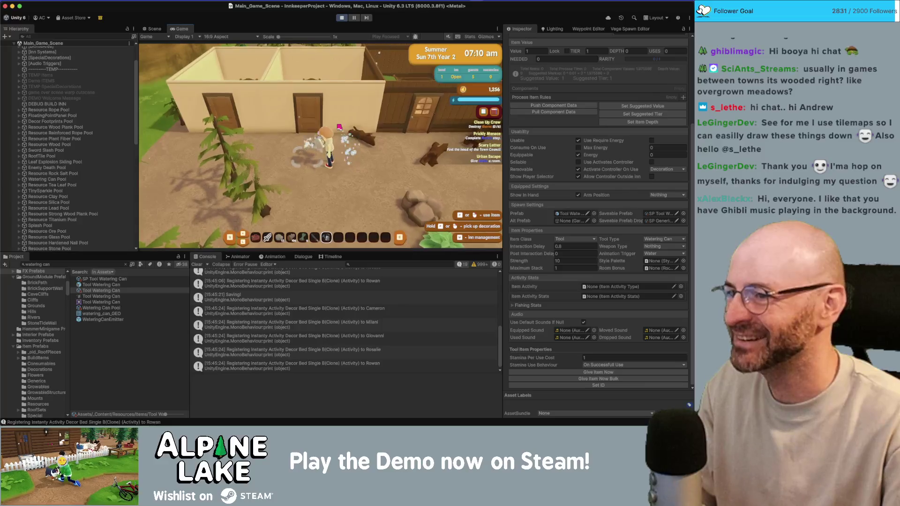
pyautogui.press('d')
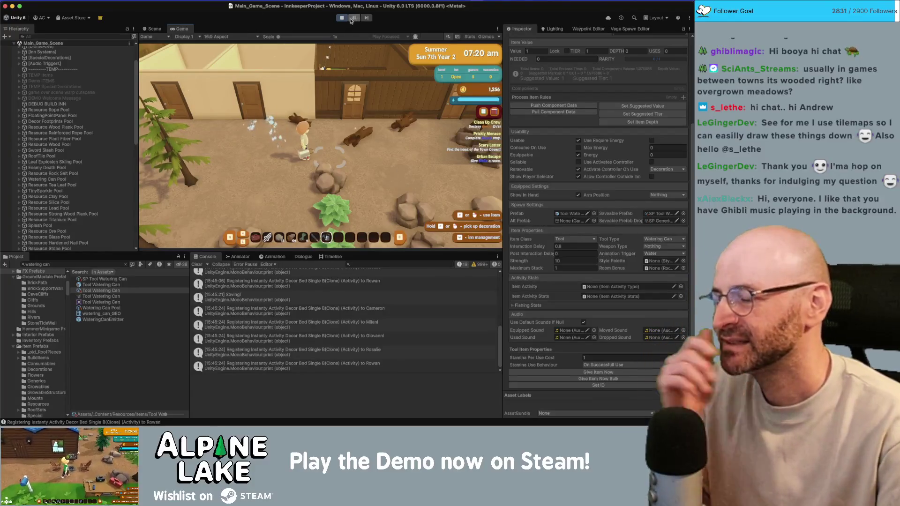
pyautogui.press('d')
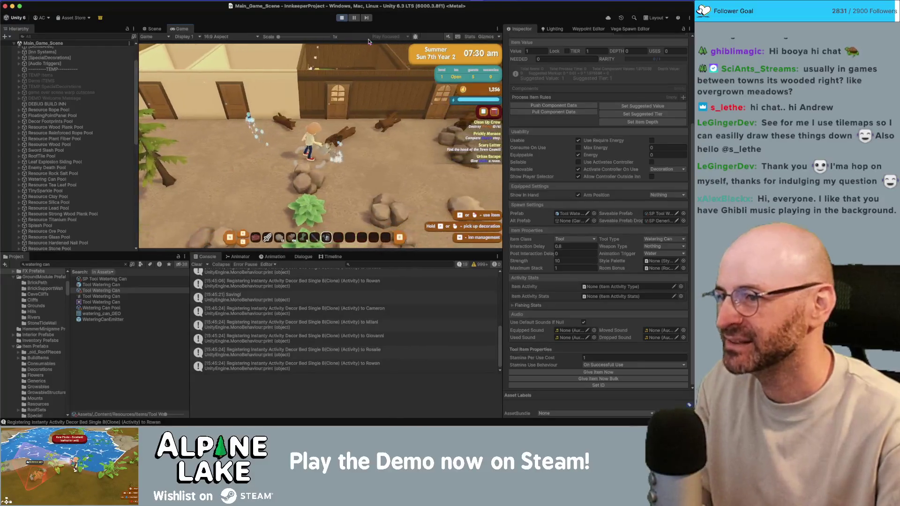
pyautogui.scroll(-5, 62, 190)
pyautogui.scroll(-5, 63, 190)
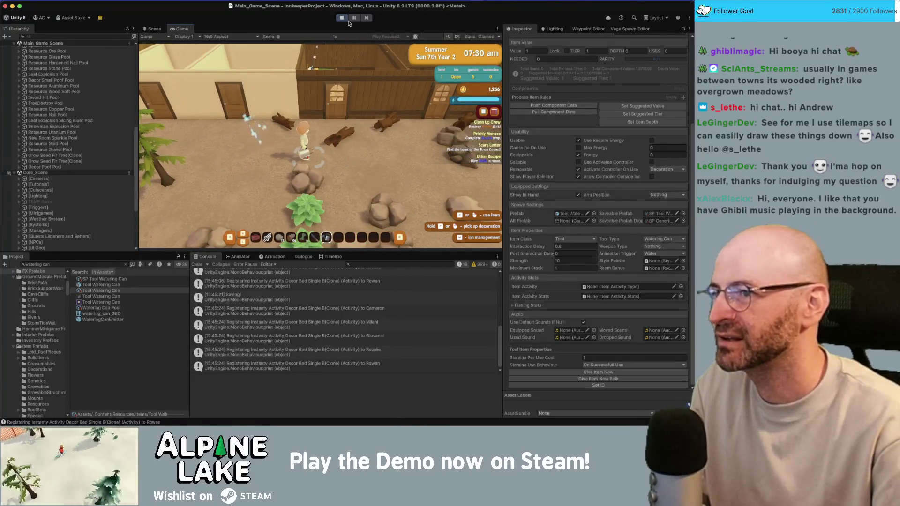
pyautogui.click(345, 19)
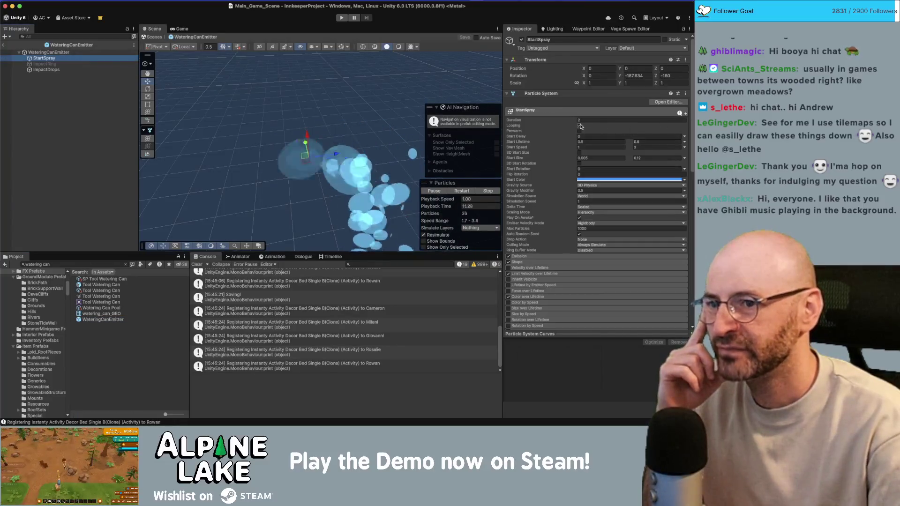
# Turn off Looping on StartSpray with Stop Action None, adjust ImpactDrops, and exit the prefab
pyautogui.click(579, 125)
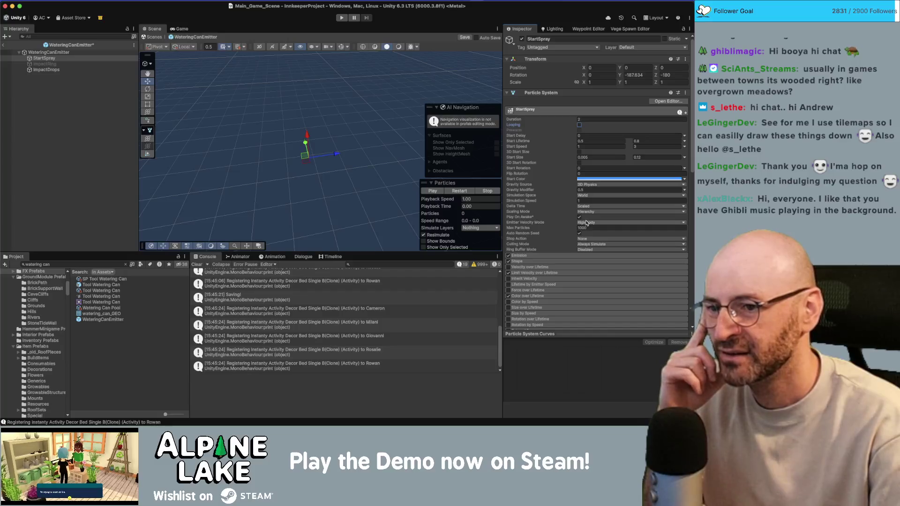
pyautogui.click(587, 239)
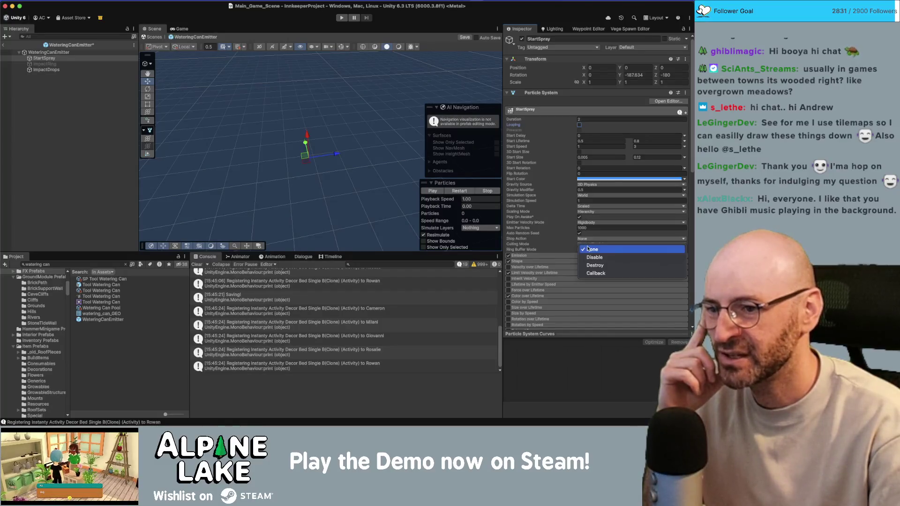
pyautogui.click(589, 249)
pyautogui.click(47, 69)
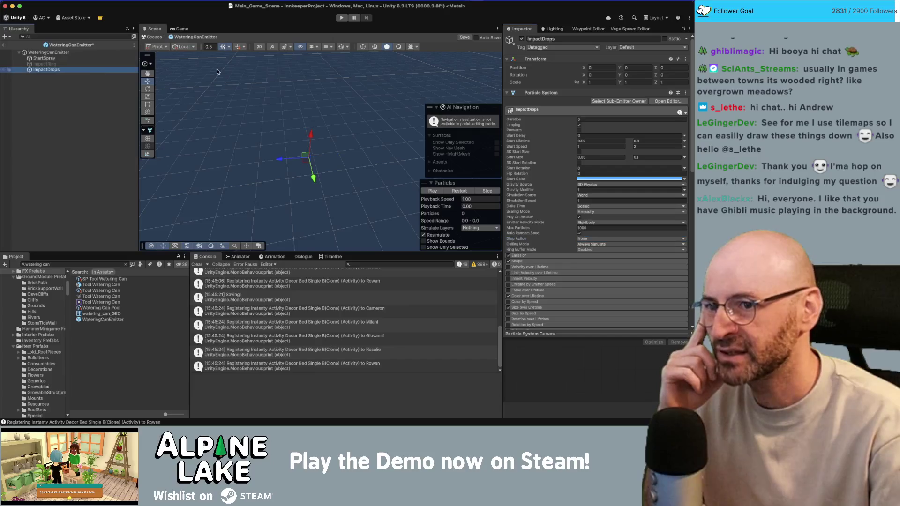
pyautogui.click(580, 125)
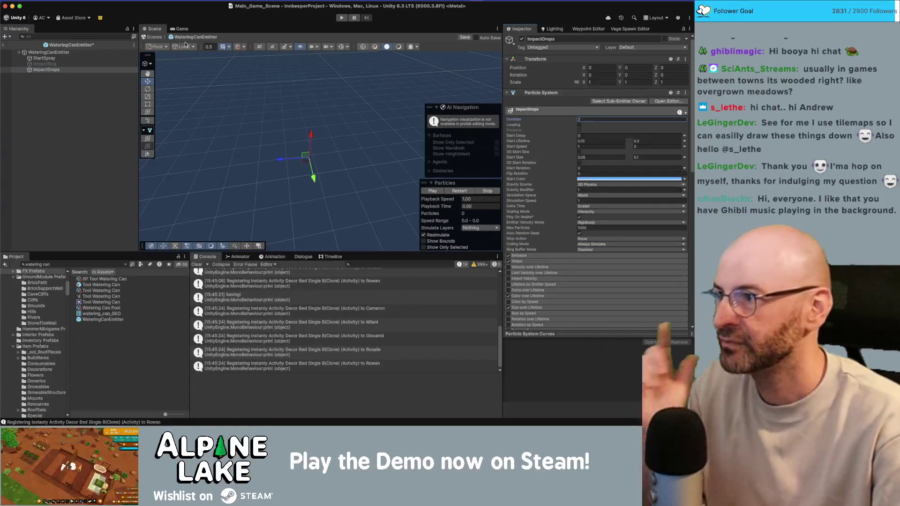
pyautogui.click(78, 105)
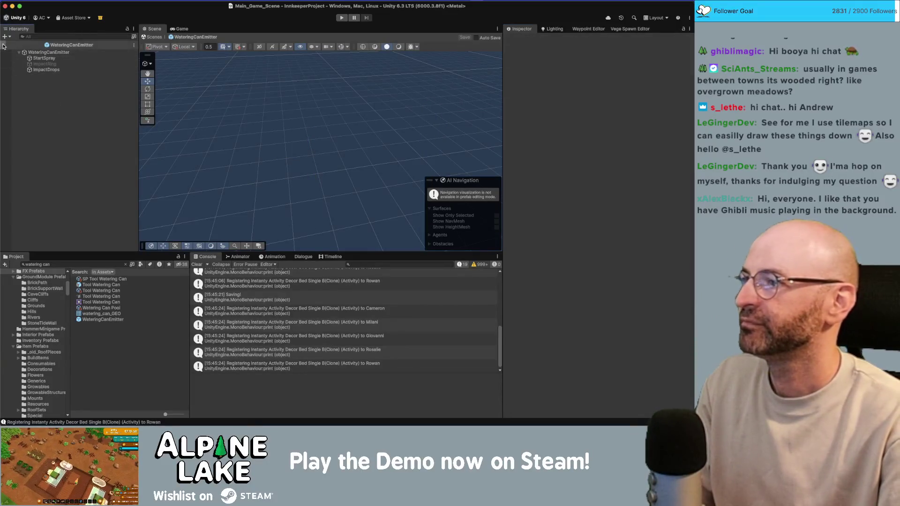
pyautogui.click(155, 37)
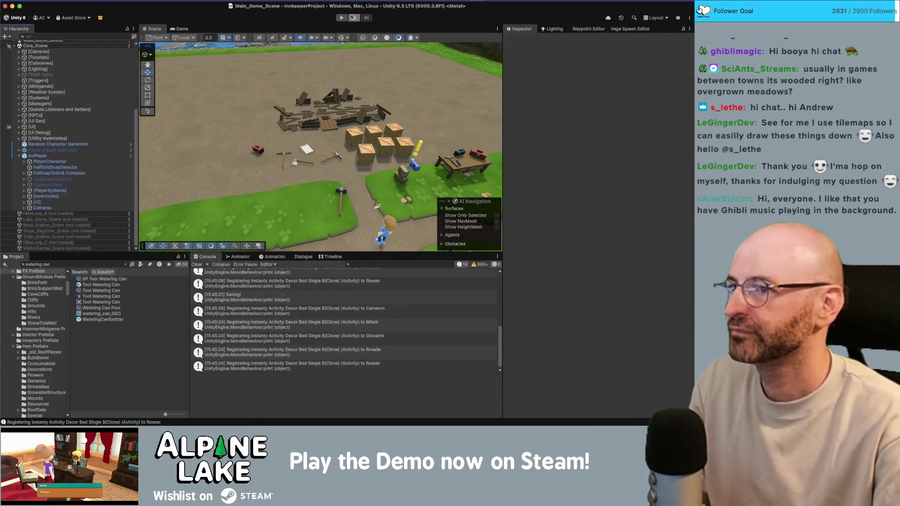
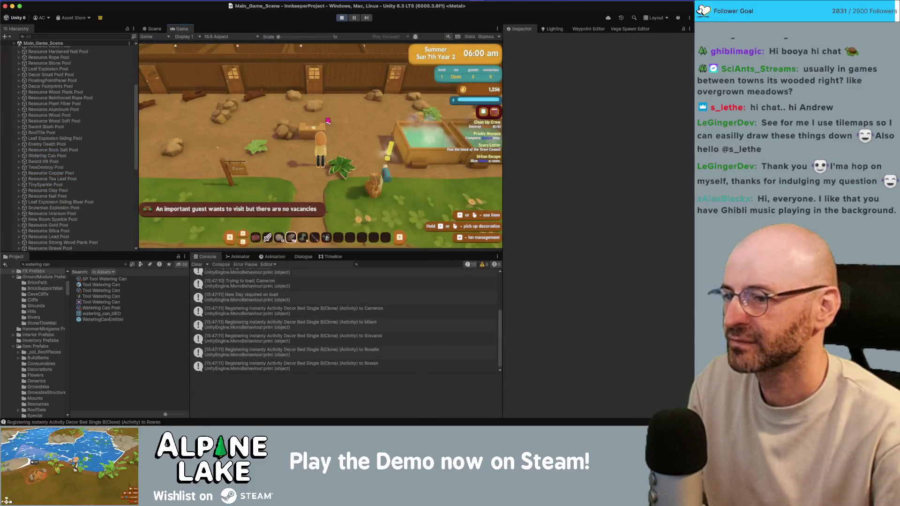
# Water the ground twice with the watering can while running the character up and left
pyautogui.click(329, 121)
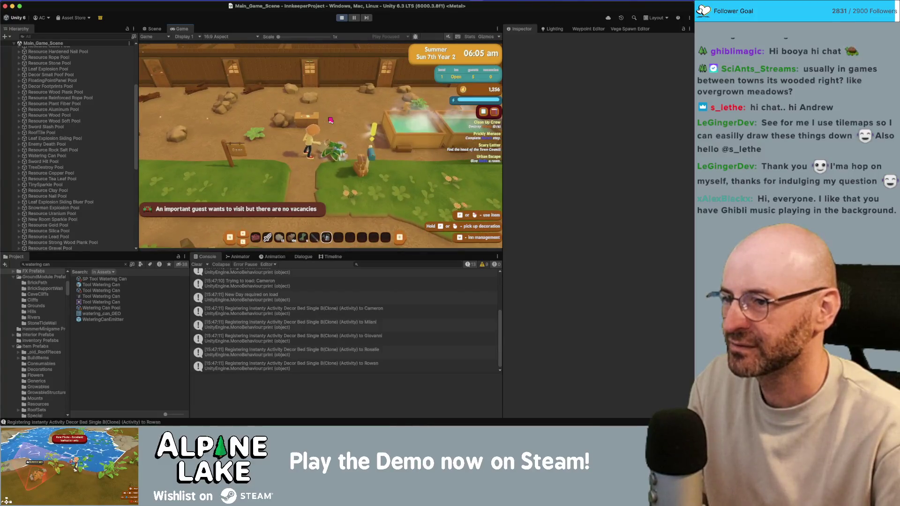
pyautogui.press('w')
pyautogui.press('a')
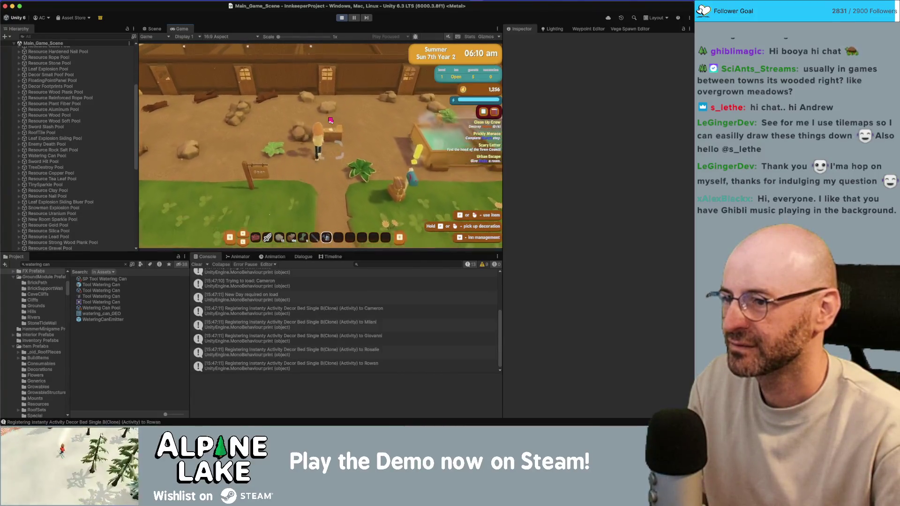
pyautogui.click(331, 121)
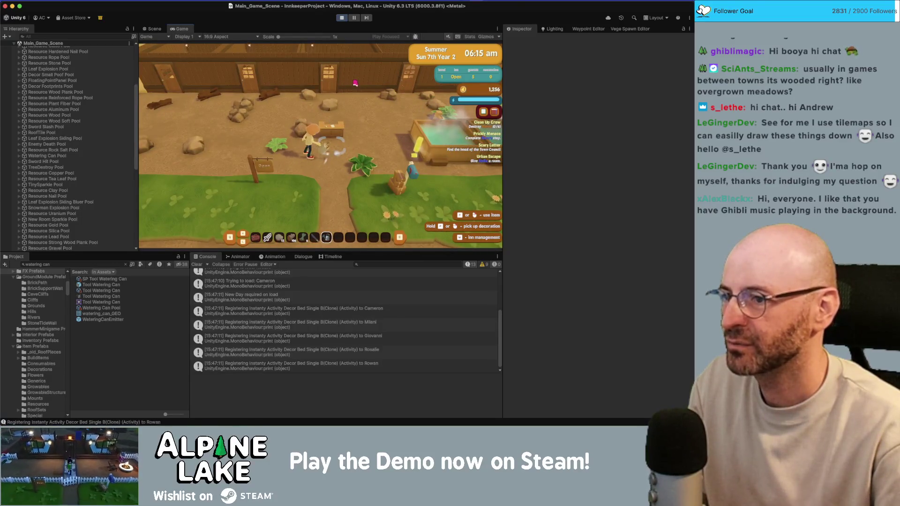
# Stop Play mode, check PlayerState.cs in Rider, and return to Unity
pyautogui.press('super+p')
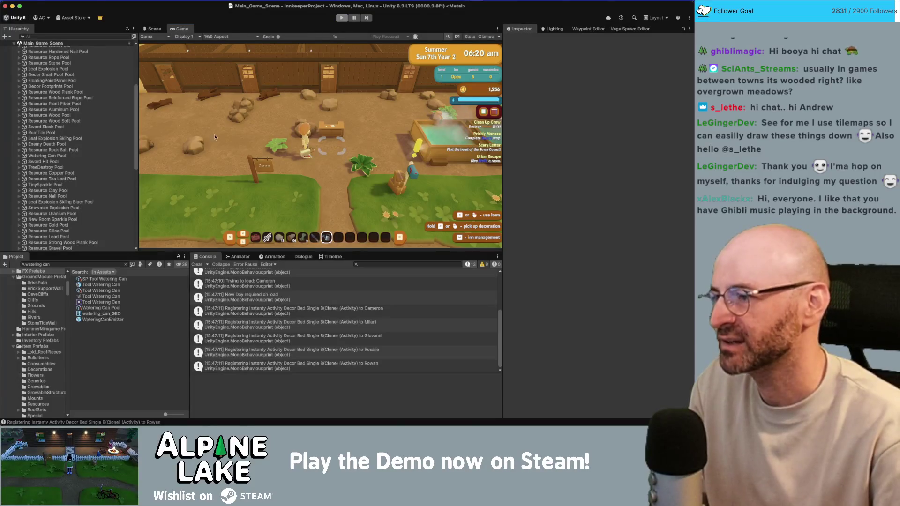
pyautogui.press('super+Tab')
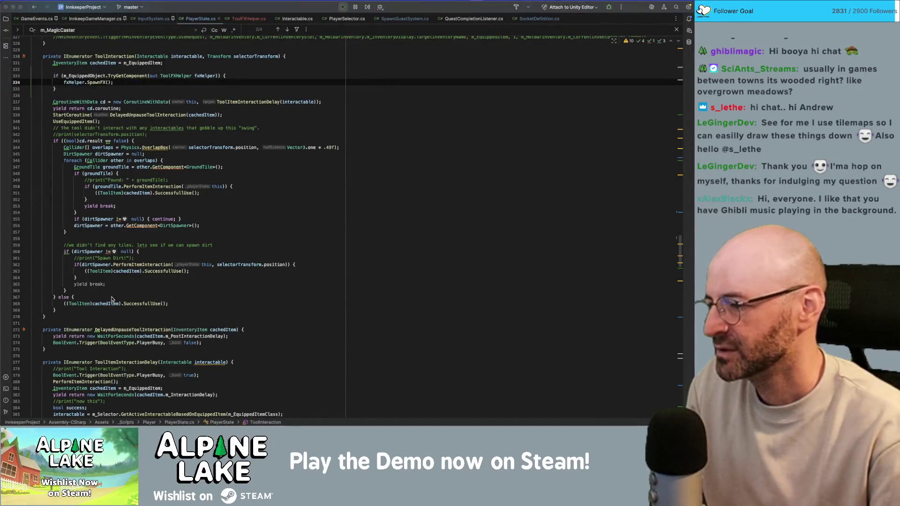
pyautogui.press('super+Tab')
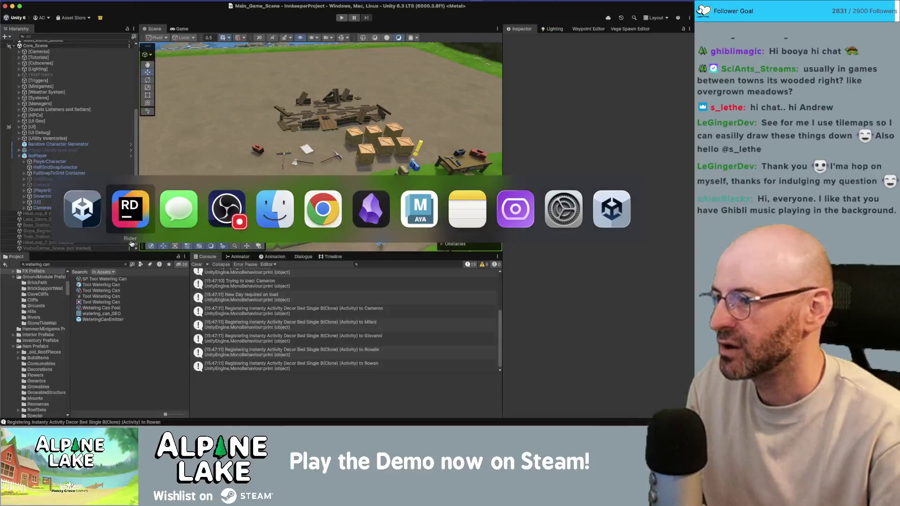
# Review WateringCanEmitter's StartSpray-to-ImpactDrops particle durations, then exit the prefab and press Play
pyautogui.doubleClick(104, 319)
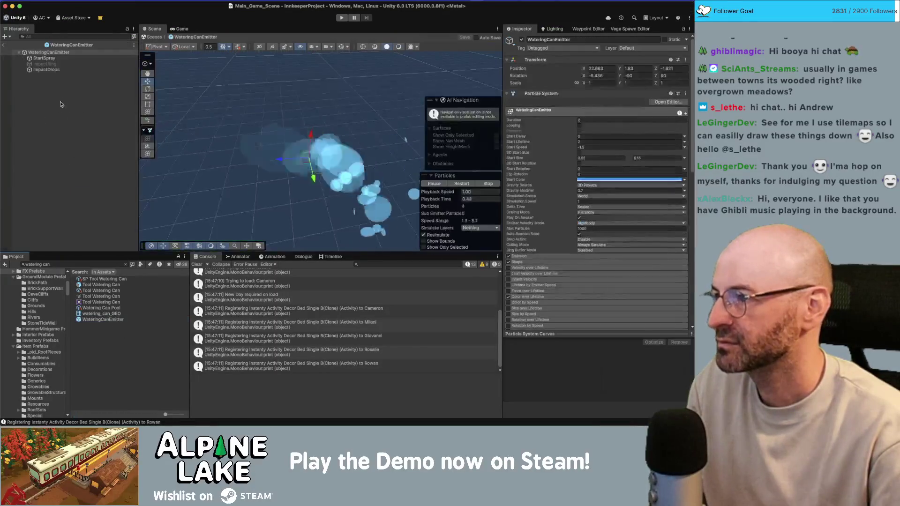
pyautogui.keyDown('super'); pyautogui.click(59, 70); pyautogui.keyUp('super')
pyautogui.keyDown('super'); pyautogui.click(44, 58); pyautogui.keyUp('super')
pyautogui.click(584, 113)
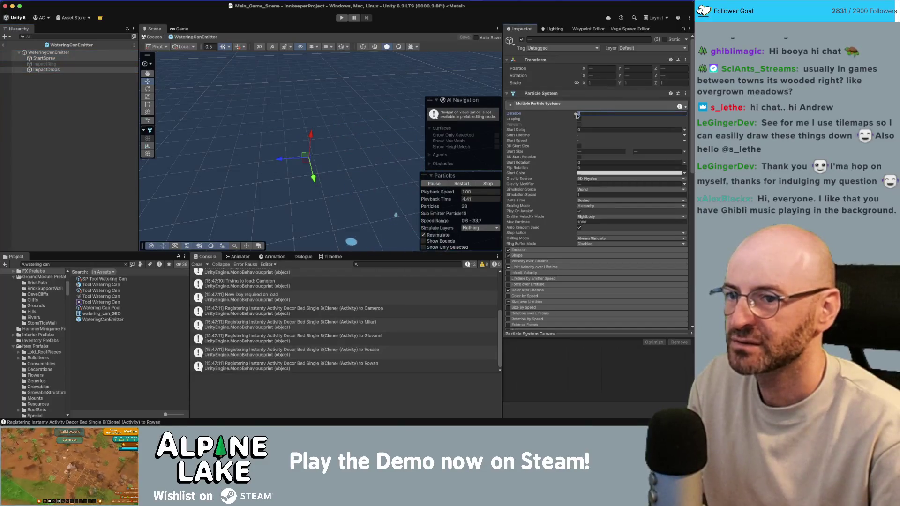
pyautogui.click(107, 164)
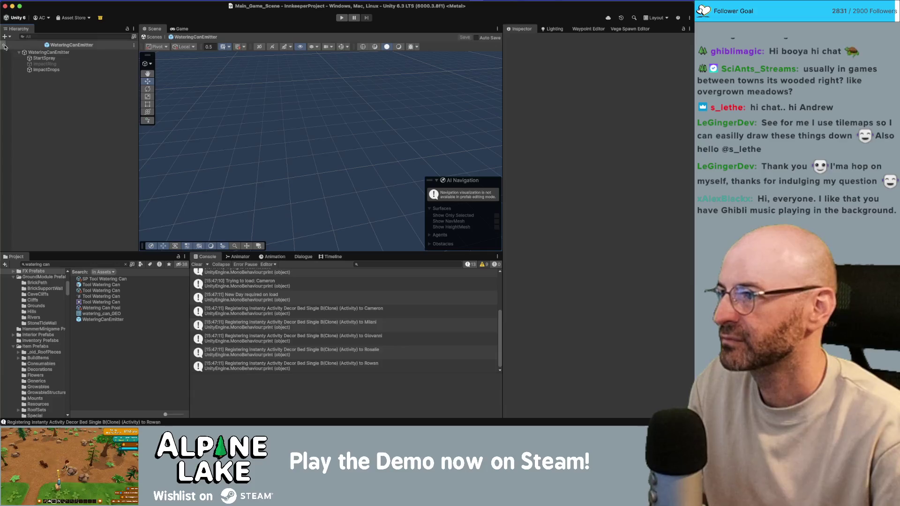
pyautogui.click(4, 46)
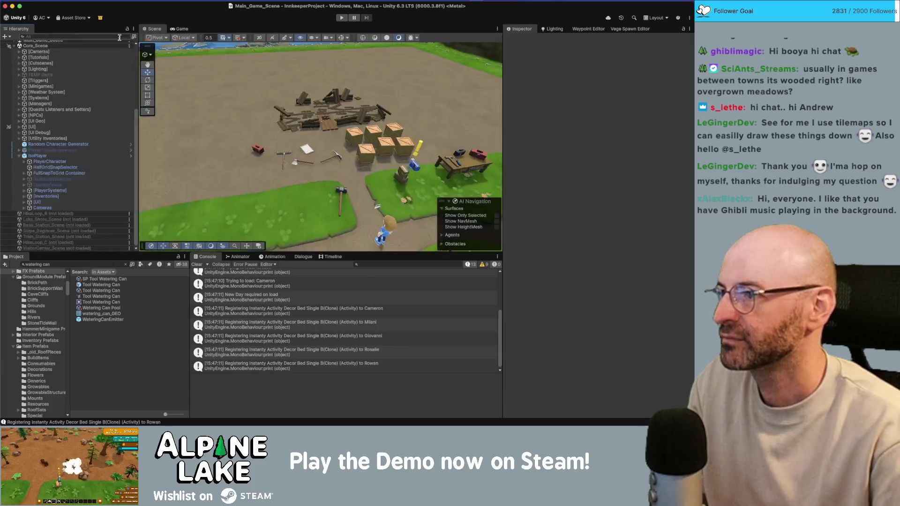
pyautogui.click(342, 19)
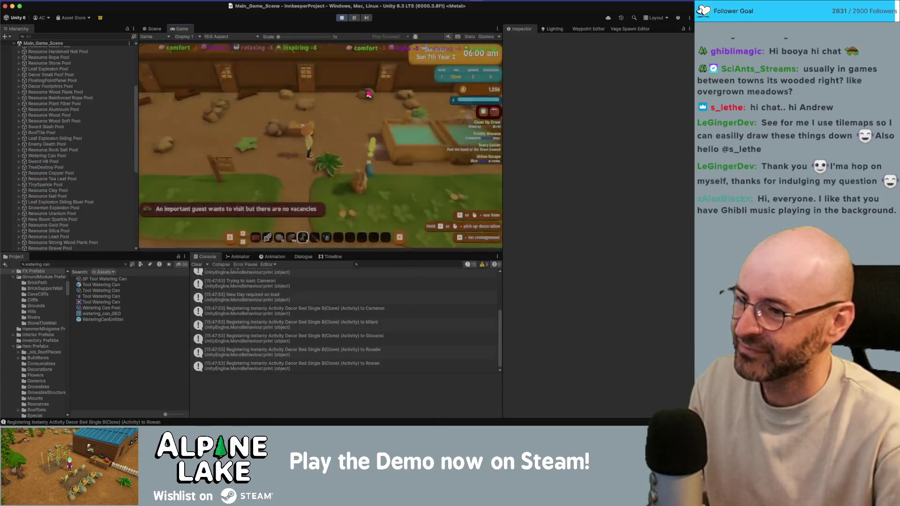
# Walk north and right through the inn and water a guest with the can
pyautogui.scroll(-2, 369, 94)
pyautogui.press('w')
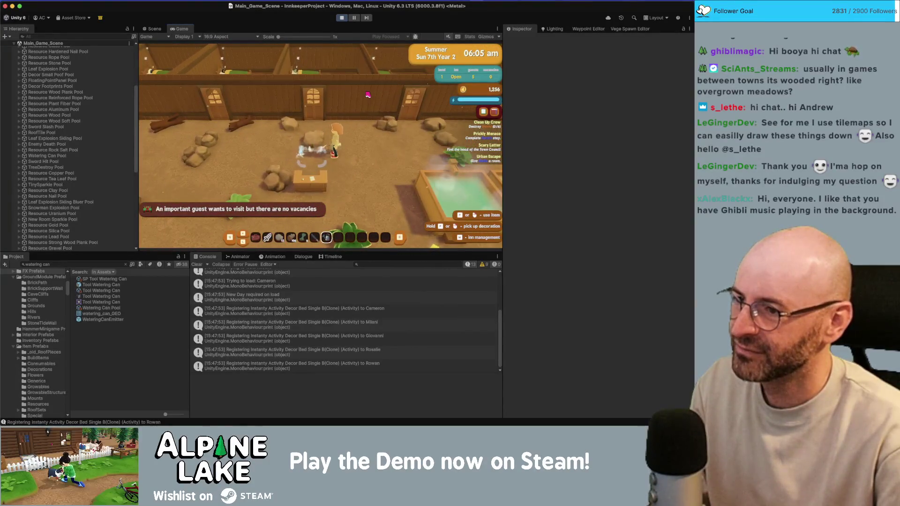
pyautogui.press('d')
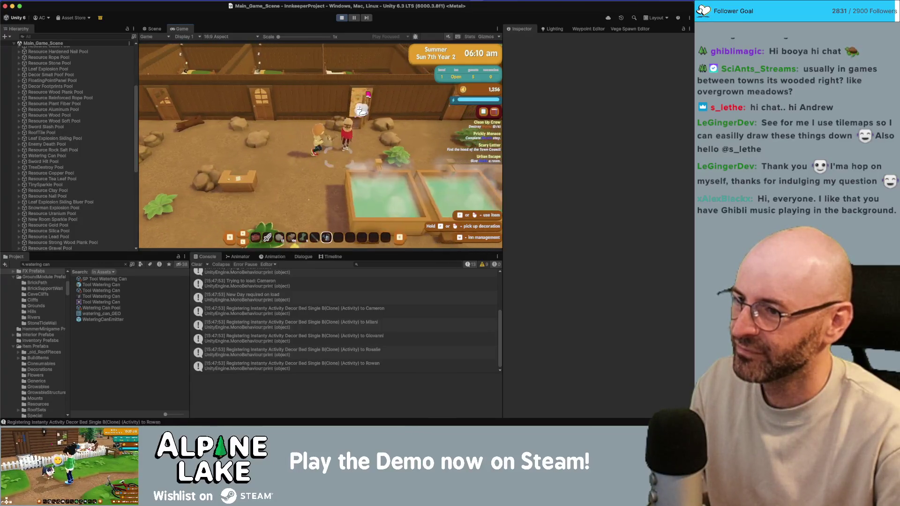
pyautogui.click(368, 94)
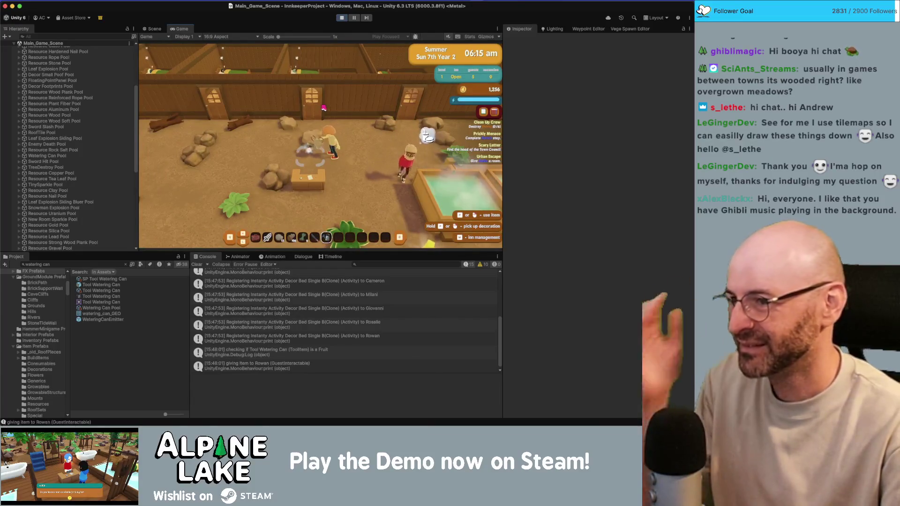
# Walk out of the room toward the west wall and switch the hotbar to the tools row
pyautogui.press('s')
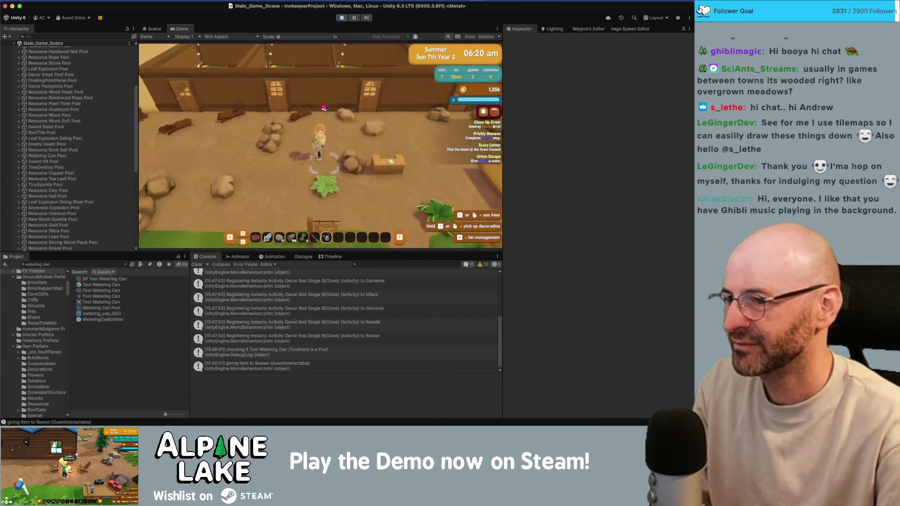
pyautogui.press('a')
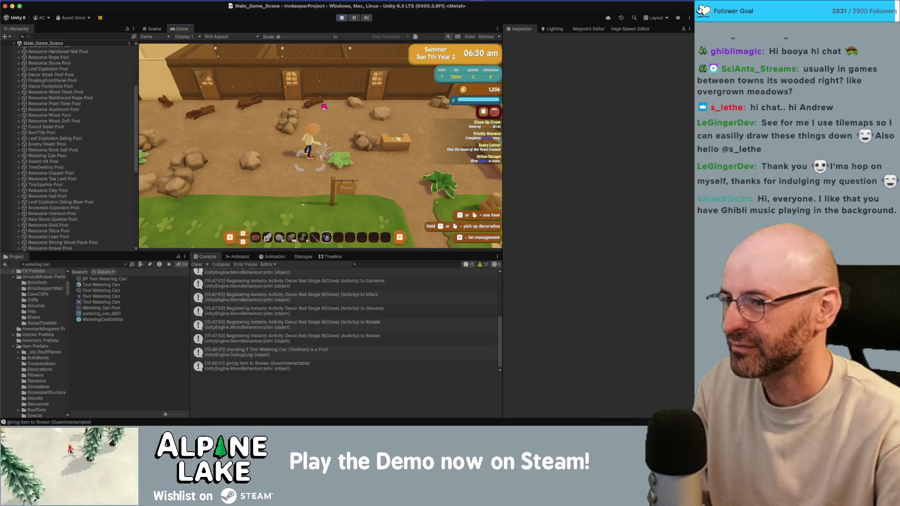
pyautogui.press('w')
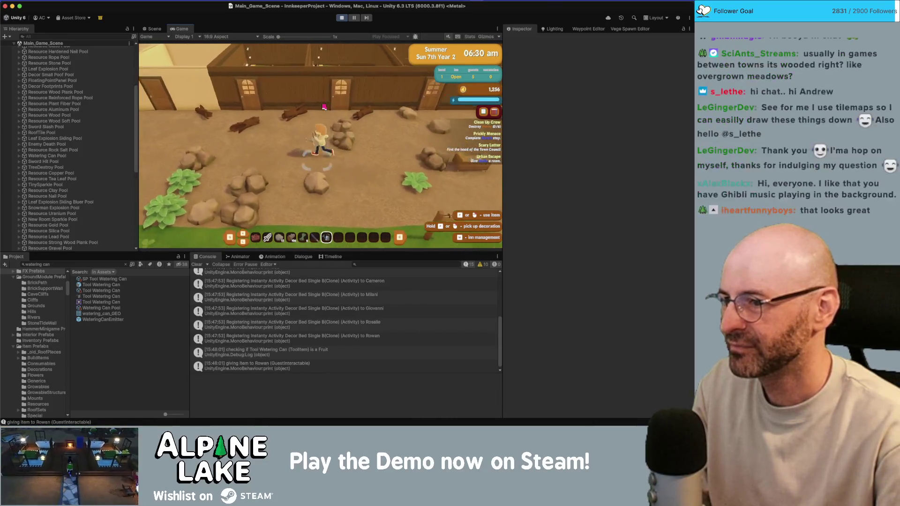
pyautogui.press('a')
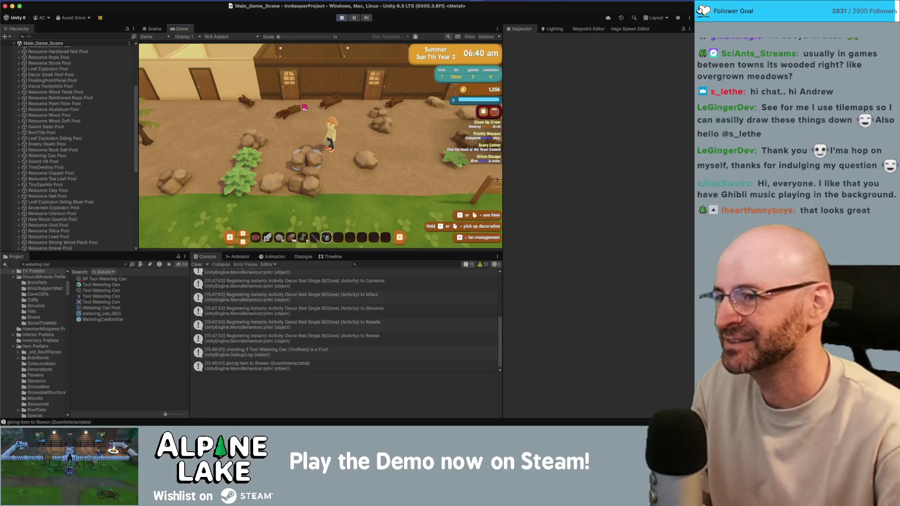
pyautogui.press('a')
pyautogui.press('a')
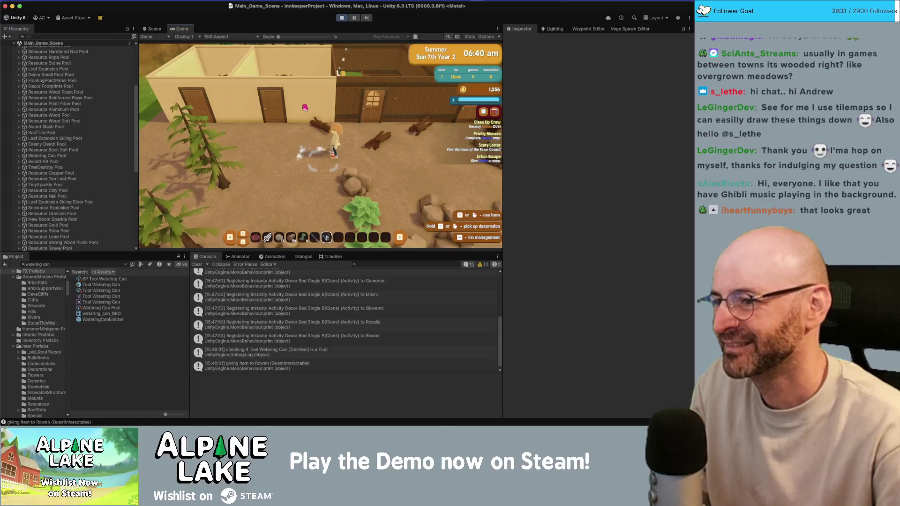
pyautogui.press('Tab')
pyautogui.press('Tab')
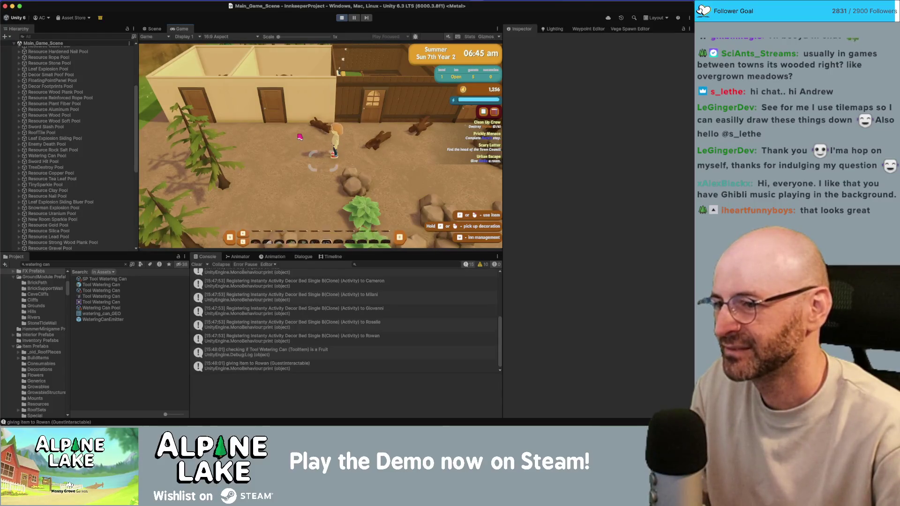
# Search 'hoe tool', give the Tool Hoe item to the player, and till a dirt patch
pyautogui.click(74, 264)
pyautogui.write('hoe')
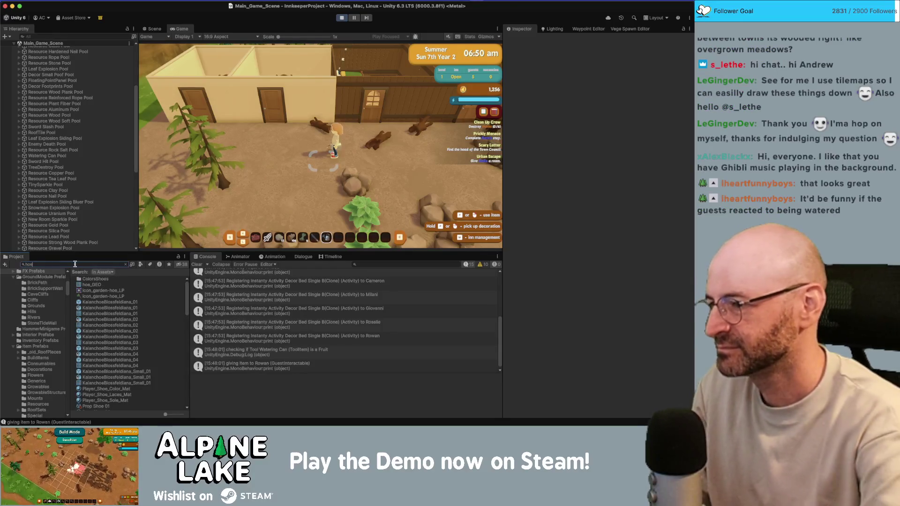
pyautogui.write(' tool')
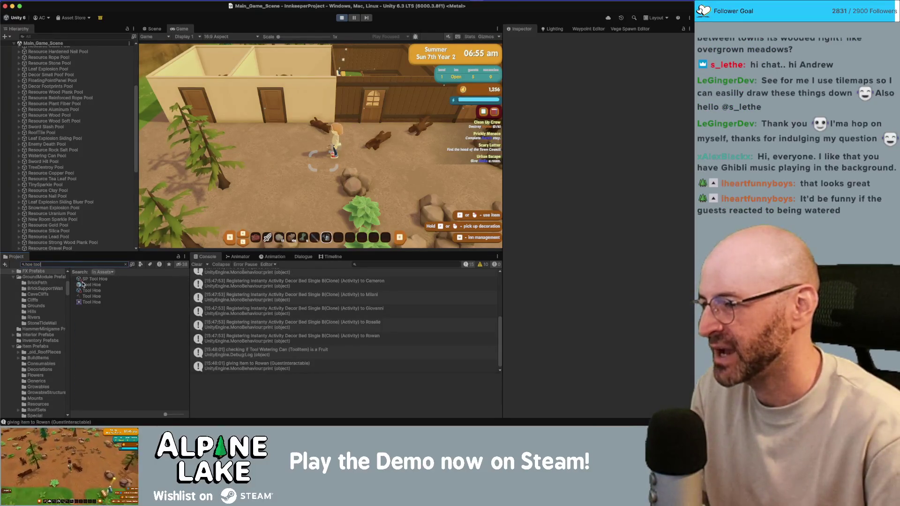
pyautogui.click(91, 290)
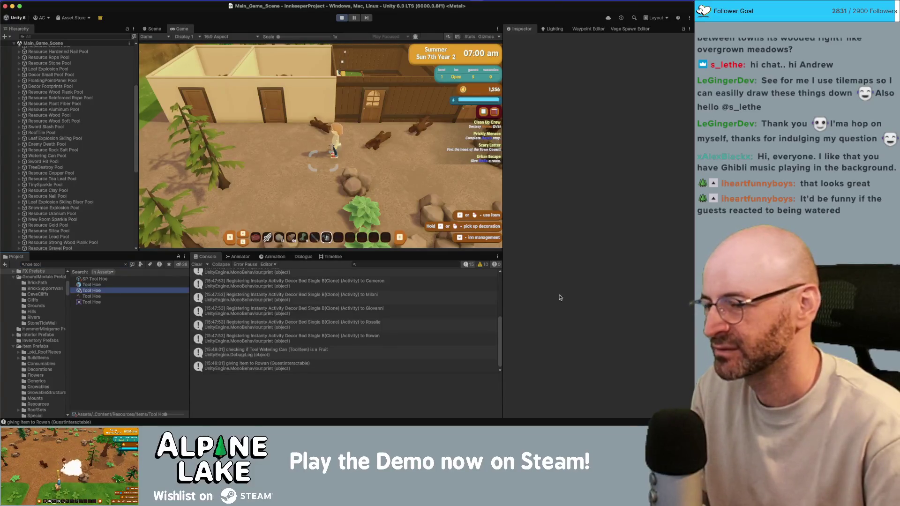
pyautogui.click(591, 373)
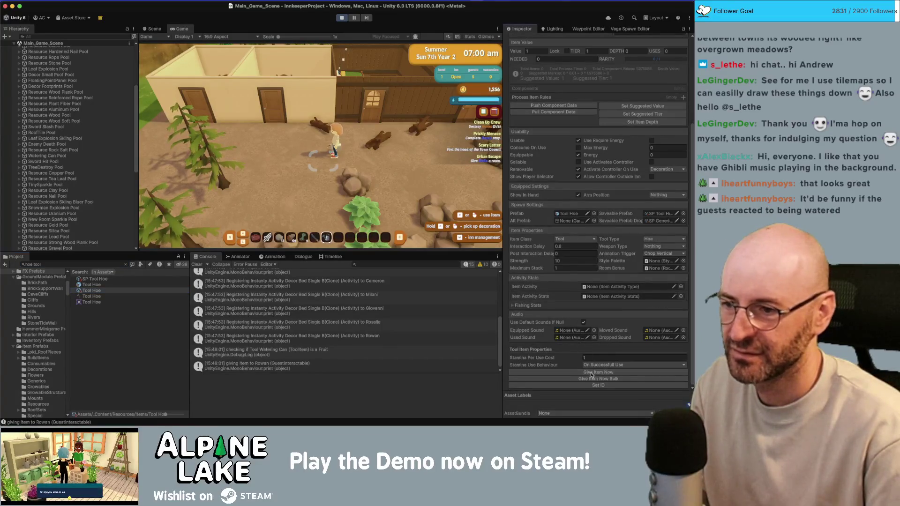
pyautogui.scroll(-1, 350, 139)
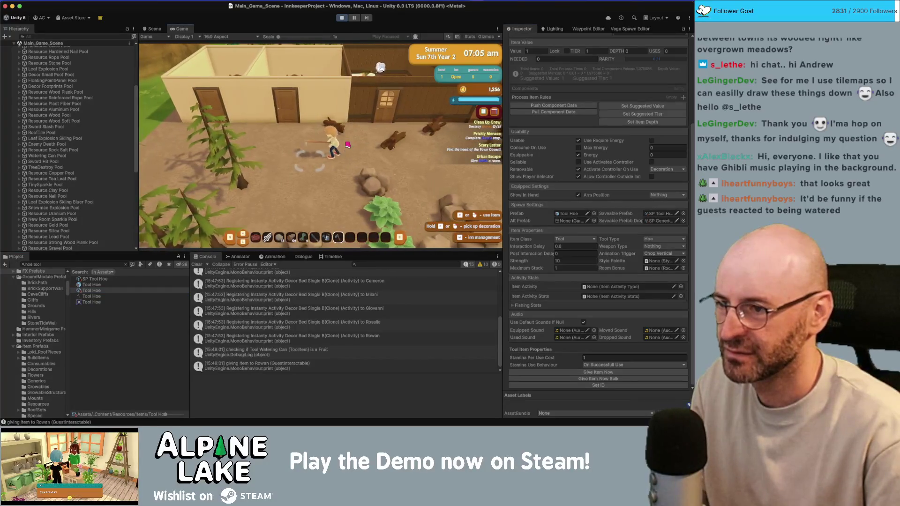
pyautogui.click(352, 142)
# Till more dirt with the hoe while walking back and forth across the field
pyautogui.press('w')
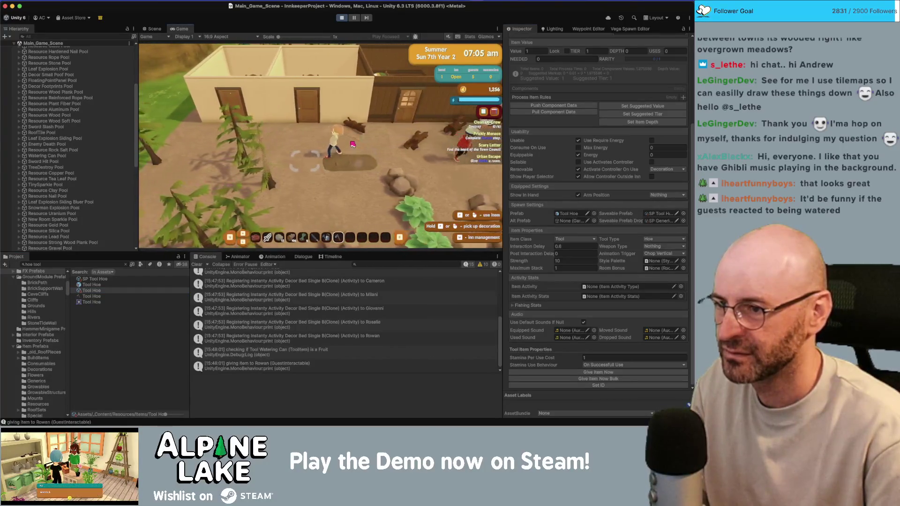
pyautogui.click(353, 144)
pyautogui.press('d')
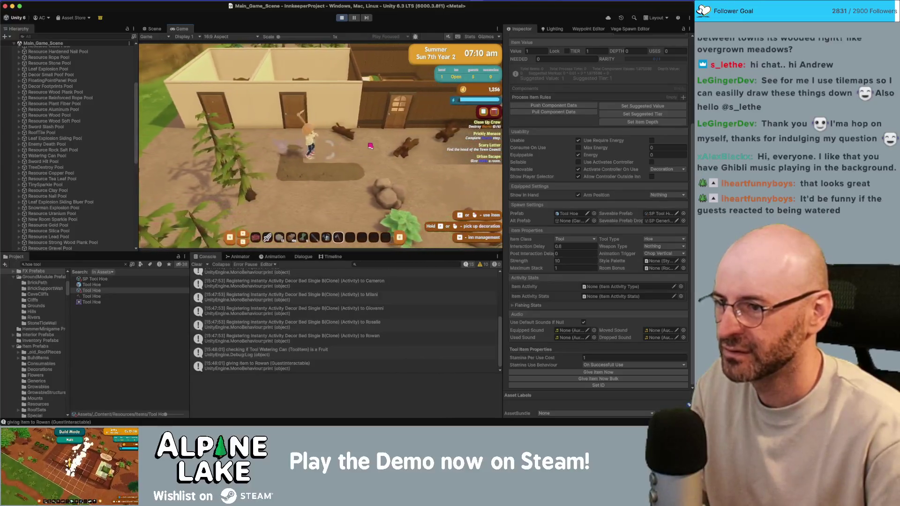
pyautogui.scroll(1, 370, 146)
pyautogui.press('d')
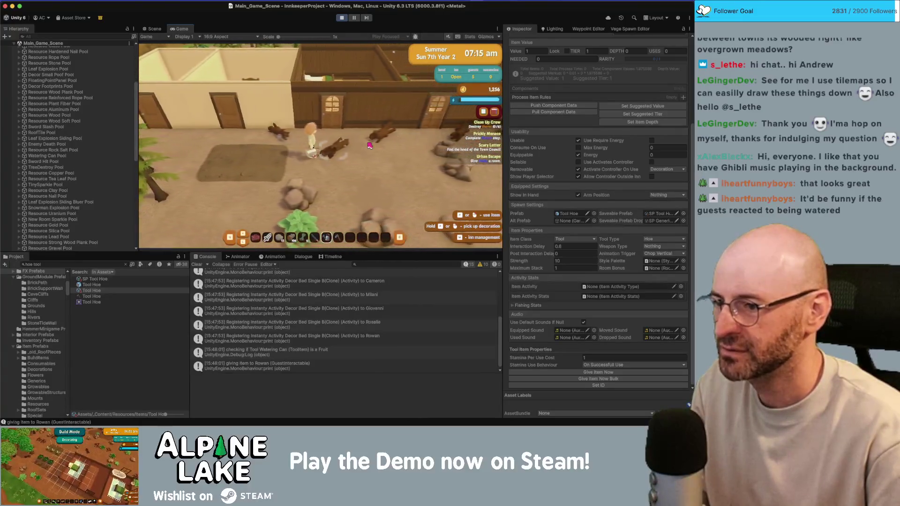
pyautogui.press('a')
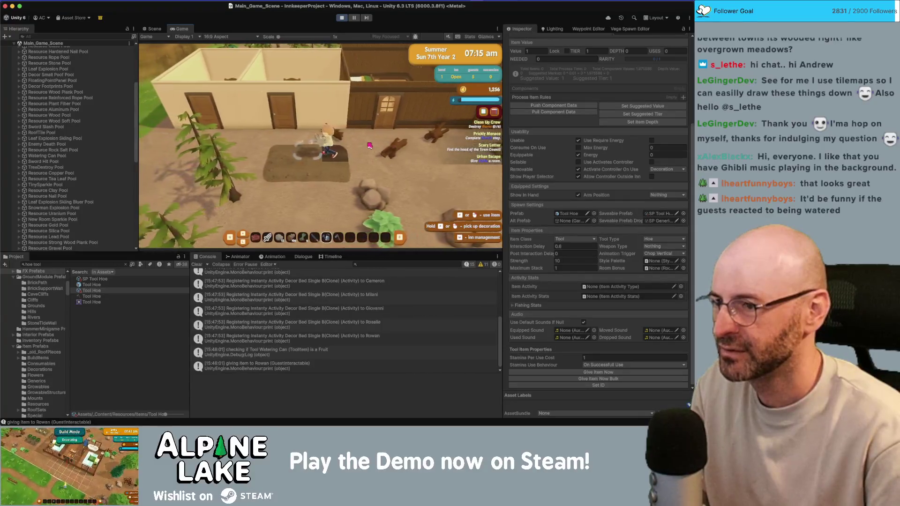
pyautogui.press('a')
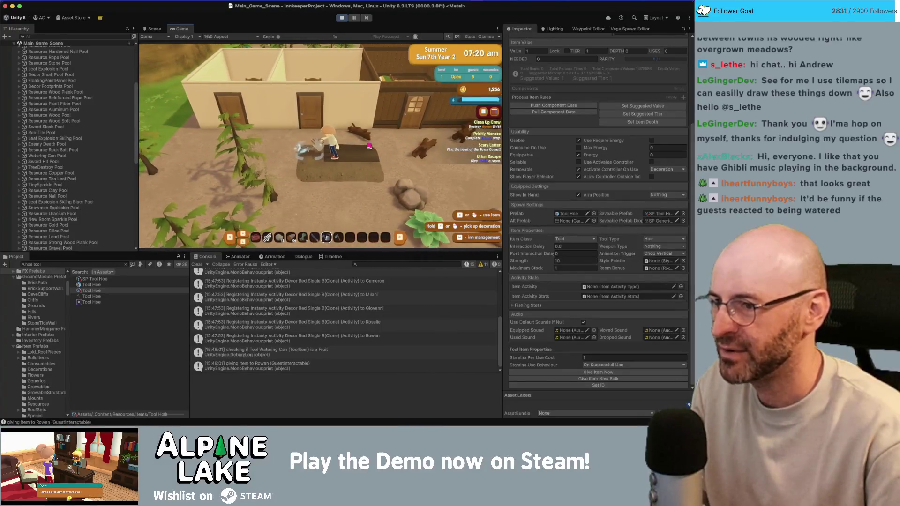
pyautogui.press('d')
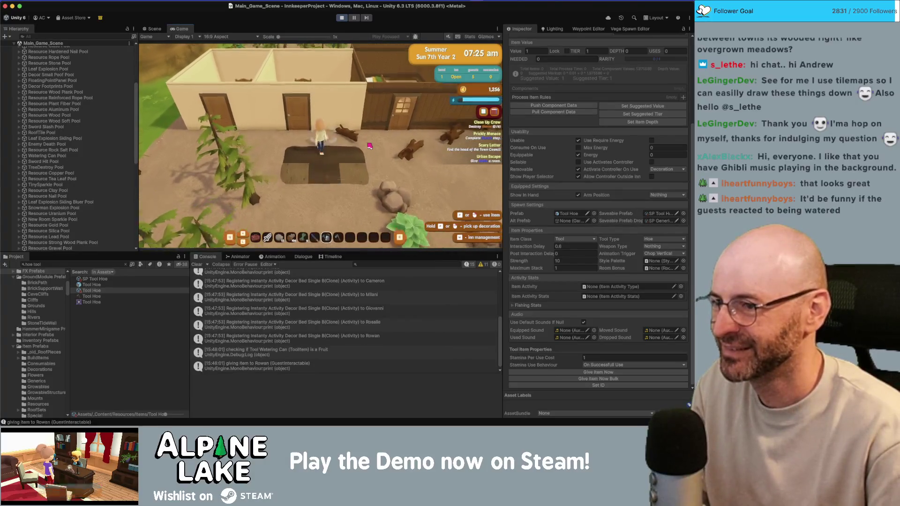
# Pour water onto the tilled dirt patch from both sides
pyautogui.click(370, 146)
pyautogui.press('a')
pyautogui.click(370, 145)
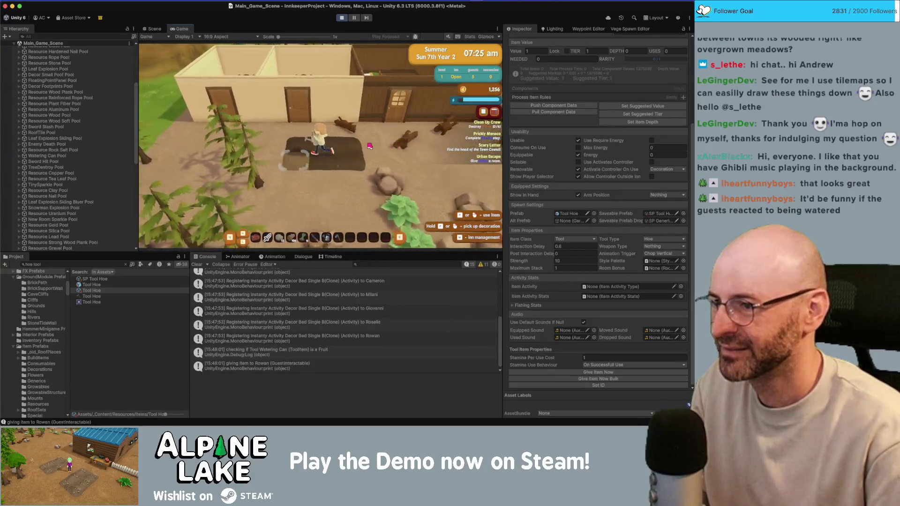
pyautogui.press('d')
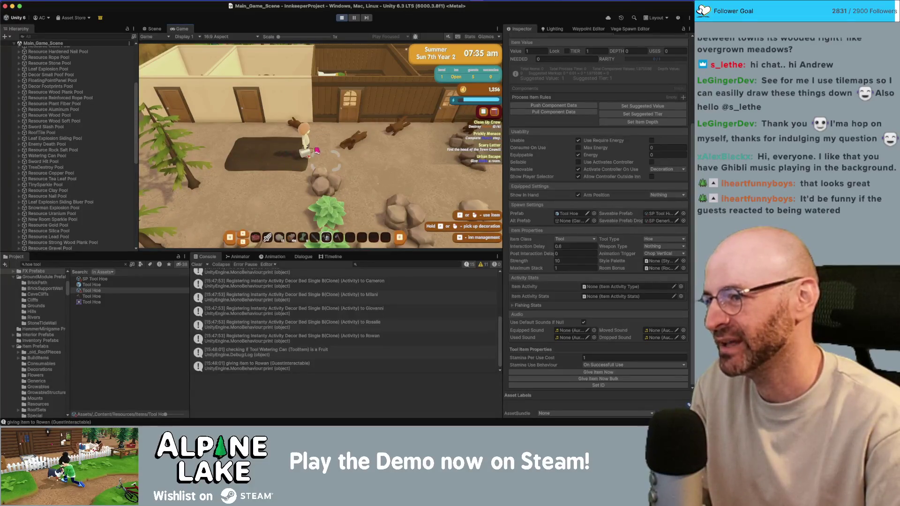
# Walk down to the path beside Rowan and offer him the watering can
pyautogui.press('d')
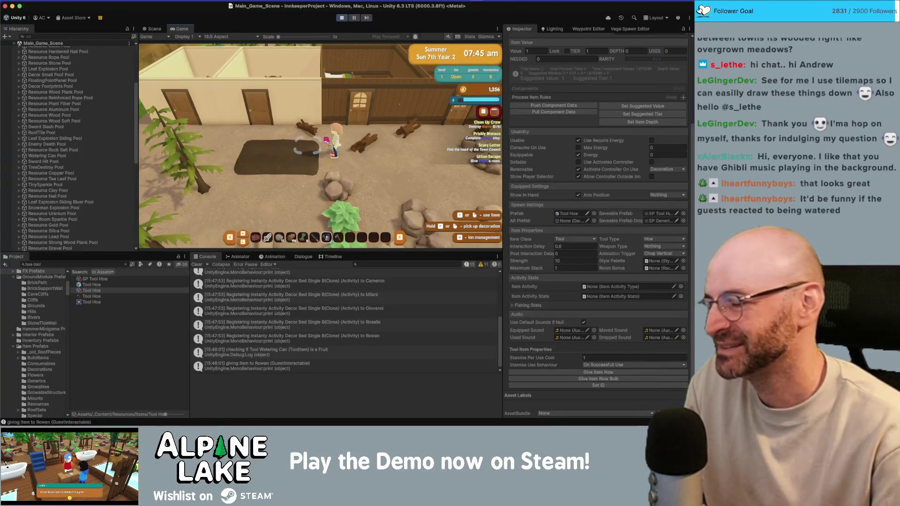
pyautogui.press('d')
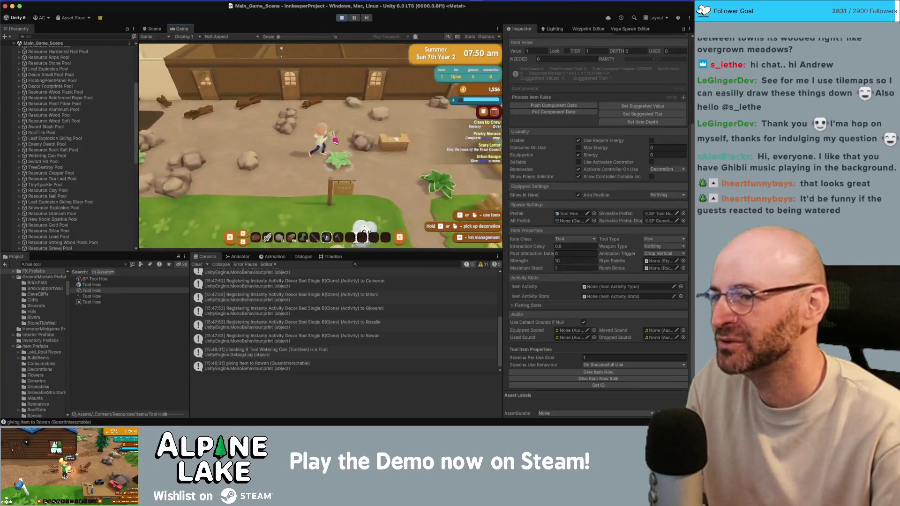
pyautogui.press('s')
pyautogui.click(335, 141)
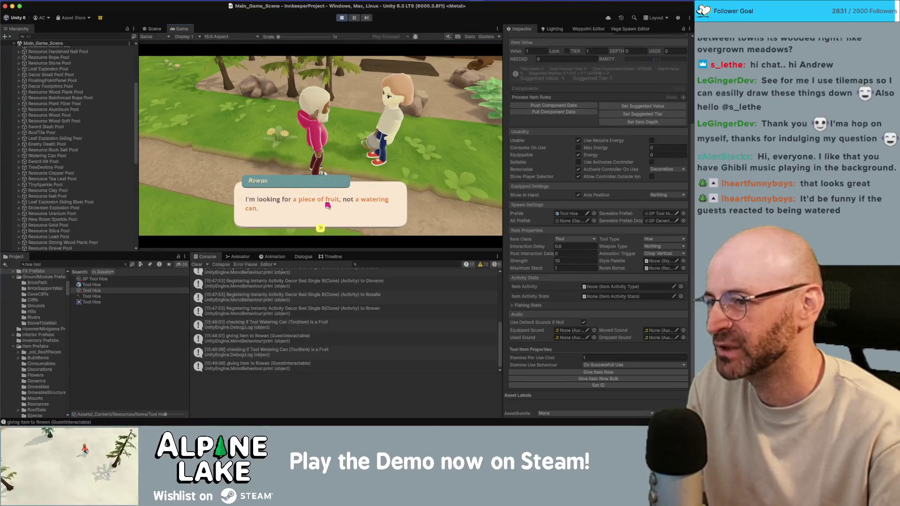
# Dismiss Rowan's fruit request, talk to him again, then walk back north to the inn
pyautogui.click(348, 205)
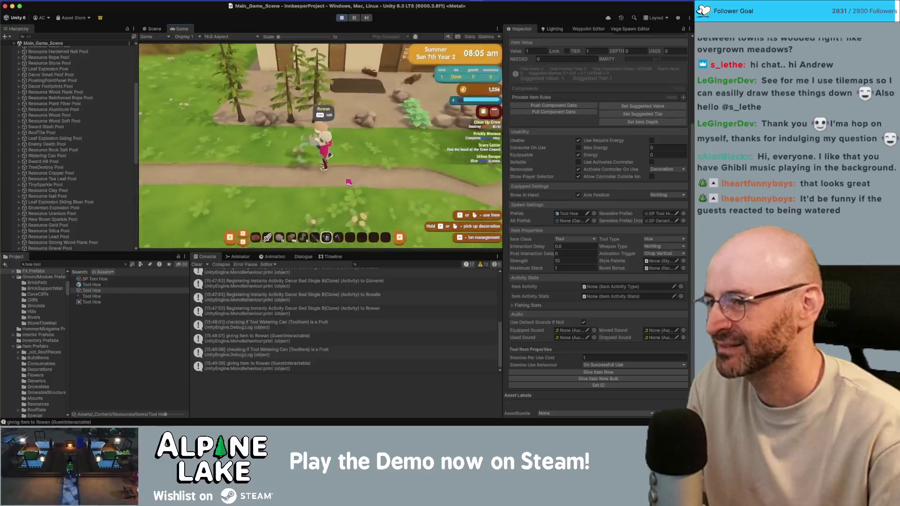
pyautogui.click(348, 181)
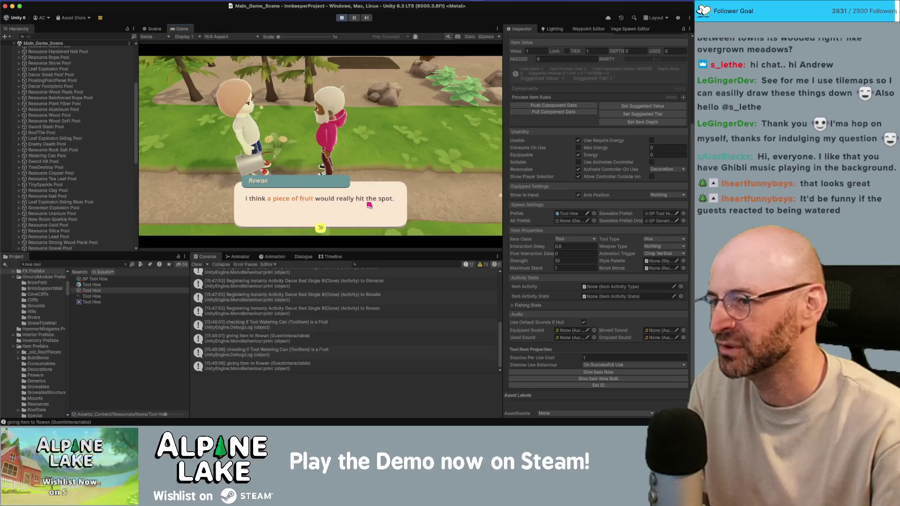
pyautogui.click(368, 205)
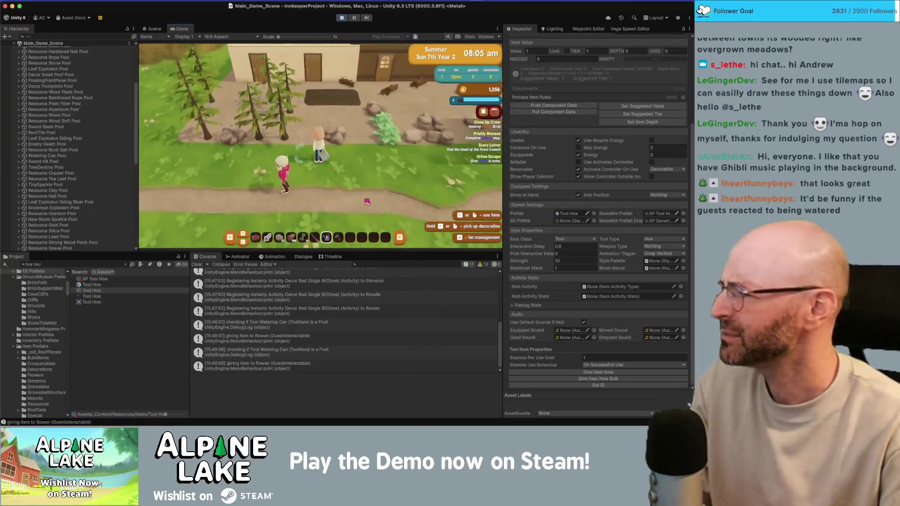
pyautogui.press('a')
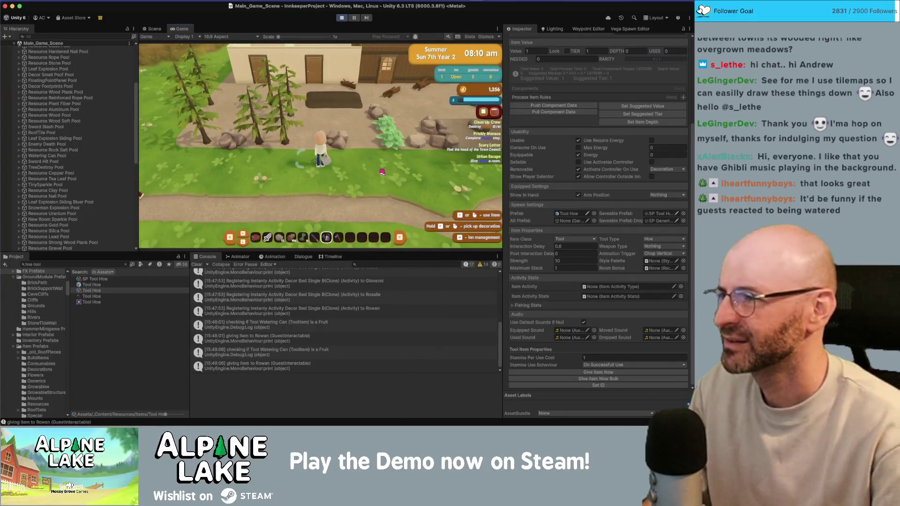
pyautogui.press('w')
pyautogui.press('w')
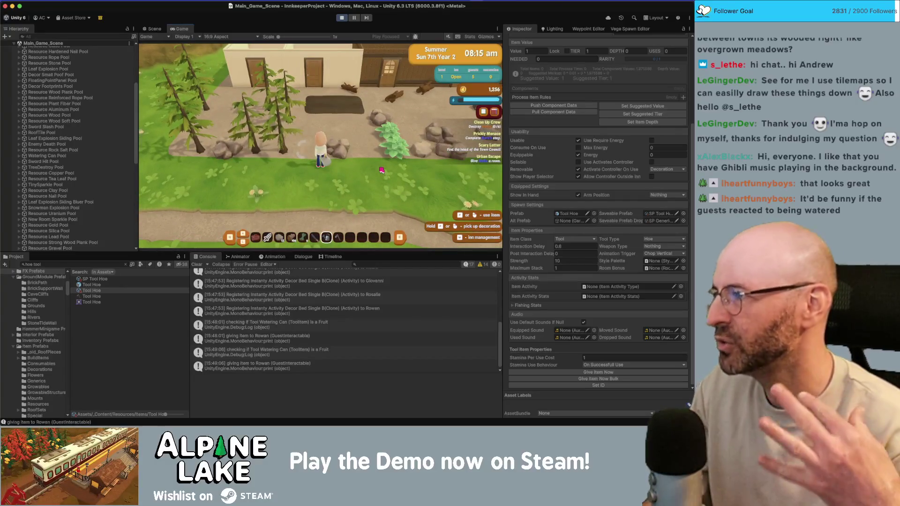
# Zoom the camera in, pour the watering can on the inn floor, then search 'tool watering can'
pyautogui.press('d')
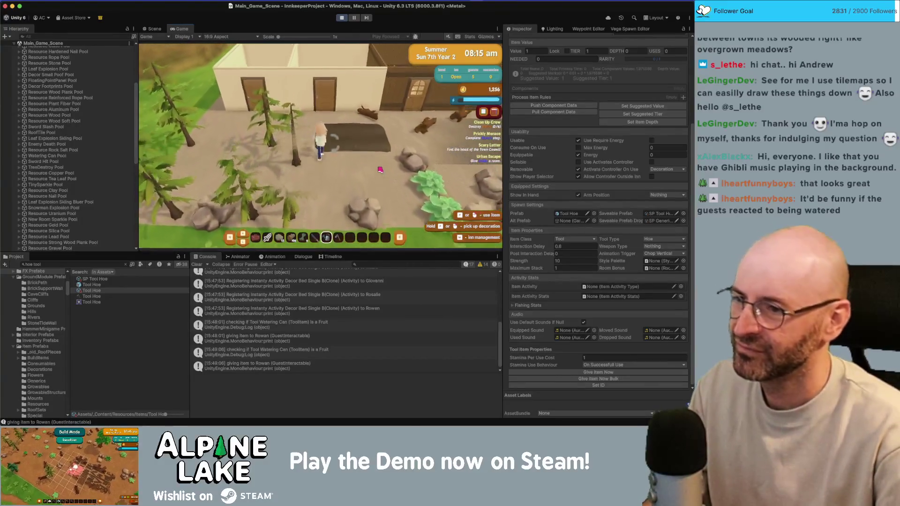
pyautogui.press('a')
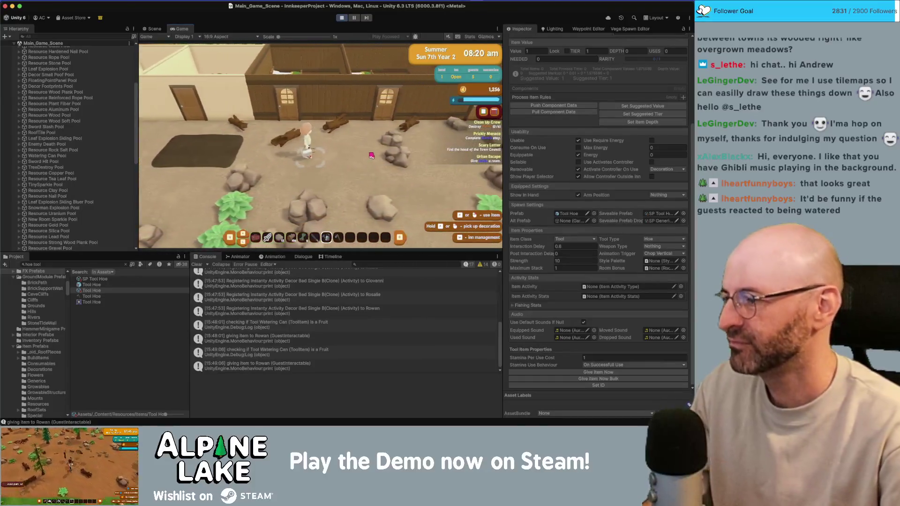
pyautogui.scroll(3, 367, 159)
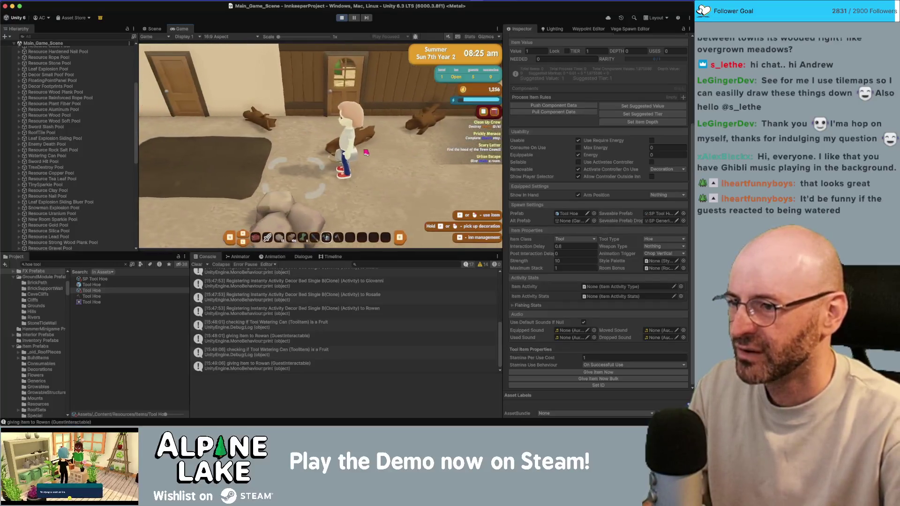
pyautogui.press('d')
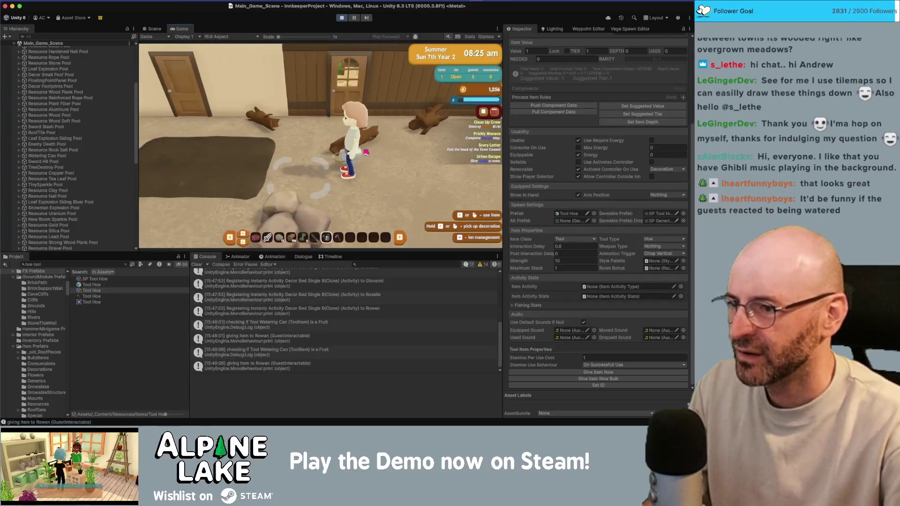
pyautogui.press('d')
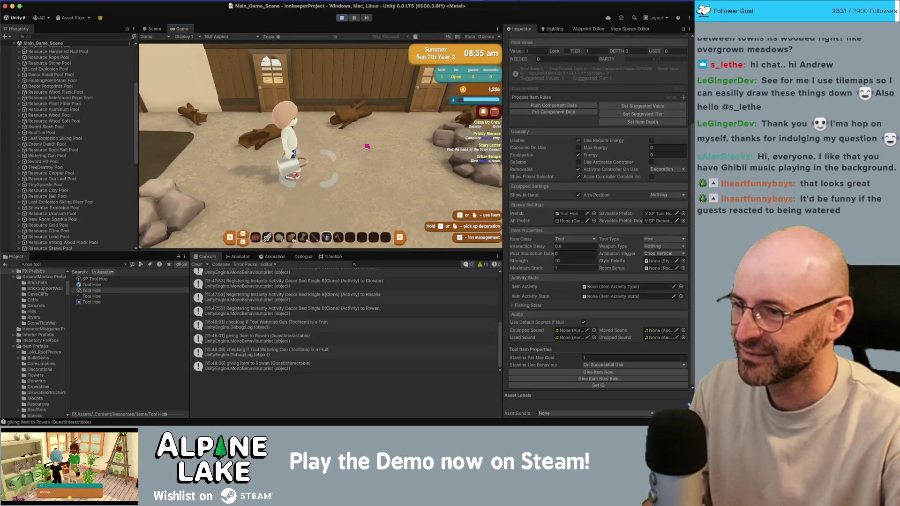
pyautogui.click(367, 147)
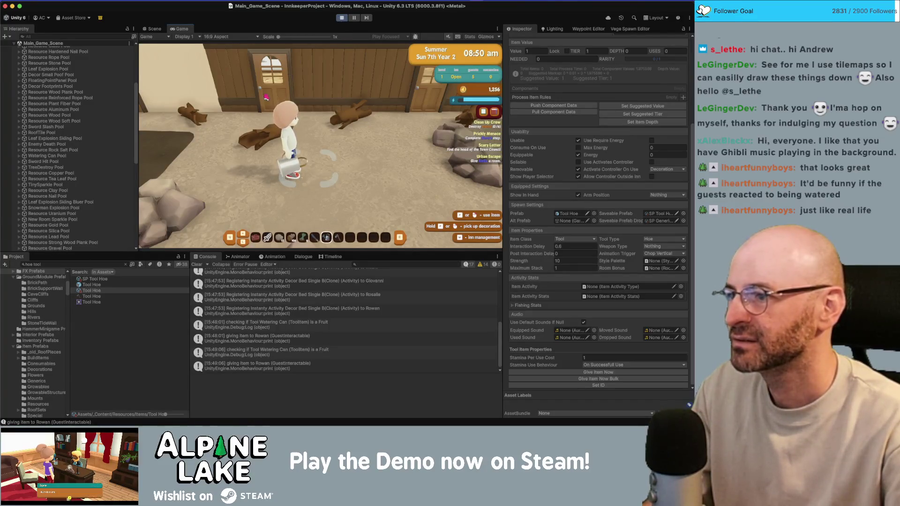
pyautogui.click(53, 265)
pyautogui.write('tool w')
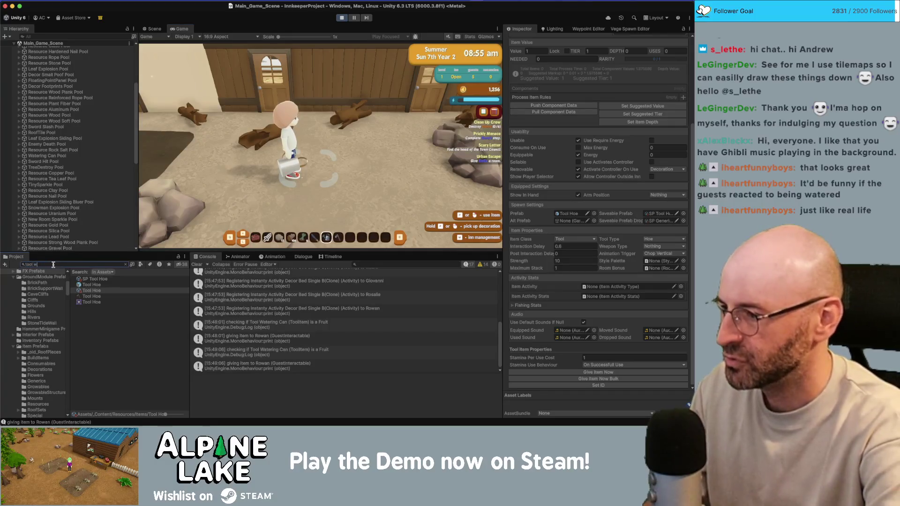
pyautogui.write('atering can')
# Open the Tool Watering Can prefab and parent Watering Can Loc under watering_can_GEO
pyautogui.click(86, 285)
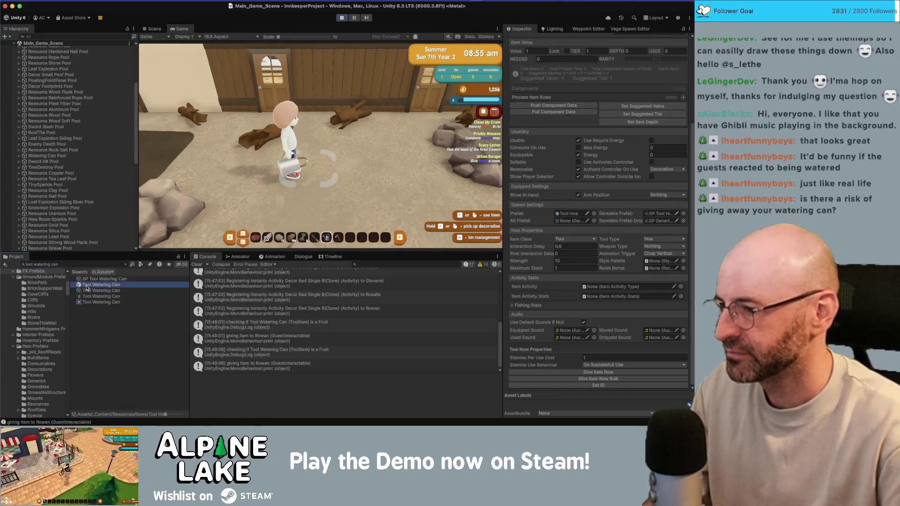
pyautogui.doubleClick(86, 286)
pyautogui.click(53, 59)
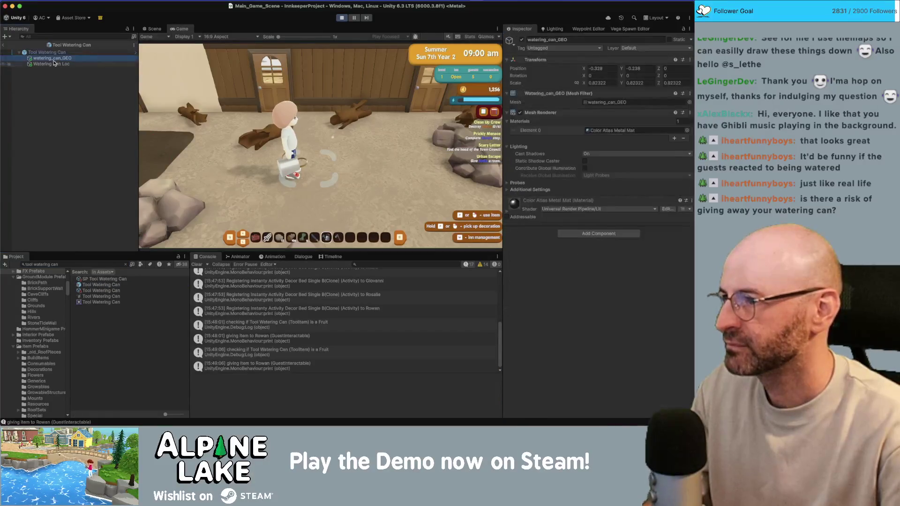
pyautogui.click(159, 29)
pyautogui.click(60, 66)
pyautogui.moveTo(60, 59); pyautogui.dragTo(62, 60)
# Rotate the watering can mesh to about -26° on Z, then exit Prefab Mode
pyautogui.moveTo(253, 115)
pyautogui.mouseDown()
pyautogui.moveTo(290, 115)
pyautogui.moveTo(201, 149)
pyautogui.moveTo(253, 141)
pyautogui.moveTo(261, 89)
pyautogui.mouseUp()
pyautogui.scroll(-3, 262, 123)
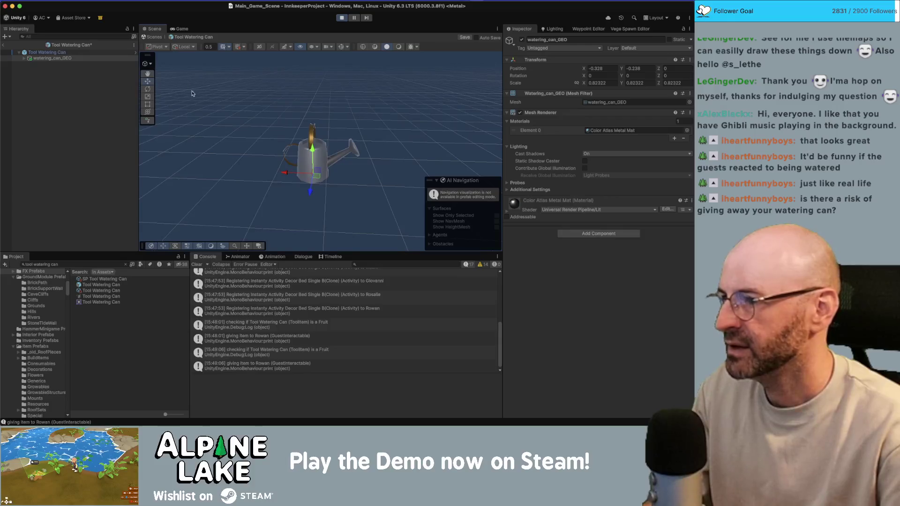
pyautogui.press('e')
pyautogui.moveTo(321, 151)
pyautogui.mouseDown()
pyautogui.moveTo(315, 164)
pyautogui.moveTo(326, 153)
pyautogui.mouseUp()
pyautogui.press('w')
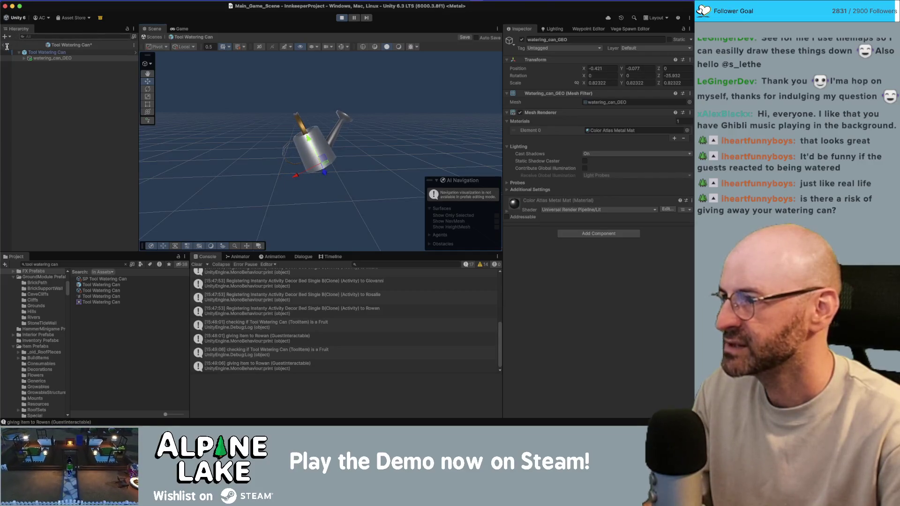
pyautogui.click(4, 45)
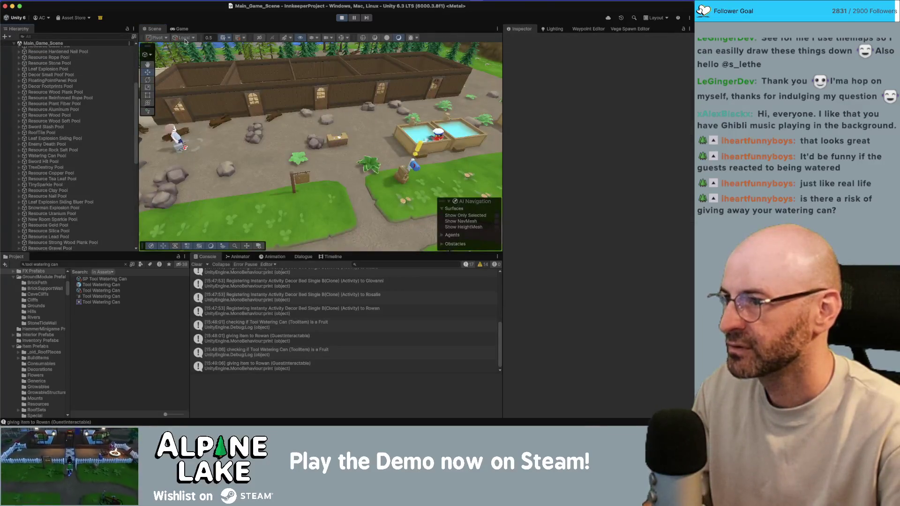
# Water the rocks with the tilted can in the Game view, then stop Play mode
pyautogui.click(180, 29)
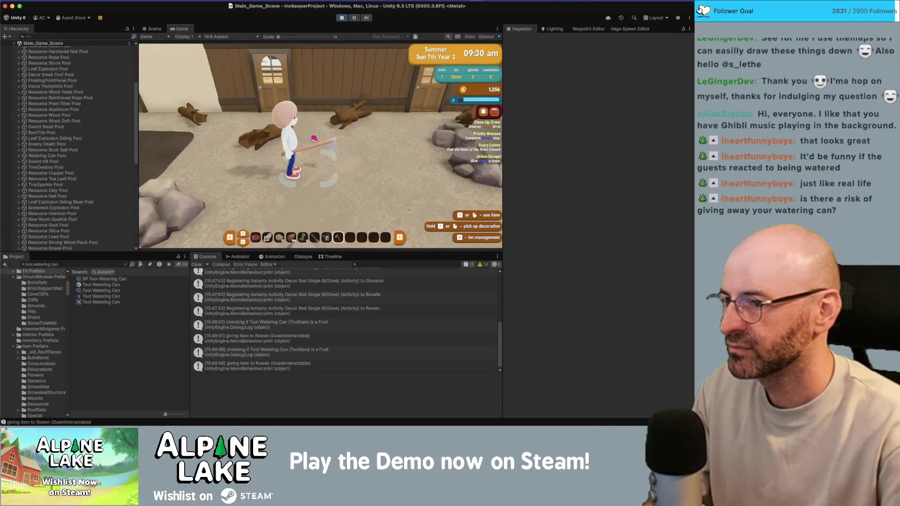
pyautogui.press('d')
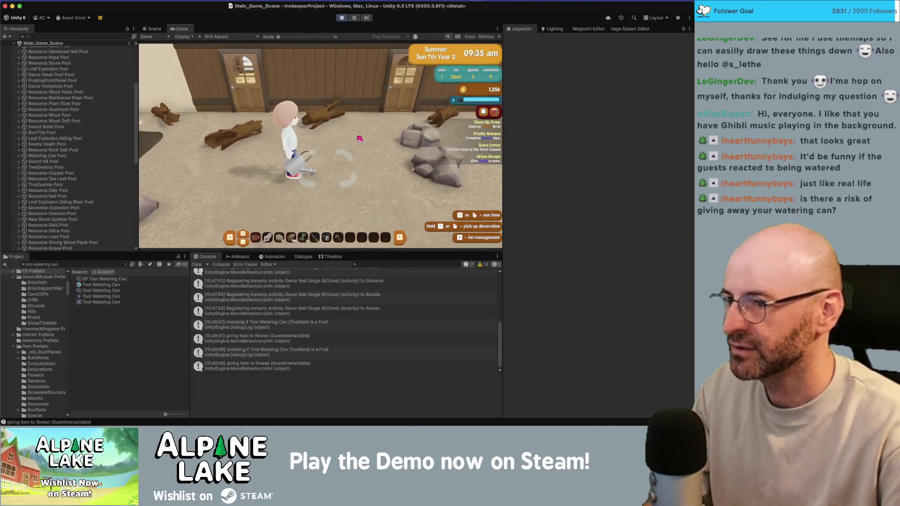
pyautogui.press('d')
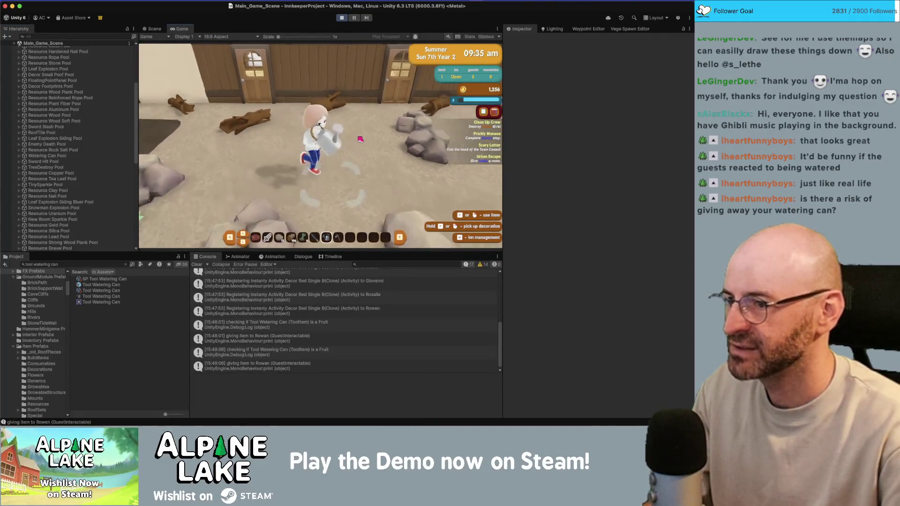
pyautogui.click(428, 138)
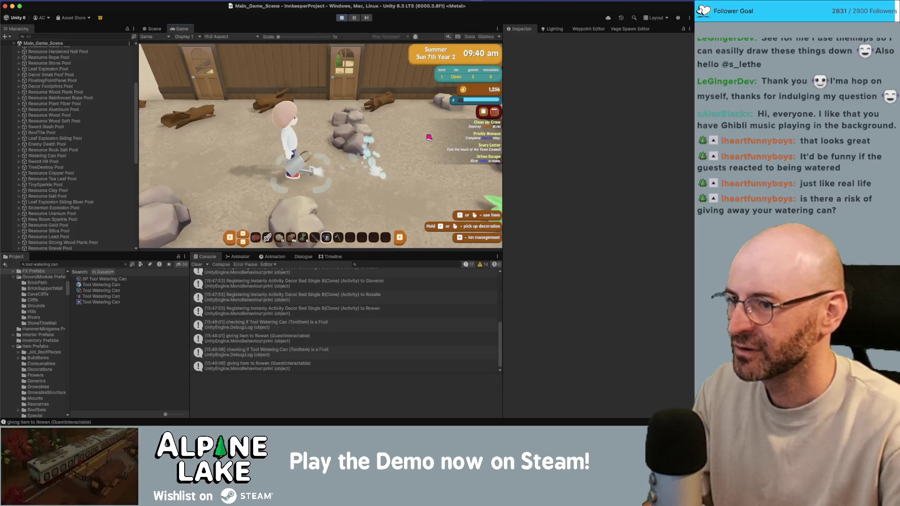
pyautogui.click(401, 124)
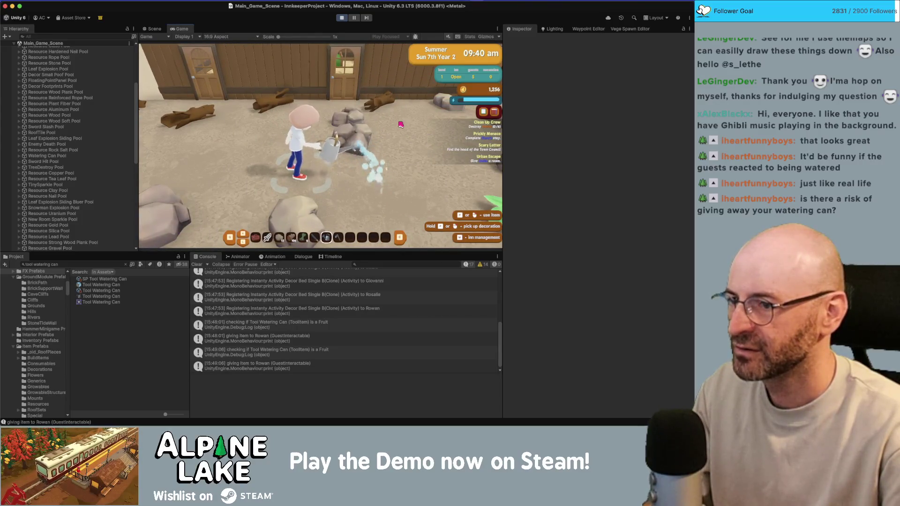
pyautogui.press('d')
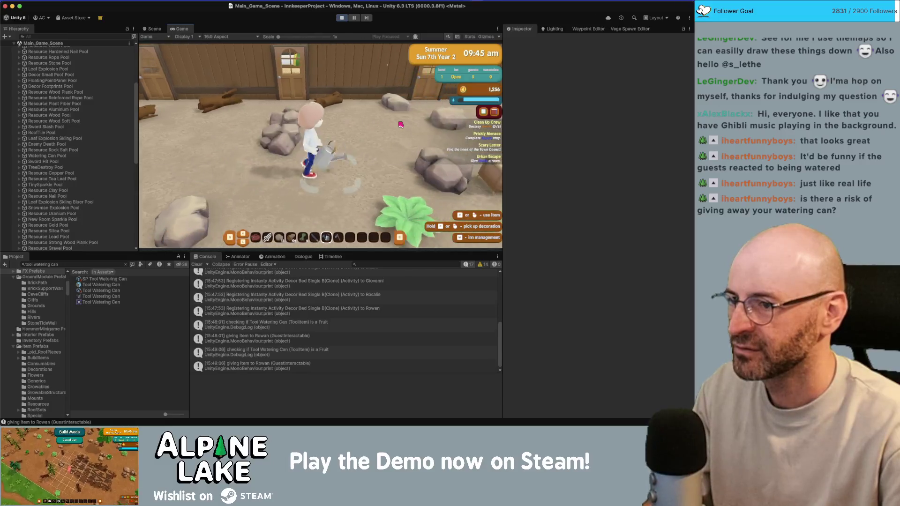
pyautogui.press('a')
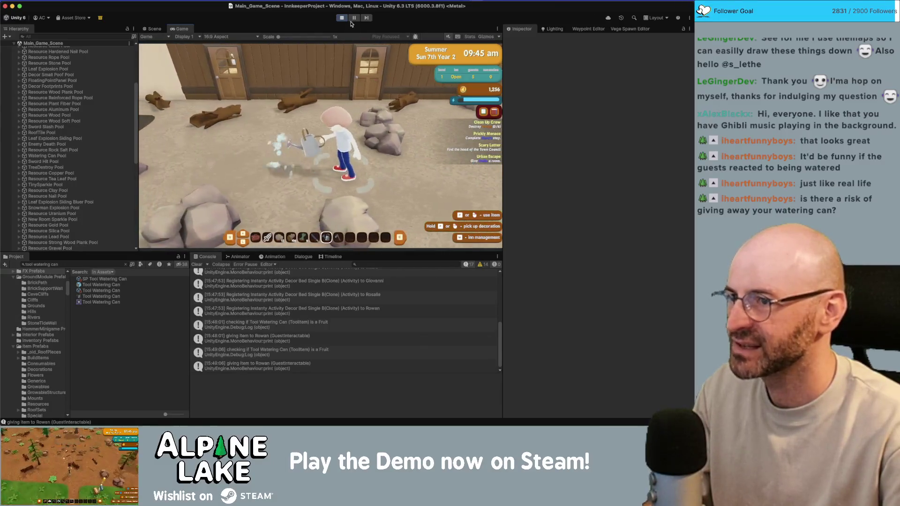
pyautogui.click(342, 18)
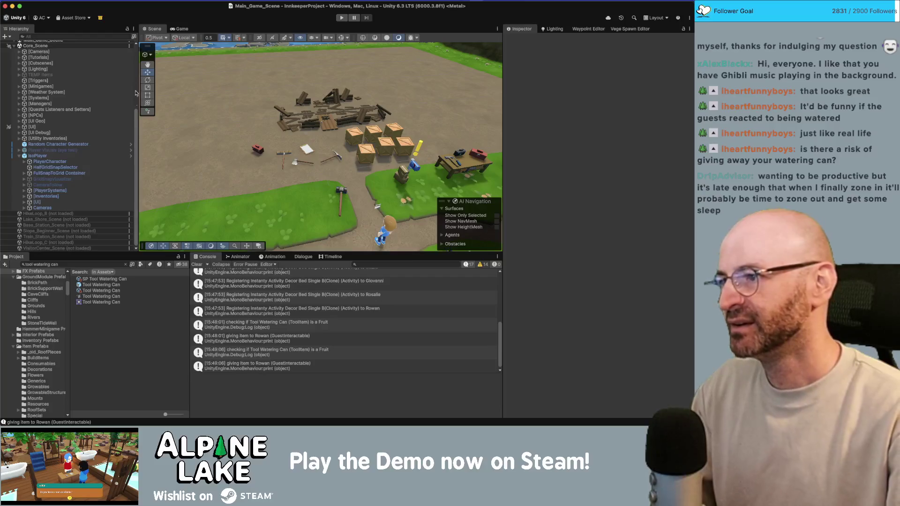
pyautogui.moveTo(138, 127); pyautogui.dragTo(117, 128)
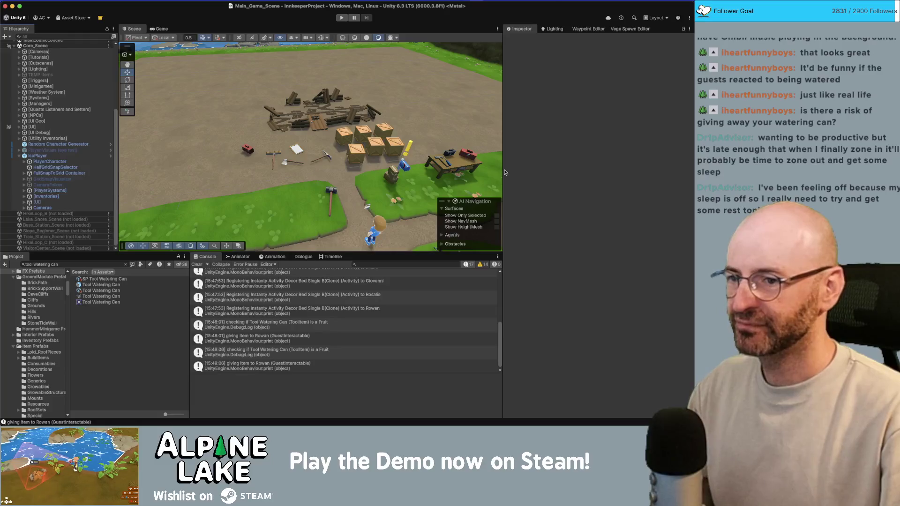
pyautogui.moveTo(503, 170); pyautogui.dragTo(498, 170)
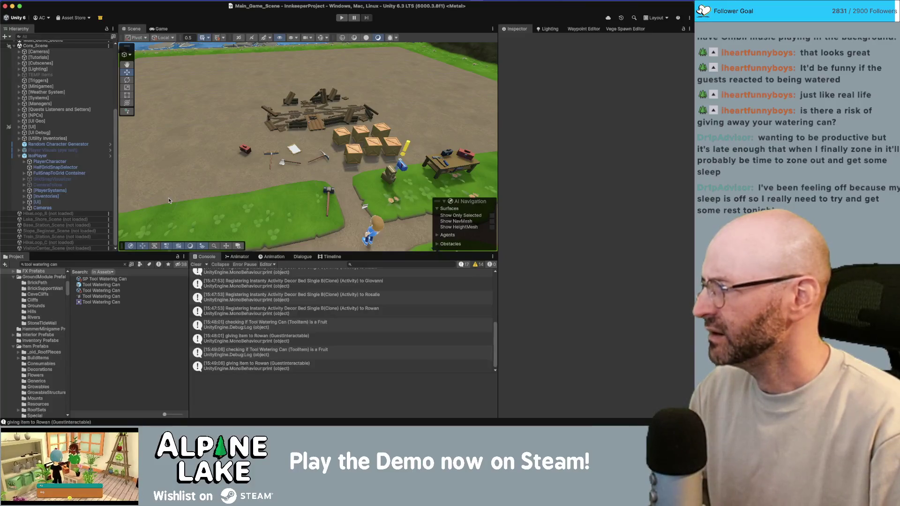
# Search the project for 'wateringcan' and select the WateringCanEmitter prefab
pyautogui.click(94, 265)
pyautogui.write('wateringcan')
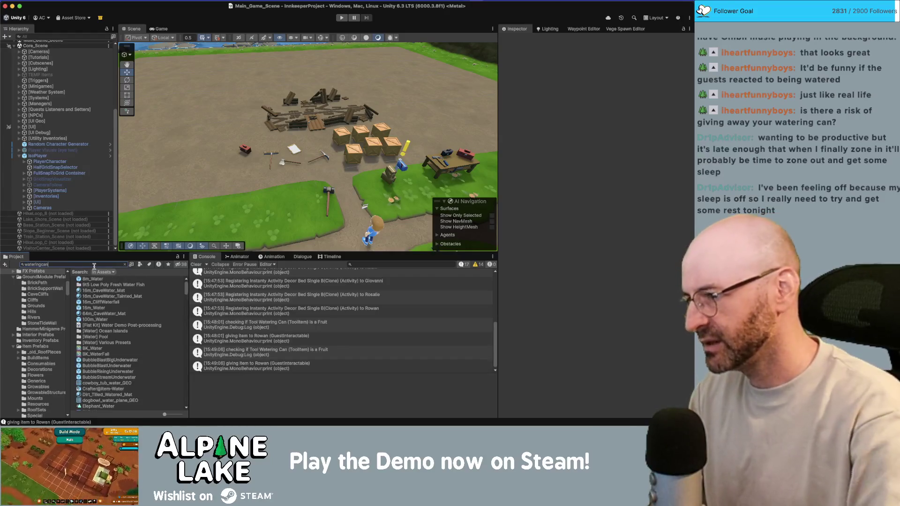
pyautogui.click(104, 279)
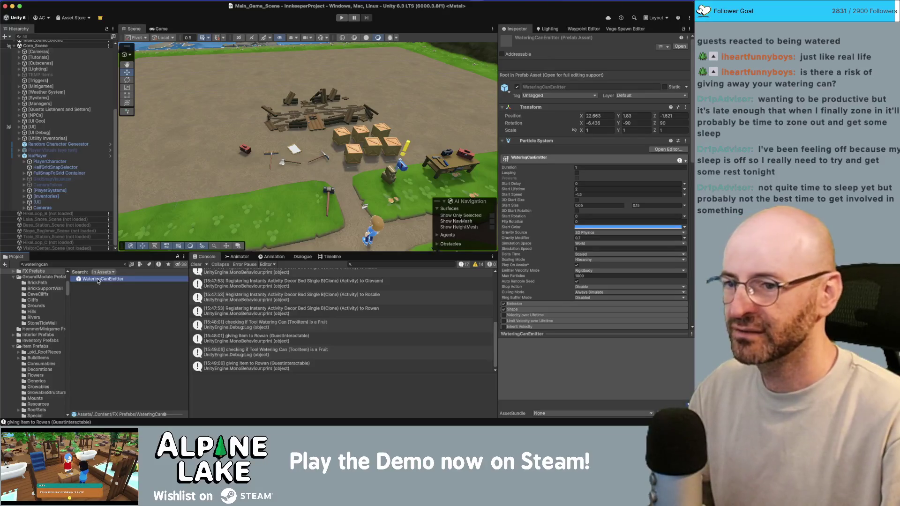
# Check the shared Duration of the emitter's particle systems, then exit the prefab and start the game
pyautogui.doubleClick(115, 280)
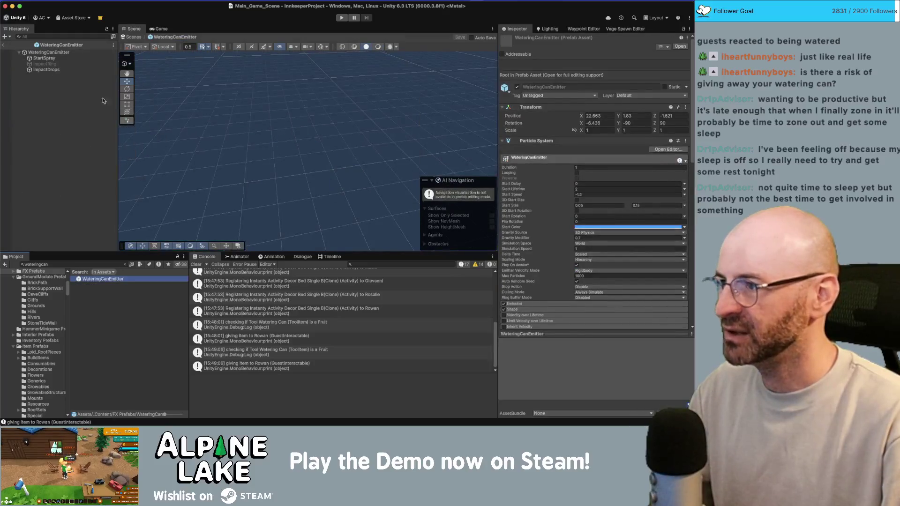
pyautogui.click(49, 52)
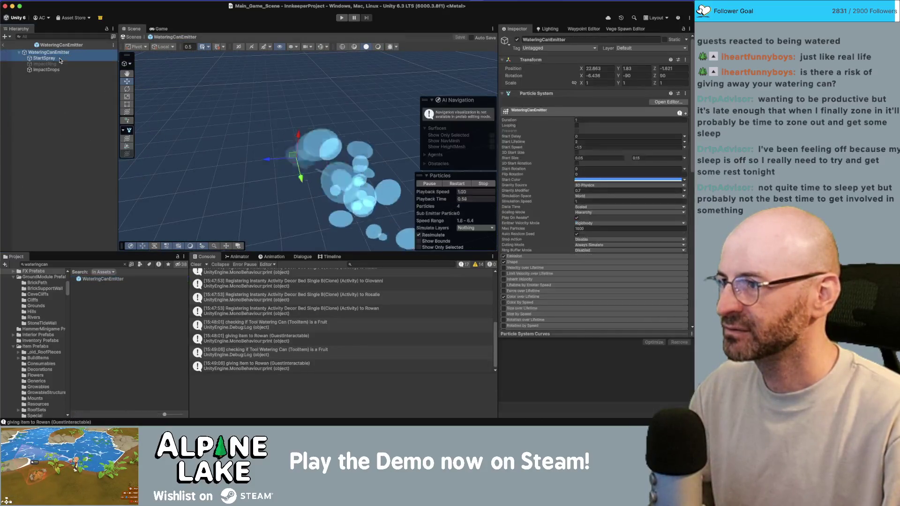
pyautogui.keyDown('shift'); pyautogui.click(46, 70); pyautogui.keyUp('shift')
pyautogui.click(614, 113)
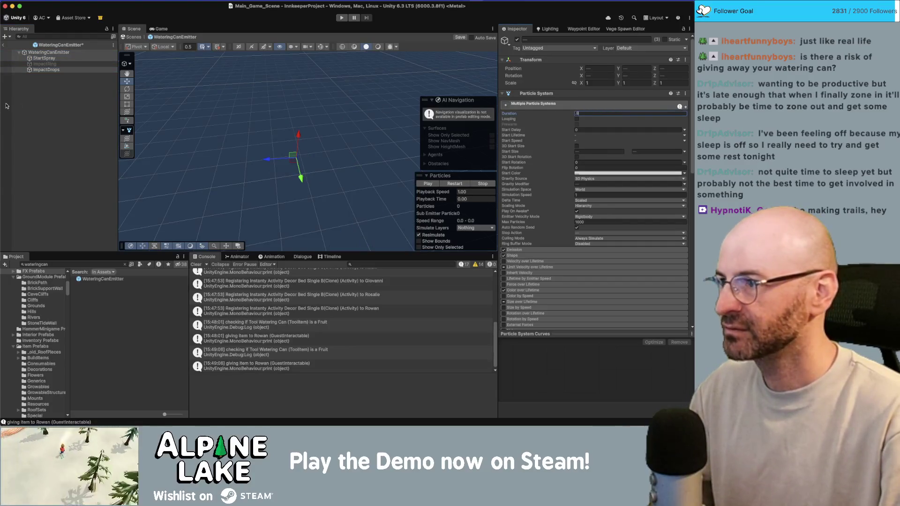
pyautogui.click(3, 44)
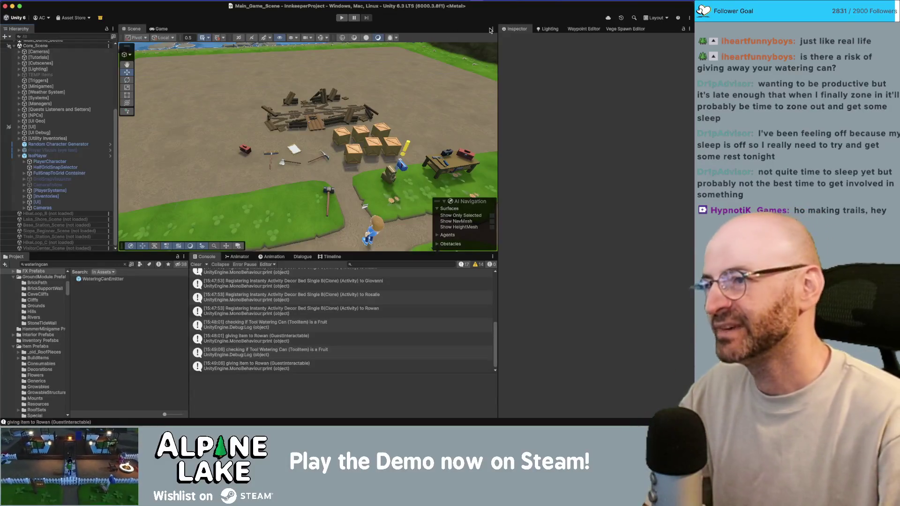
pyautogui.click(341, 19)
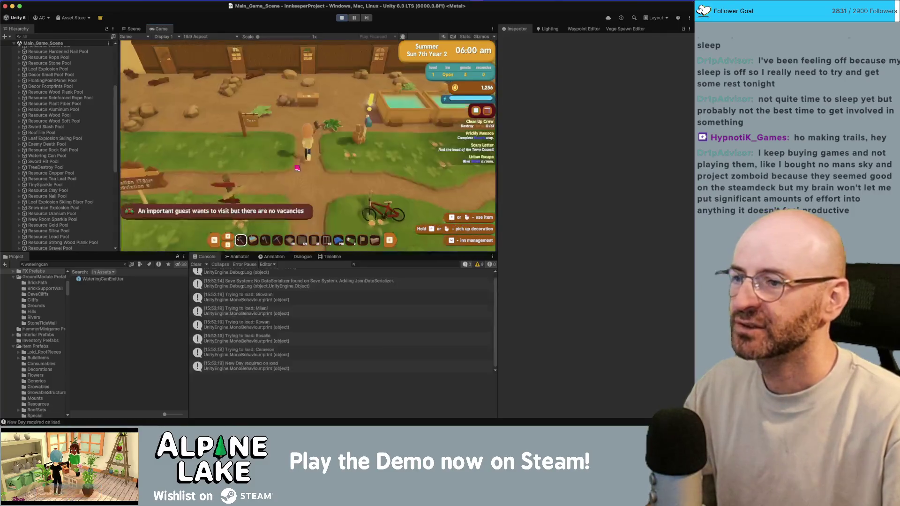
pyautogui.press('w')
pyautogui.press('d')
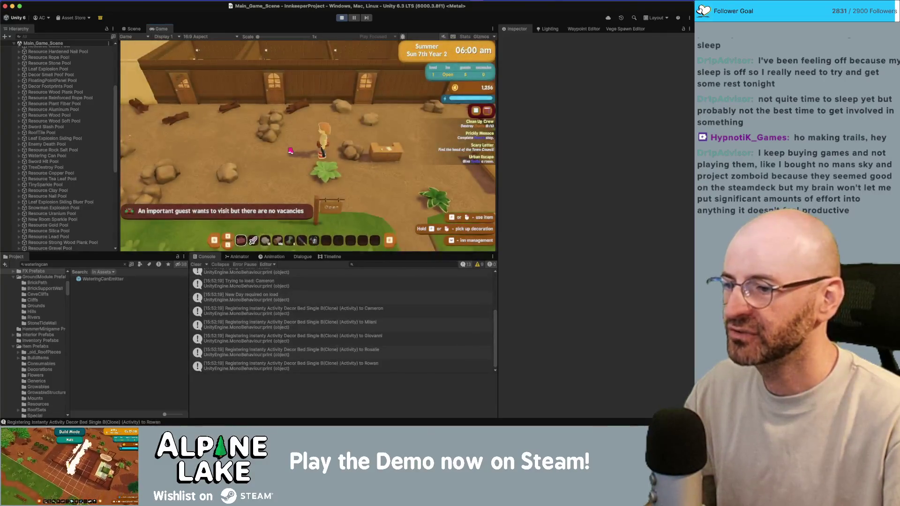
pyautogui.press('7')
pyautogui.click(290, 151)
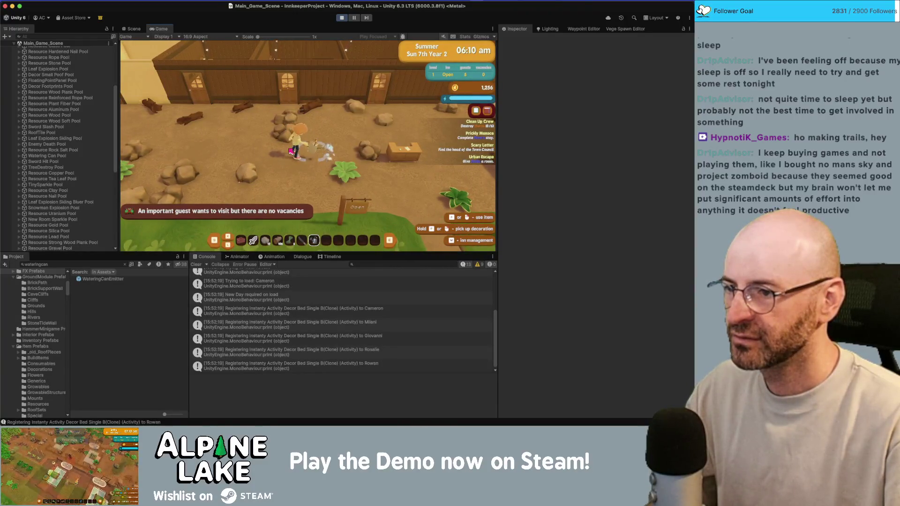
pyautogui.click(347, 18)
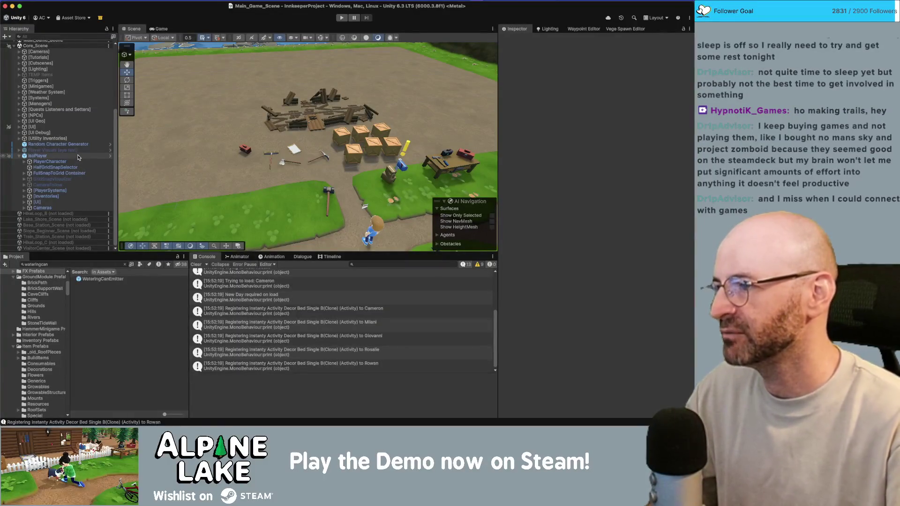
# Edit the shared Duration of StartSpray through ImpactDrops in WateringCanEmitter, save the prefab, and exit Prefab Mode
pyautogui.click(105, 280)
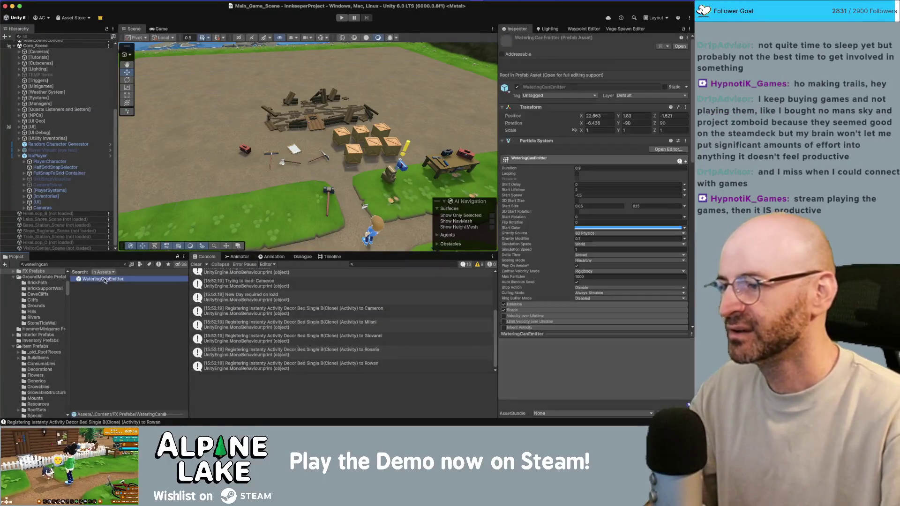
pyautogui.doubleClick(104, 280)
pyautogui.keyDown('super'); pyautogui.click(52, 69); pyautogui.keyUp('super')
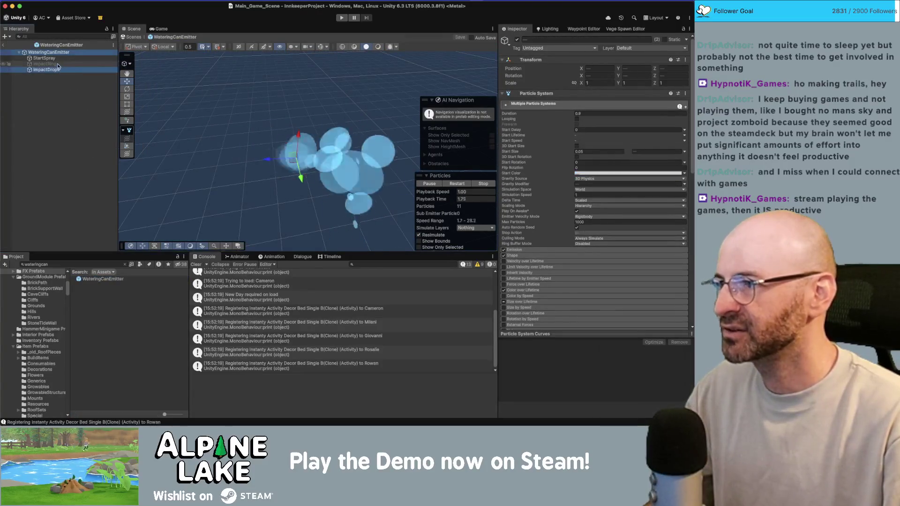
pyautogui.keyDown('super'); pyautogui.click(44, 58); pyautogui.keyUp('super')
pyautogui.click(593, 113)
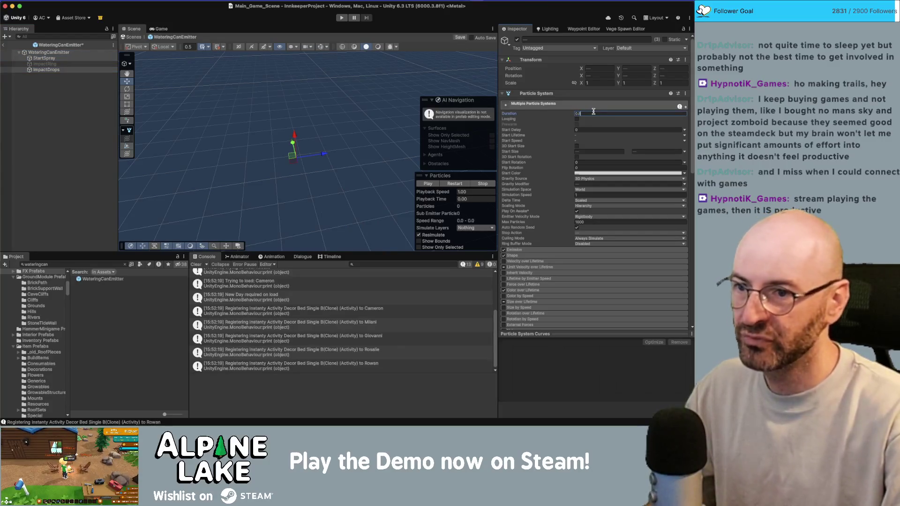
pyautogui.press('super+s')
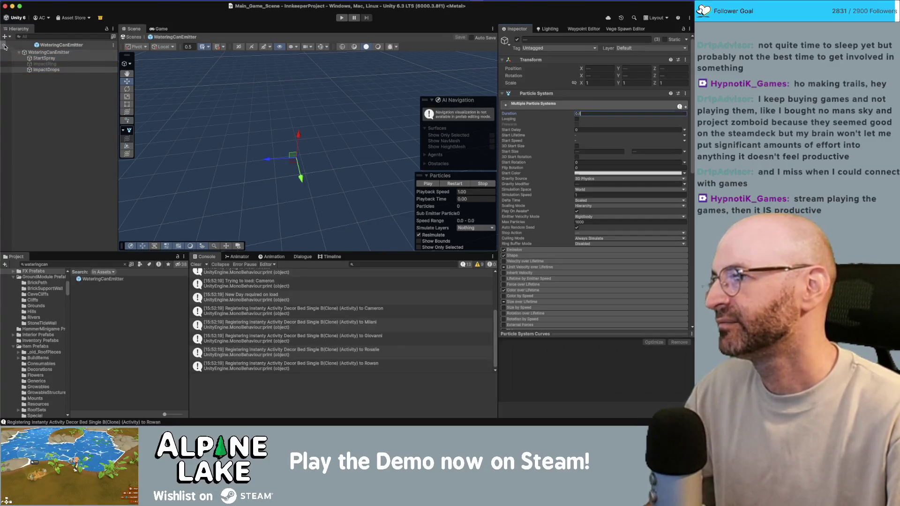
pyautogui.click(4, 46)
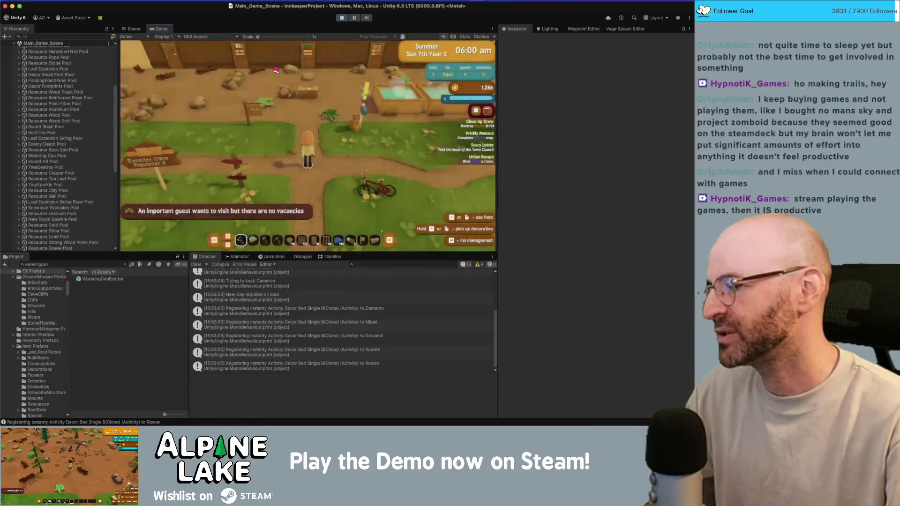
# Walk the innkeeper into the inn, equip the watering can, and water the ground twice
pyautogui.press('w')
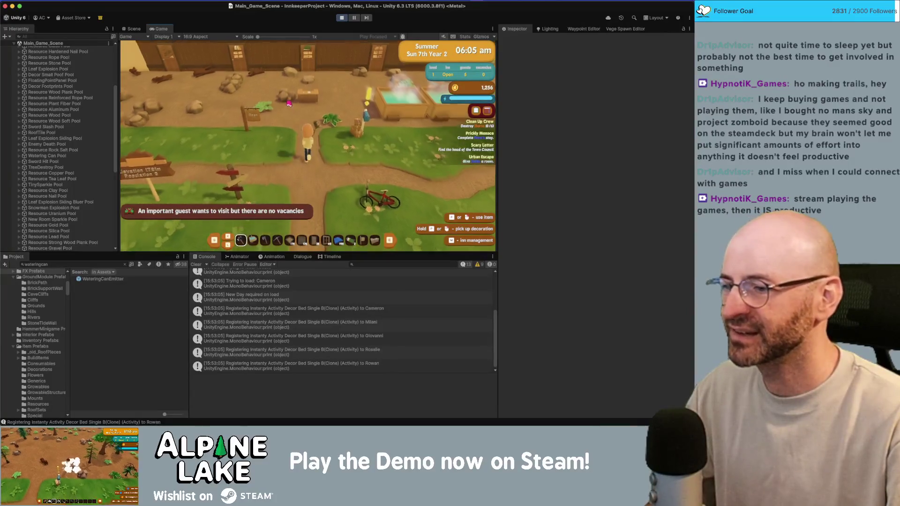
pyautogui.press('a')
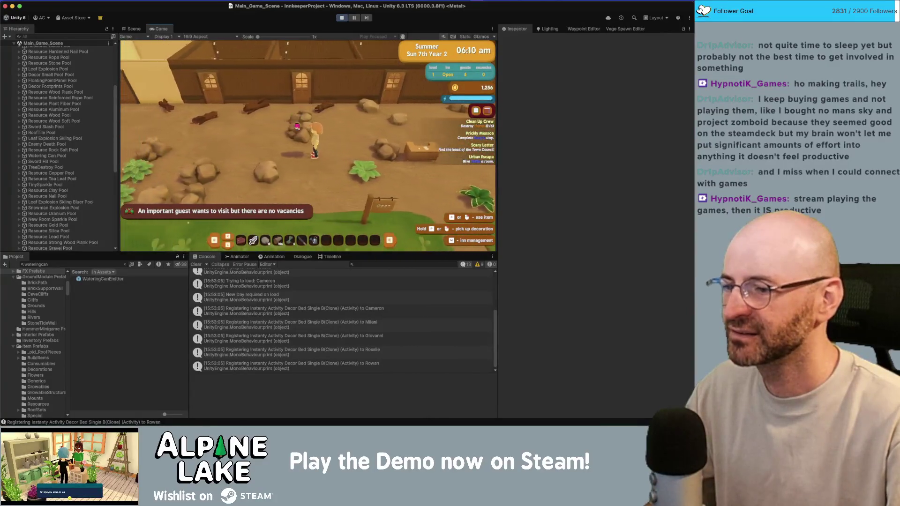
pyautogui.click(314, 243)
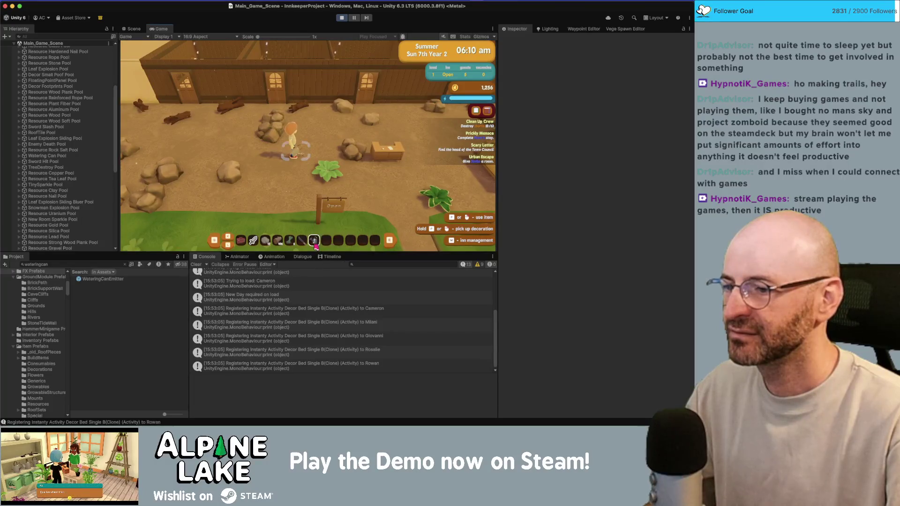
pyautogui.press('a')
pyautogui.click(397, 131)
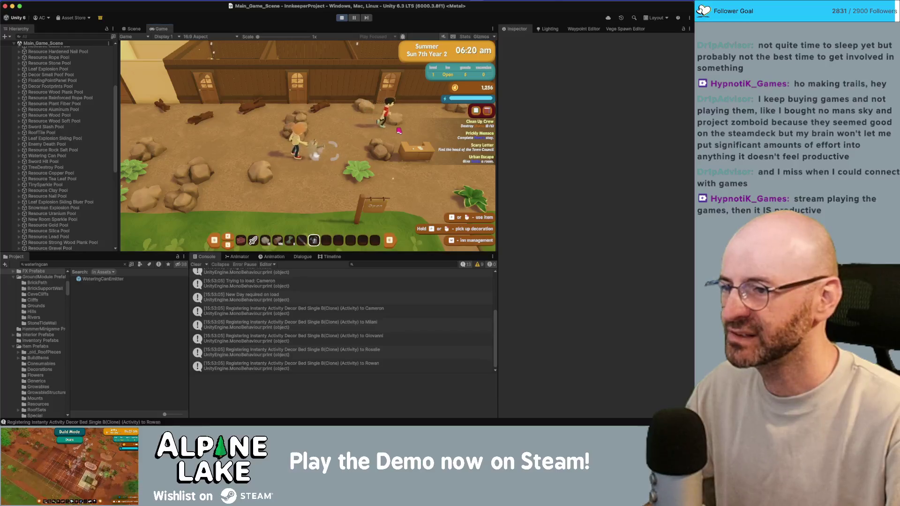
pyautogui.press('w')
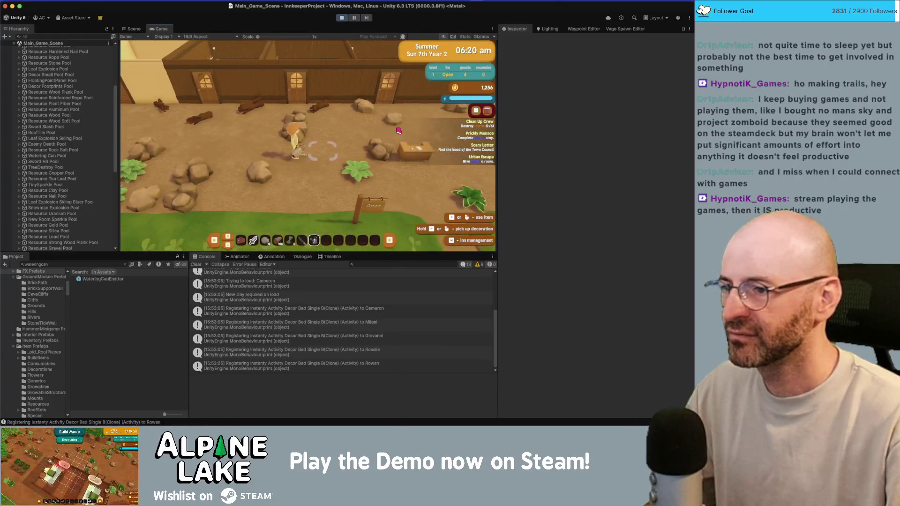
pyautogui.click(398, 132)
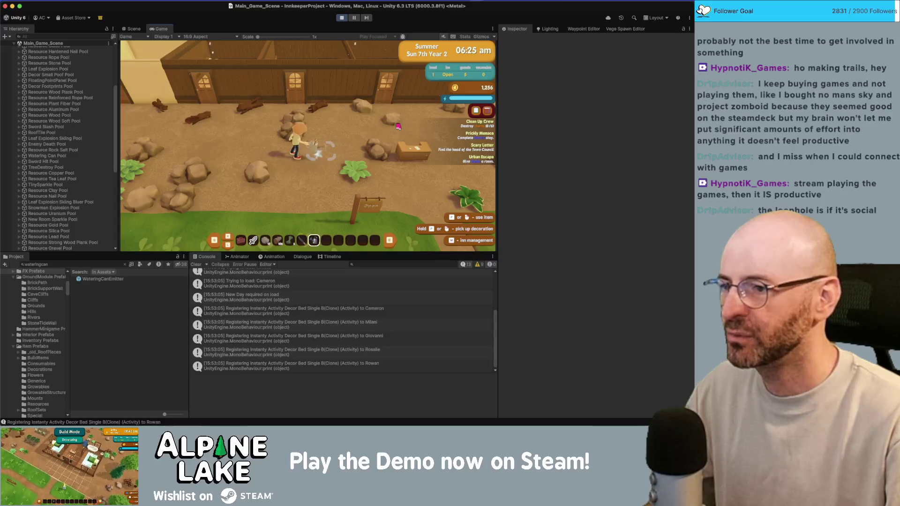
pyautogui.press('super+Tab')
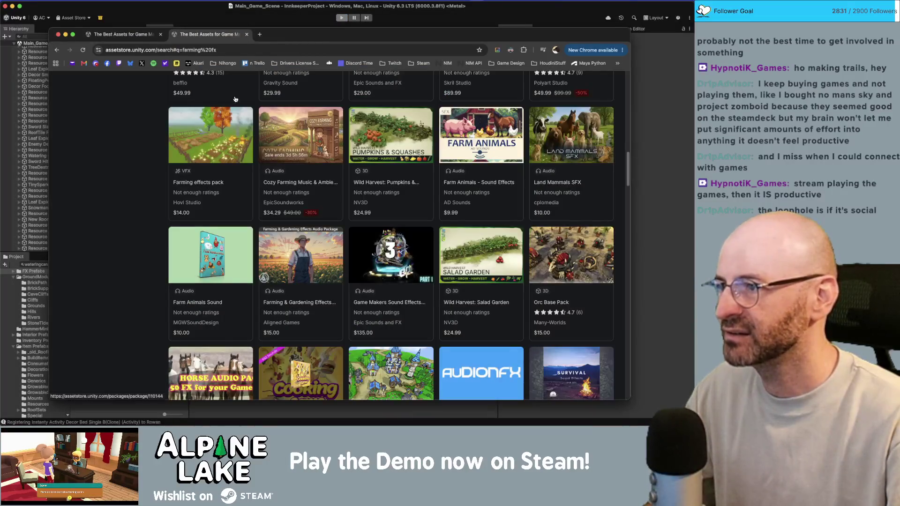
# Bring up ToolFXHelper.cs in Rider and add blank lines near the m_ConstrainLocator field
pyautogui.press('super+Tab')
pyautogui.press('super+Tab')
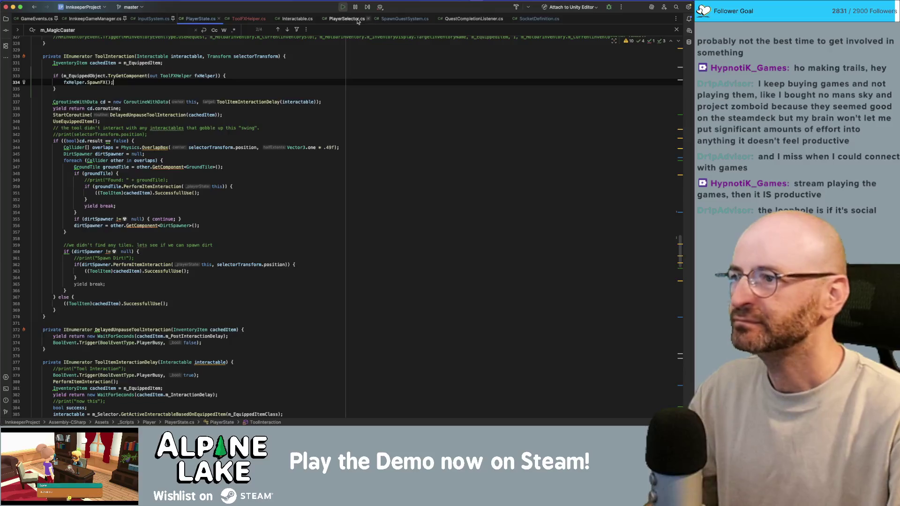
pyautogui.click(225, 19)
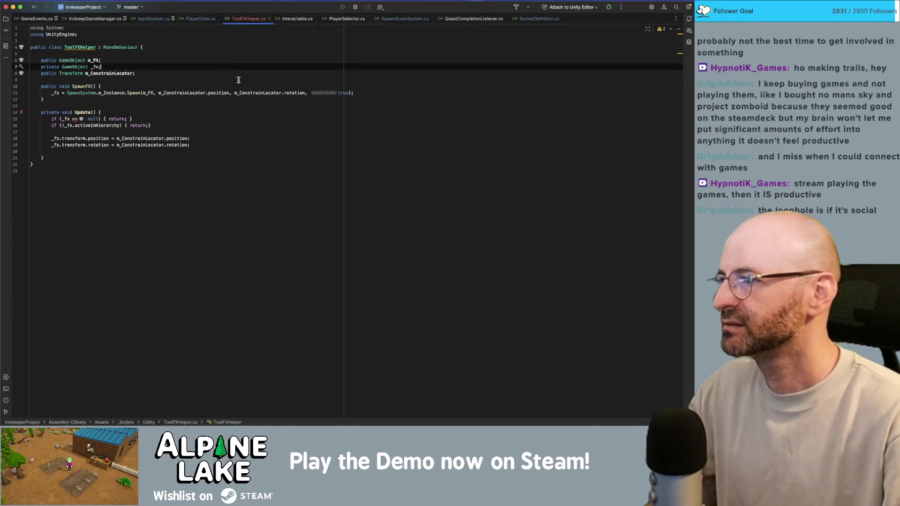
pyautogui.press('Return')
pyautogui.press('Return')
pyautogui.press('Up')
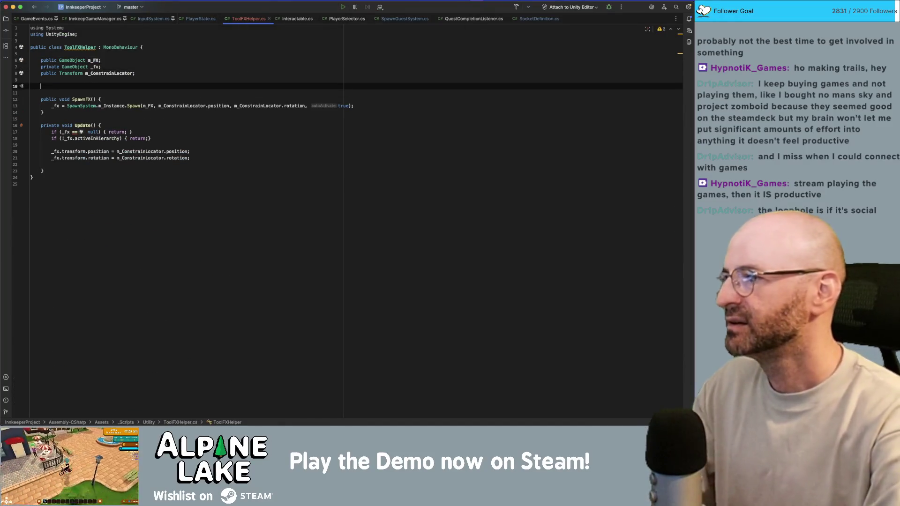
# Give SpawnFX a float spawnDelay = 0 parameter and start a new line below the method
pyautogui.write('publicblic')
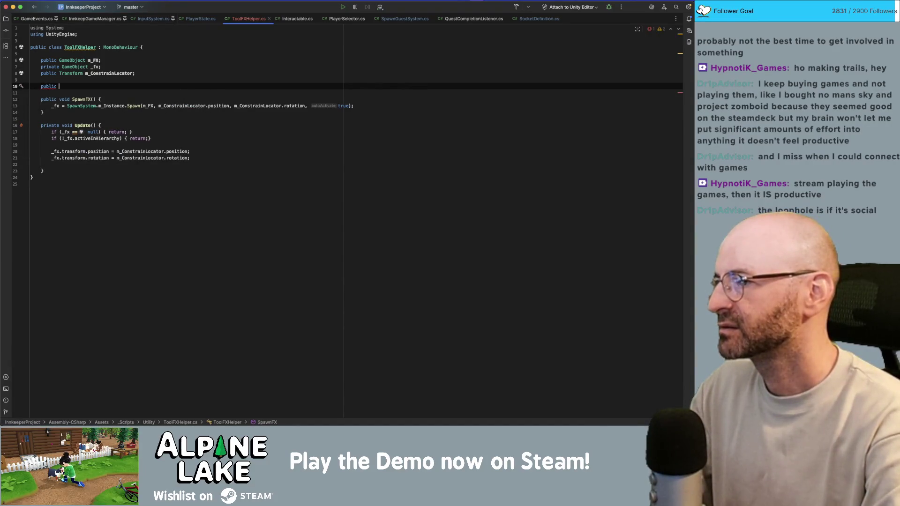
pyautogui.press('Escape')
pyautogui.press('BackSpace')
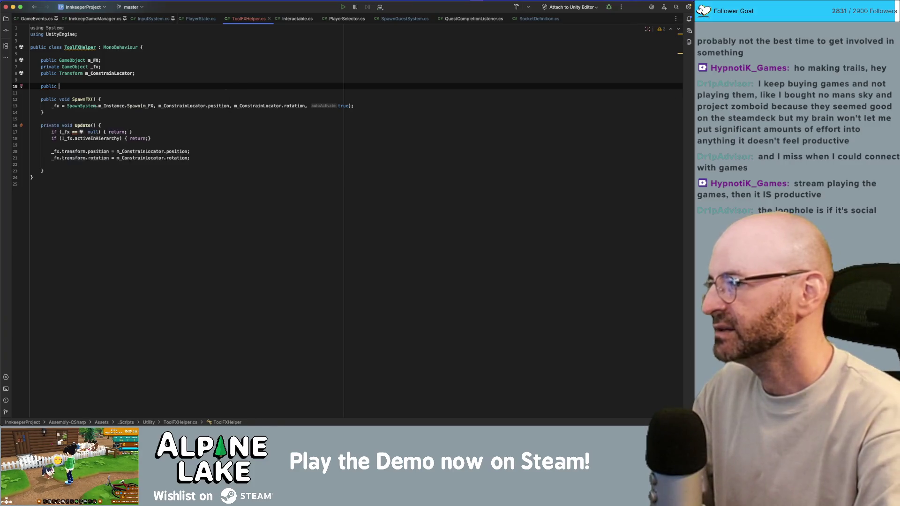
pyautogui.write('float m_')
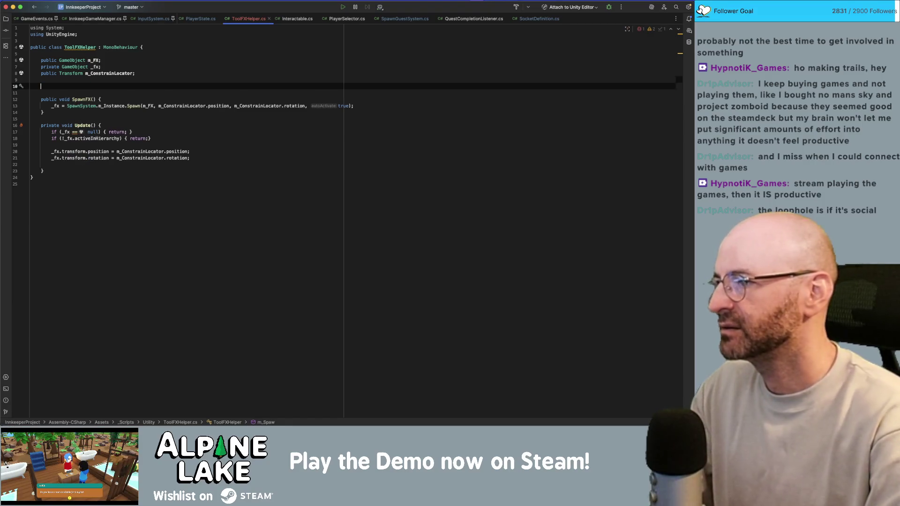
pyautogui.press('super+BackSpace')
pyautogui.press('super+BackSpace')
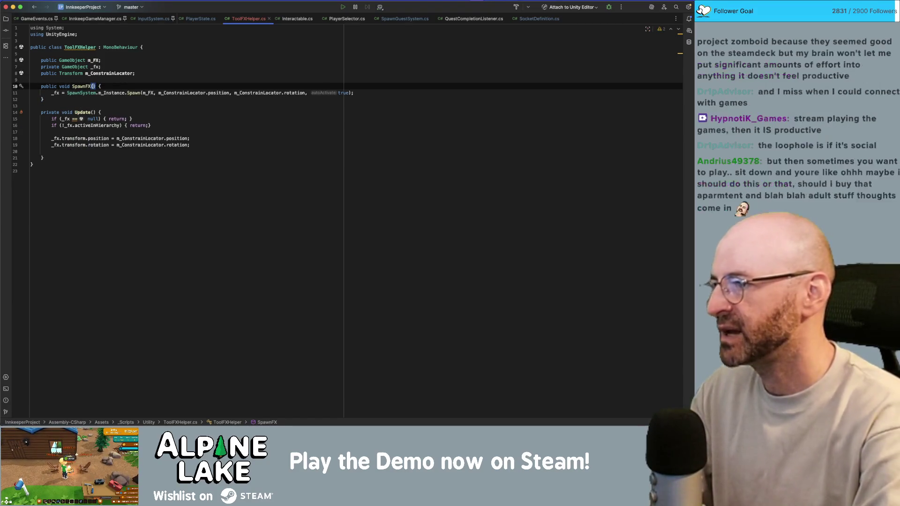
pyautogui.write('float ')
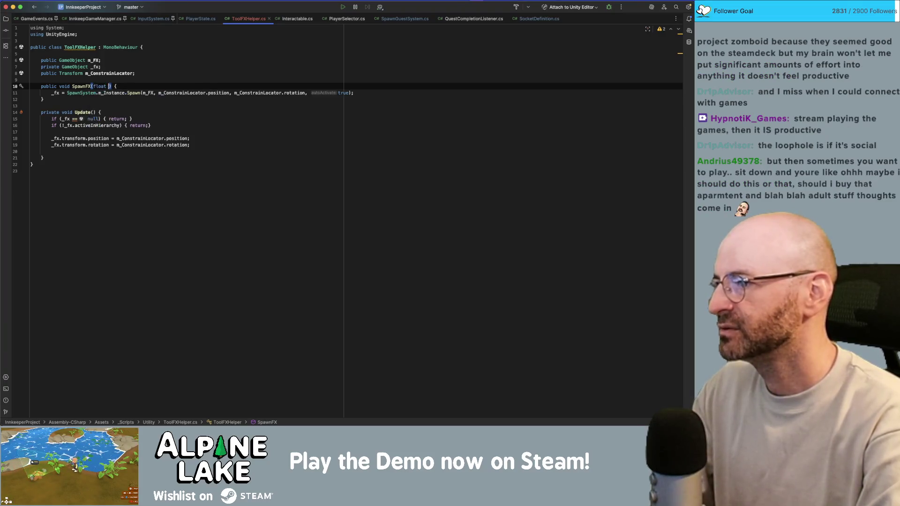
pyautogui.write('m_SpawnDel')
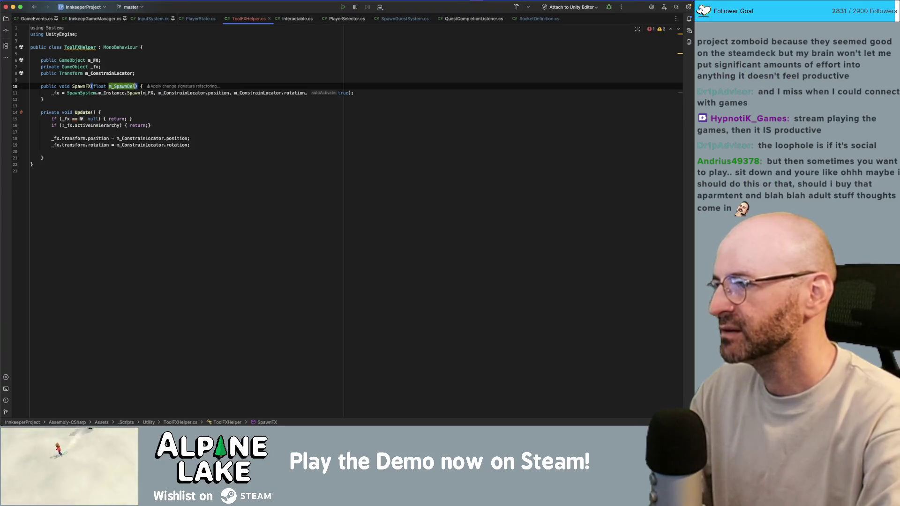
pyautogui.press('BackSpace')
pyautogui.press('BackSpace')
pyautogui.press('BackSpace')
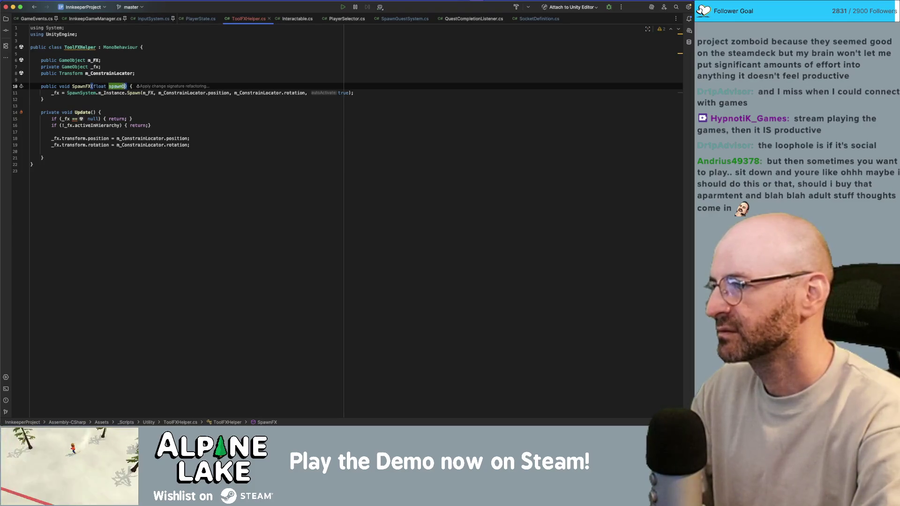
pyautogui.write('elay = ')
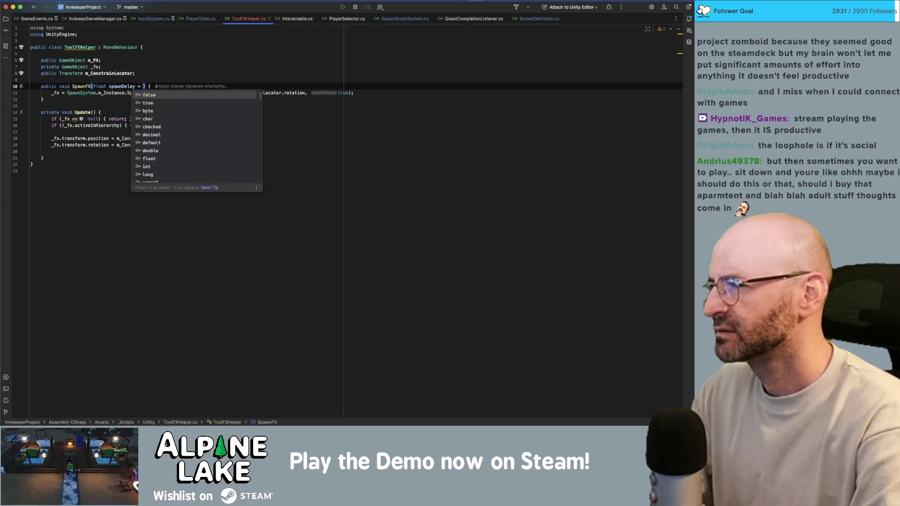
pyautogui.write('0')
pyautogui.click(143, 92)
pyautogui.click(45, 99)
pyautogui.press('Return')
pyautogui.press('Return')
# Declare a new IEnumerator SpawnFXDelay() method below SpawnFX
pyautogui.write('IEr')
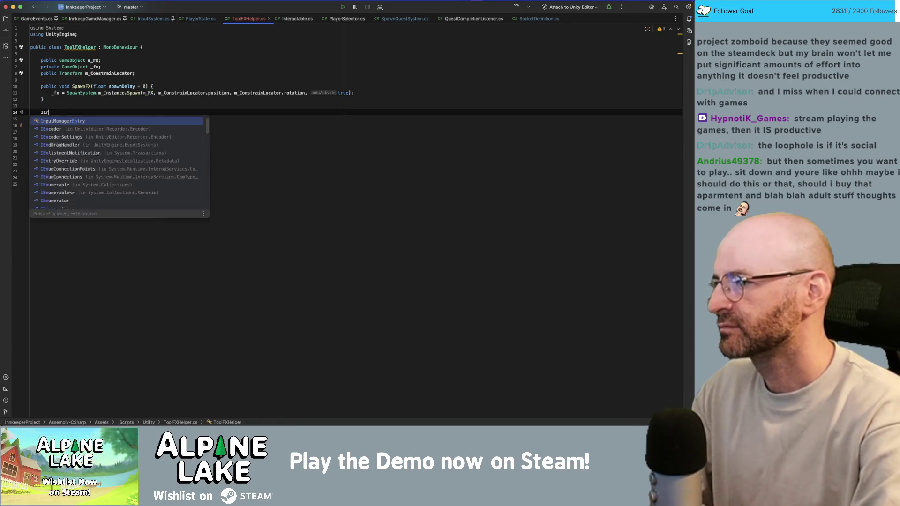
pyautogui.write('ume')
pyautogui.press('Return')
pyautogui.write('Spa')
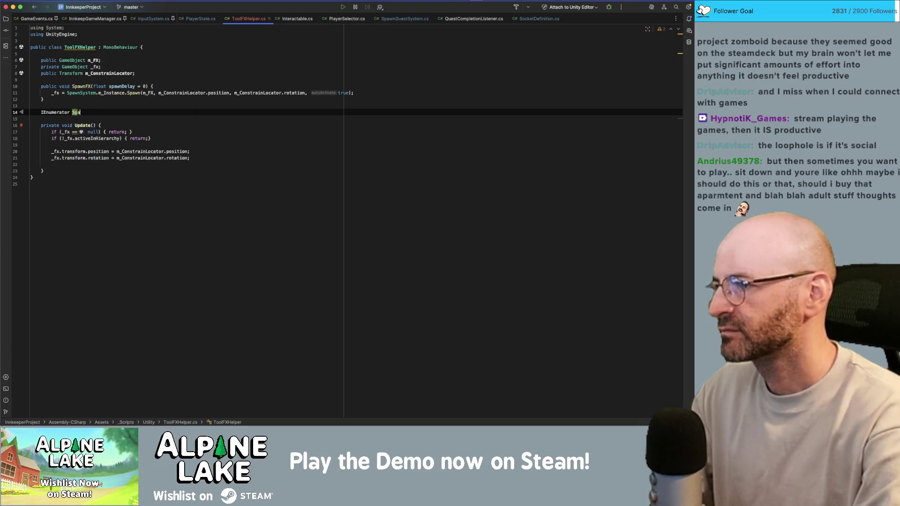
pyautogui.write('() {')
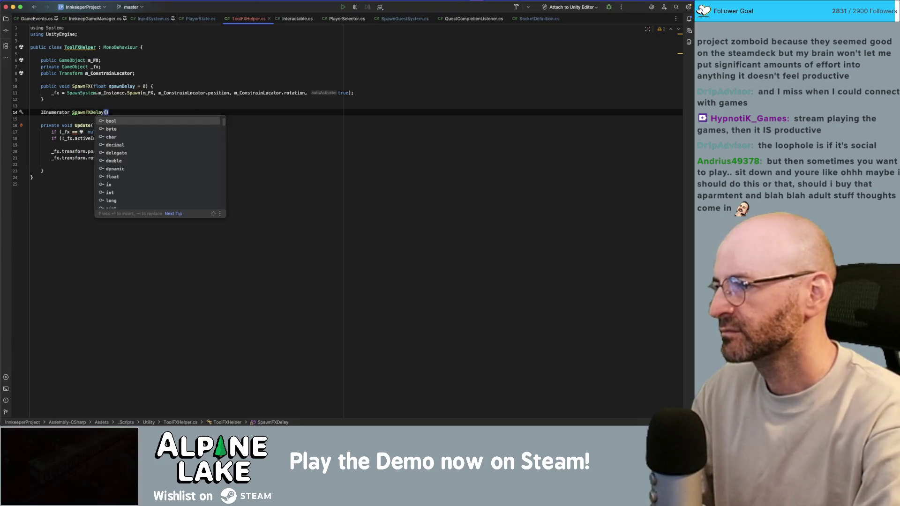
pyautogui.press('Return')
# Add a 'using System.Collections;' directive to the top of the file
pyautogui.click(41, 79)
pyautogui.press('Up')
pyautogui.press('Up')
pyautogui.press('Up')
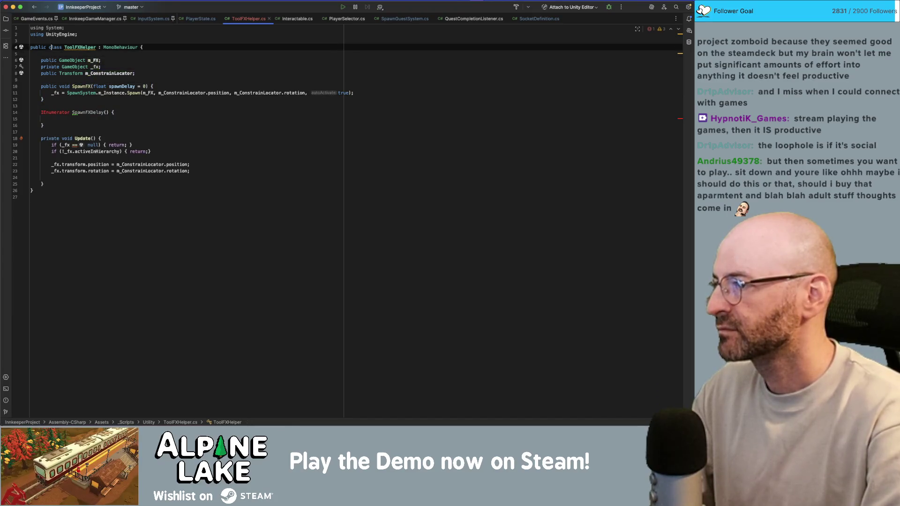
pyautogui.press('End')
pyautogui.press('Return')
pyautogui.write('us')
pyautogui.press('Return')
pyautogui.write('Sys.')
pyautogui.hotkey('alt', 'Left')
pyautogui.hotkey('alt', 'Left')
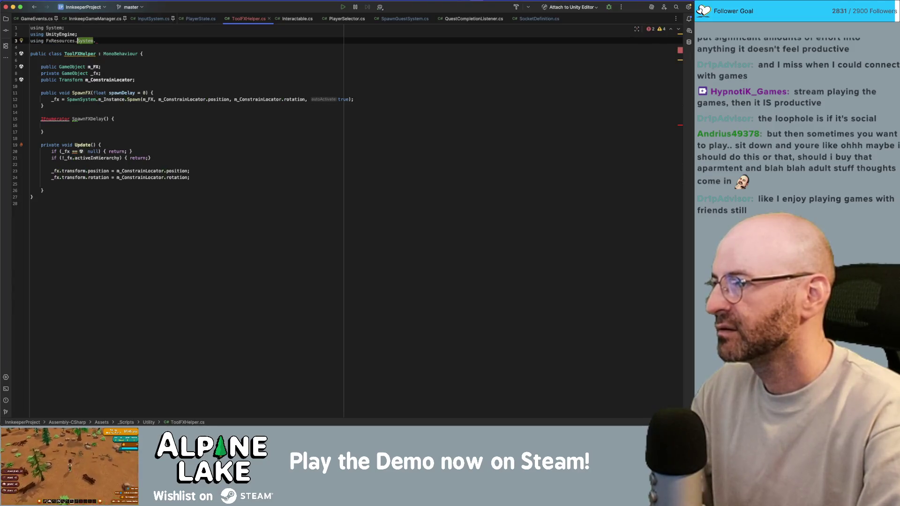
pyautogui.hotkey('alt', 'BackSpace')
pyautogui.hotkey('alt', 'BackSpace')
pyautogui.write('Gene')
pyautogui.write('Col')
pyautogui.press('Return')
pyautogui.write(';')
# Give SpawnFXDelay a float spawnDelay parameter and a 'yield return new WaitForSeconds(spawnDelay);' line
pyautogui.press('Down')
pyautogui.press('Down')
pyautogui.press('Down')
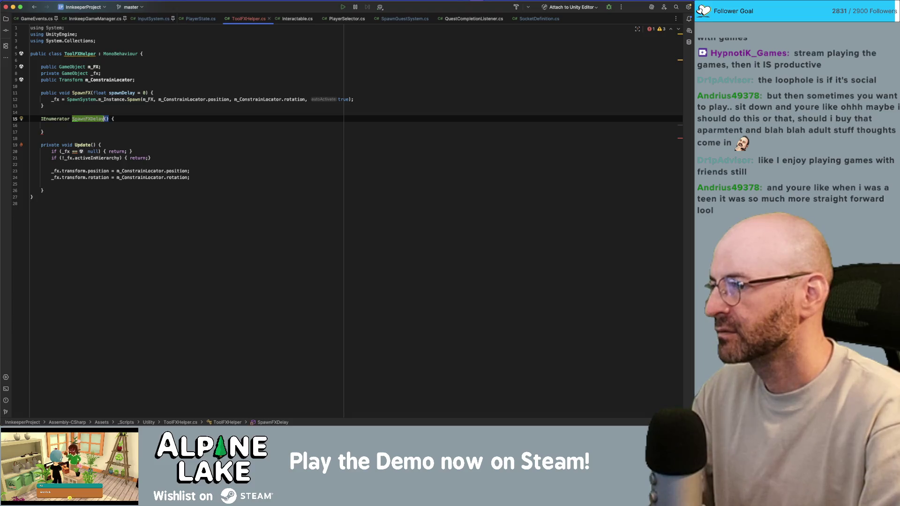
pyautogui.write('float spawnDelay')
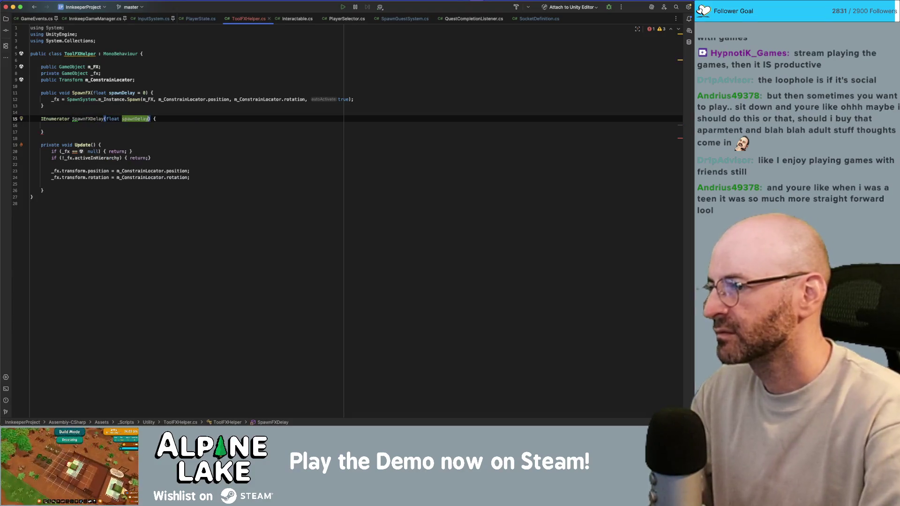
pyautogui.press('Return')
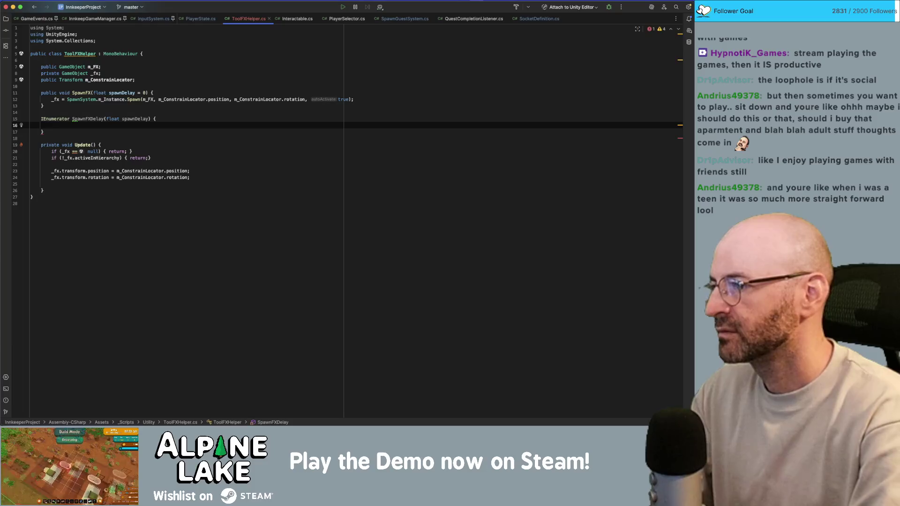
pyautogui.write('yield return new wai')
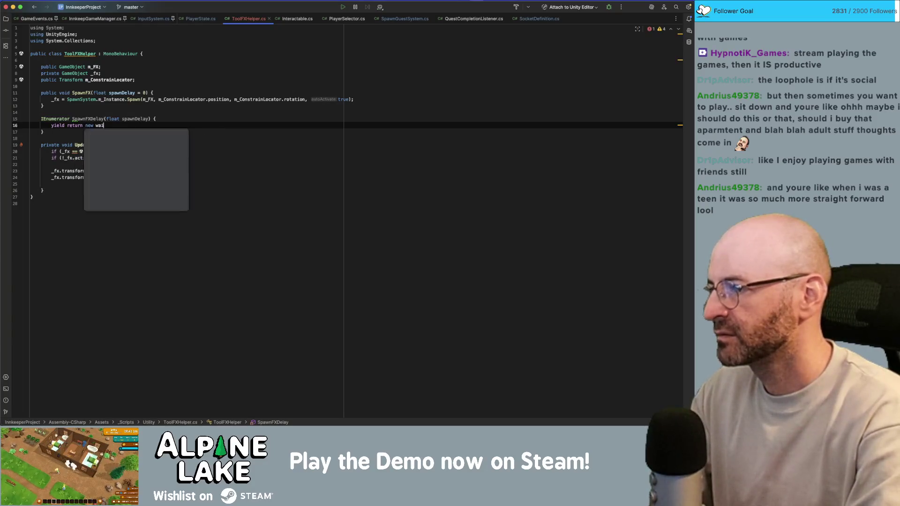
pyautogui.press('Return')
pyautogui.write('spawn)')
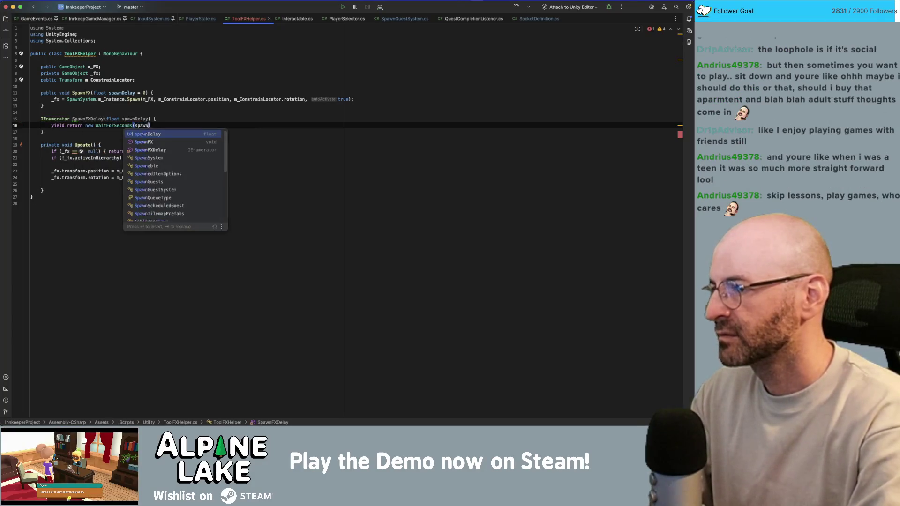
pyautogui.press('Return')
pyautogui.write(';')
# Cut the _fx spawn statement out of SpawnFX
pyautogui.press('Up')
pyautogui.press('Up')
pyautogui.press('Up')
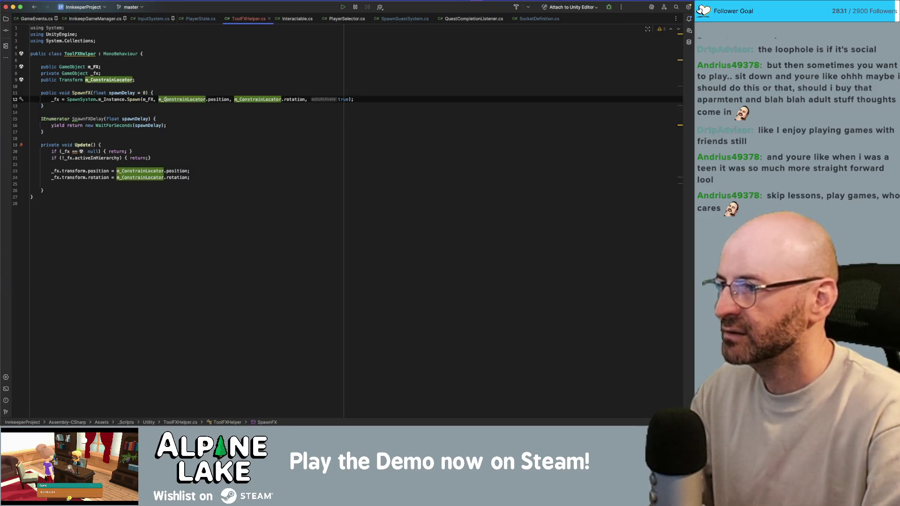
pyautogui.press('Home')
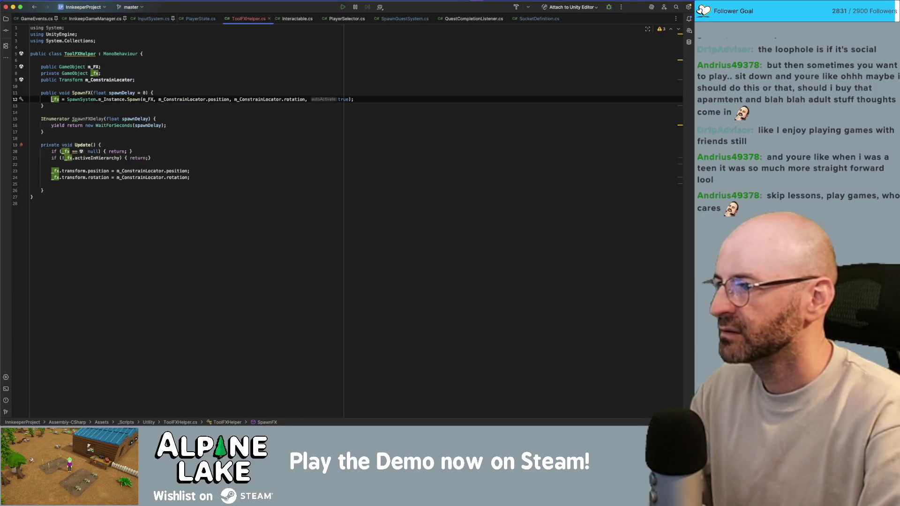
pyautogui.hotkey('shift', 'End')
pyautogui.press('super+x')
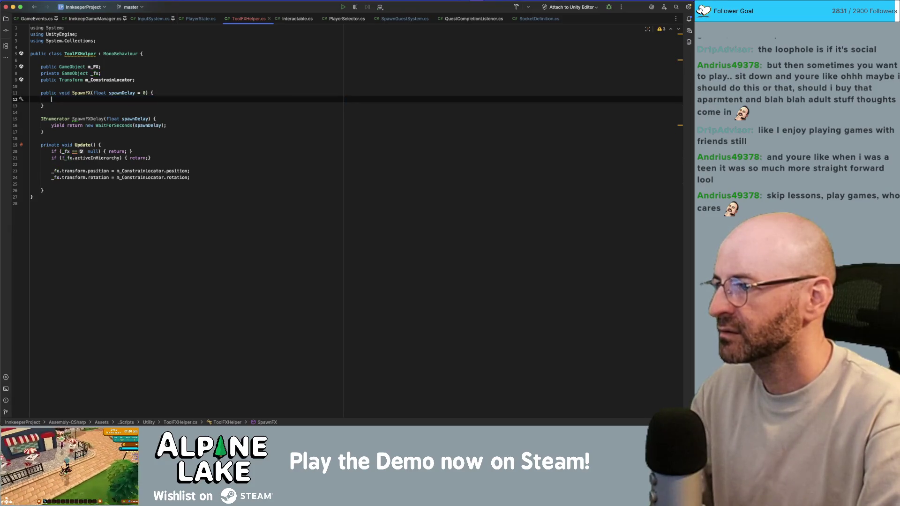
# Paste the _fx spawn statement after the wait line in SpawnFXDelay
pyautogui.press('Down')
pyautogui.press('Down')
pyautogui.press('Down')
pyautogui.press('End')
pyautogui.press('Return')
pyautogui.press('super+v')
# Make SpawnFX call StartCoroutine(SpawnFXDelay(spawnDelay))
pyautogui.press('Up')
pyautogui.press('Up')
pyautogui.press('Up')
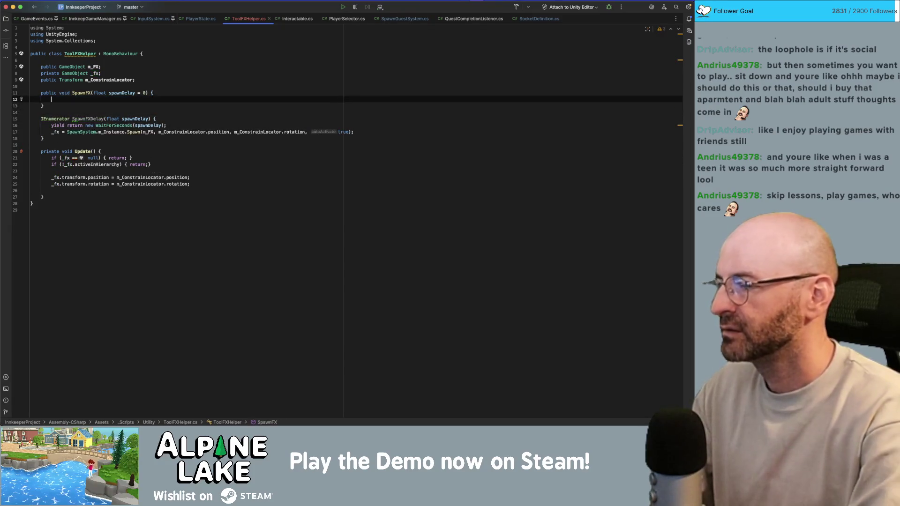
pyautogui.write('fx')
pyautogui.press('BackSpace')
pyautogui.press('BackSpace')
pyautogui.write('S')
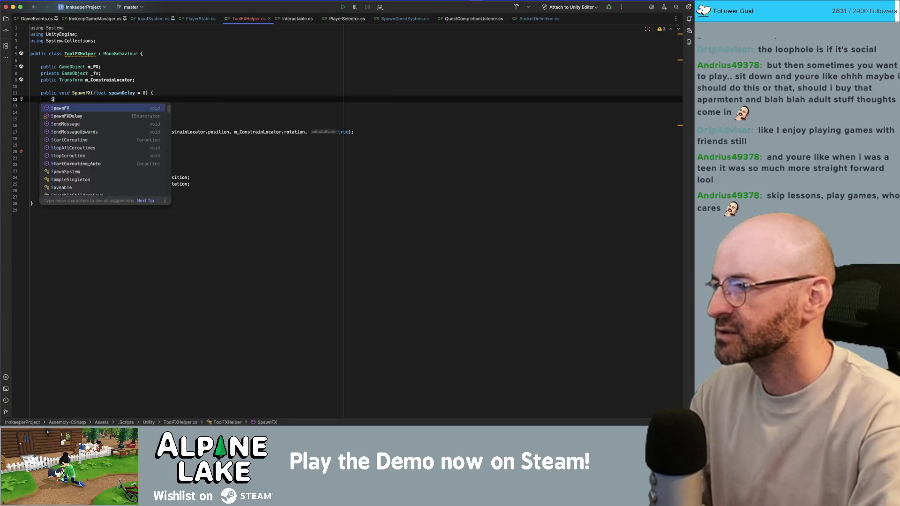
pyautogui.write('tartCo')
pyautogui.press('Return')
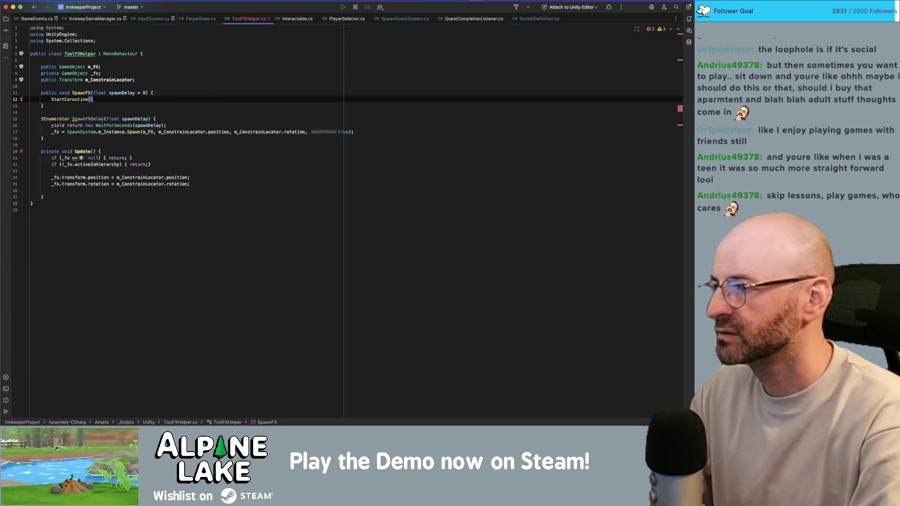
pyautogui.write('spawnDela')
pyautogui.press('Return')
pyautogui.write(';')
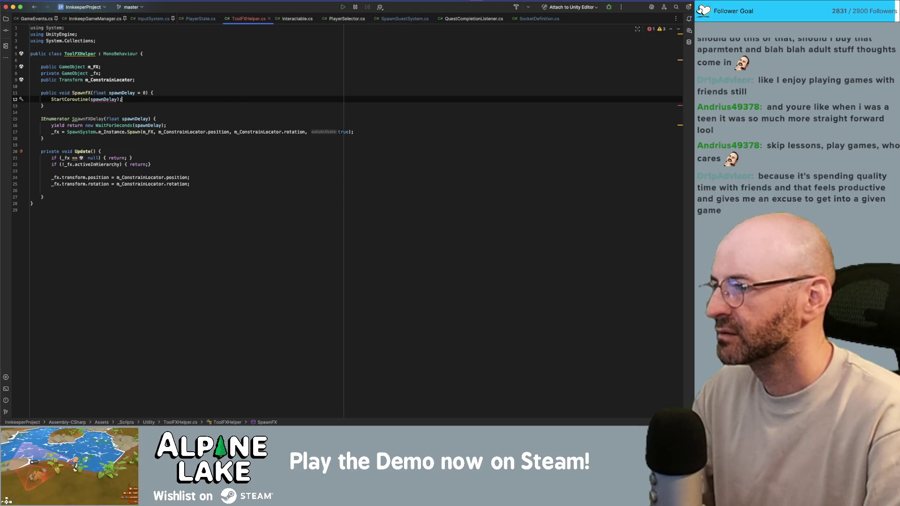
pyautogui.click(90, 99)
pyautogui.write('SpawnD')
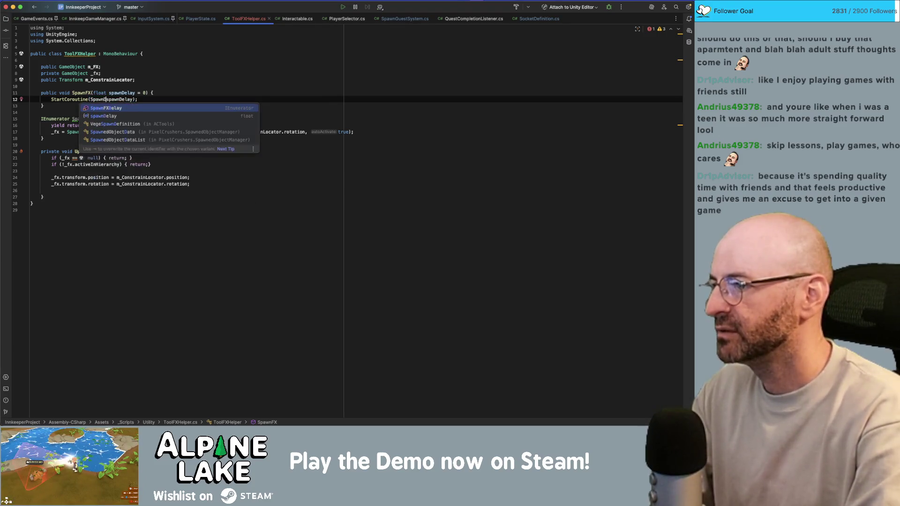
pyautogui.write('FXDelay')
pyautogui.press('Return')
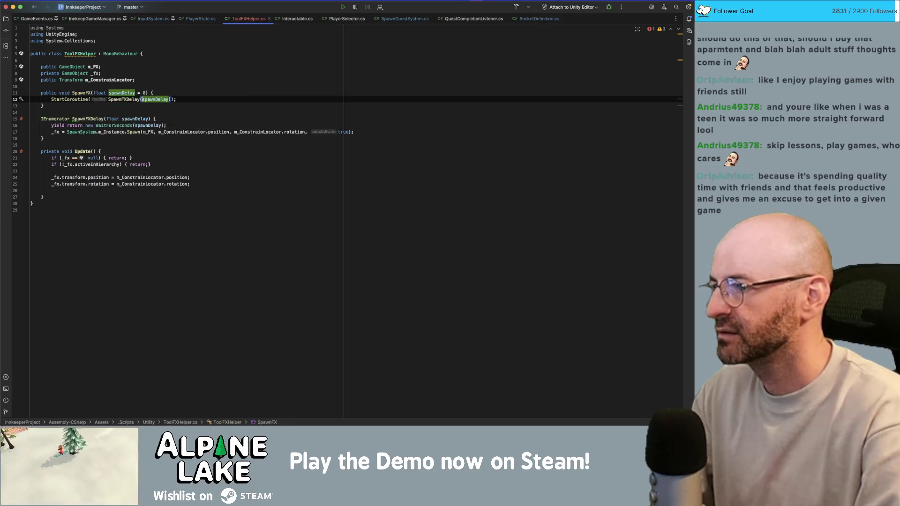
pyautogui.press('Down')
pyautogui.press('Down')
pyautogui.press('Down')
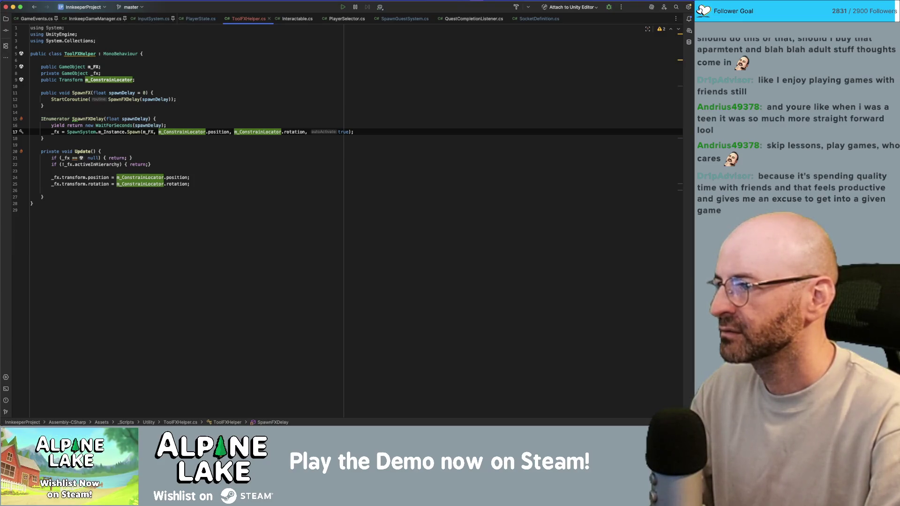
pyautogui.press('Down')
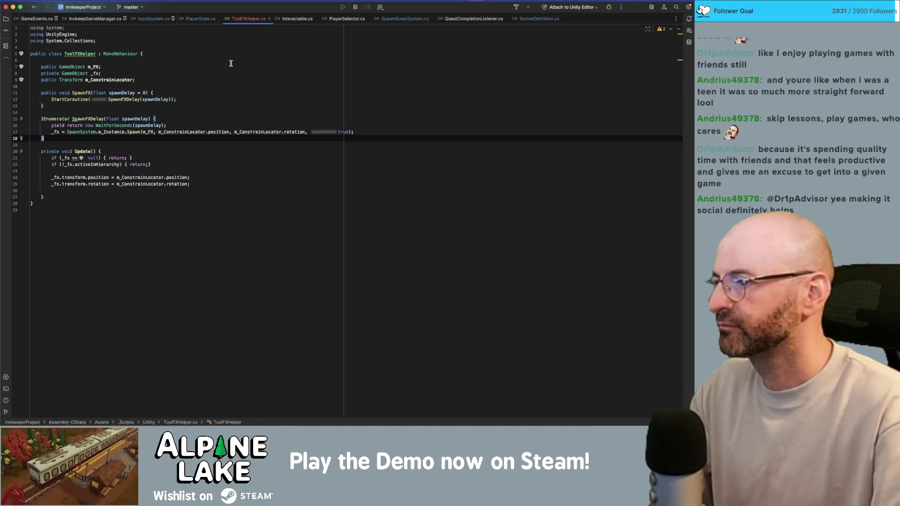
# Pass a .15 delay to the SpawnFX call in PlayerState.cs, then return to Unity
pyautogui.click(75, 95)
pyautogui.keyDown('super'); pyautogui.click(79, 94); pyautogui.keyUp('super')
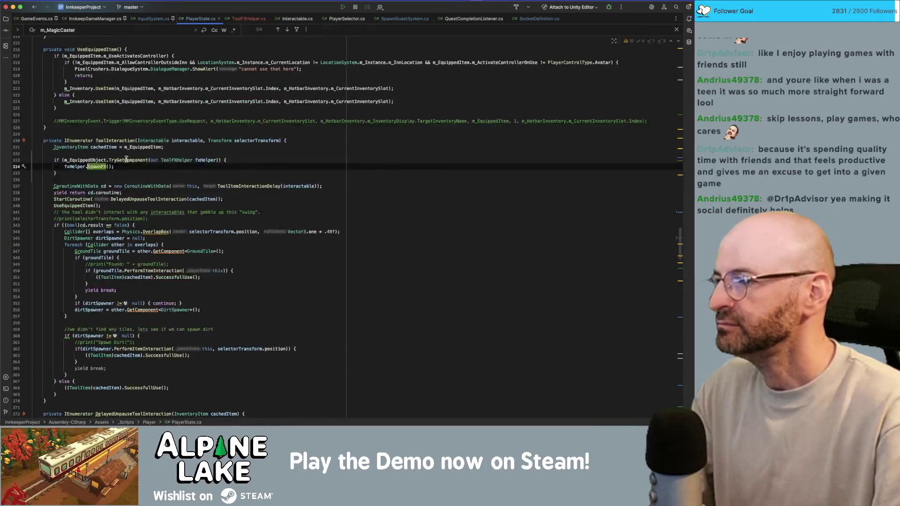
pyautogui.click(109, 166)
pyautogui.write('.15f')
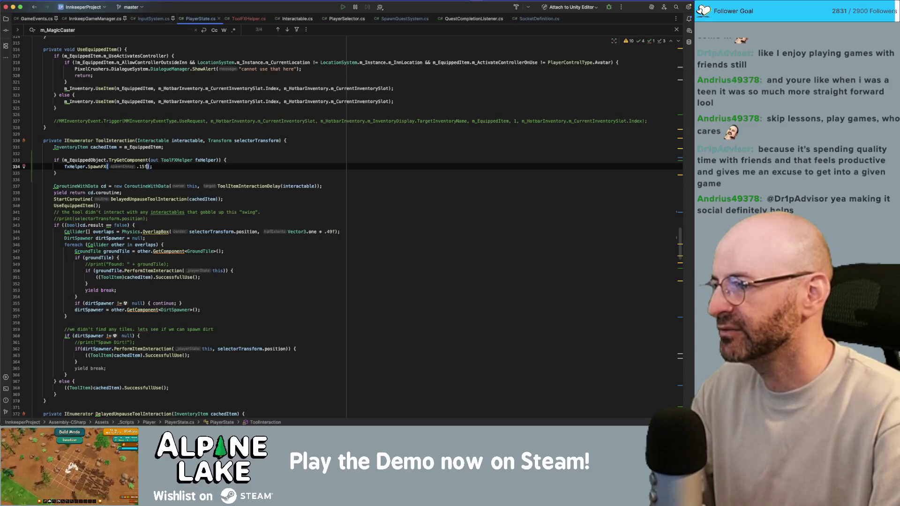
pyautogui.press('super+Tab')
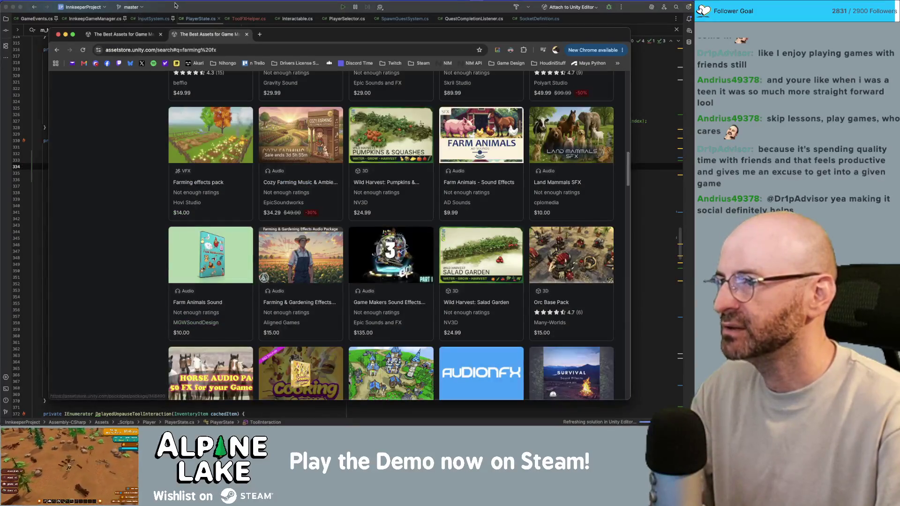
pyautogui.press('super+Tab')
pyautogui.press('super+Tab')
pyautogui.press('super+Tab')
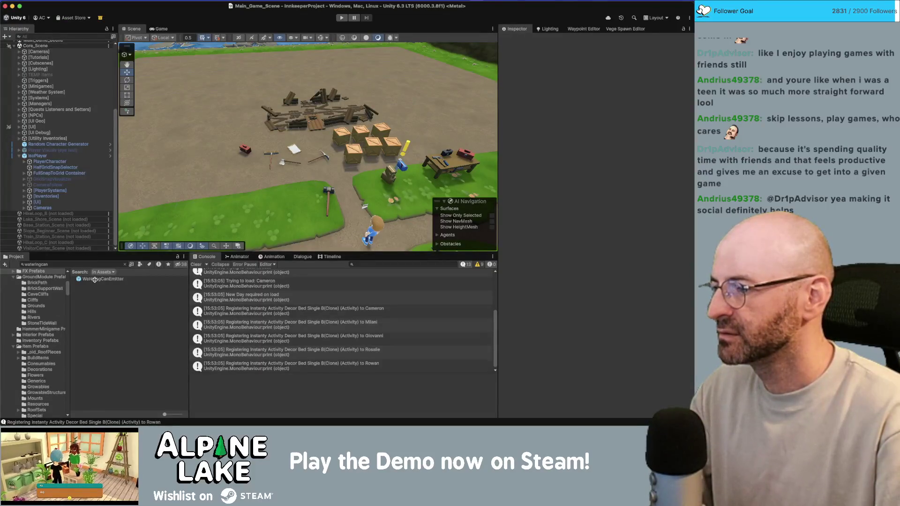
# Set Duration to 0.65 for StartSpray through ImpactDrops in WateringCanEmitter and exit Prefab Mode
pyautogui.doubleClick(96, 281)
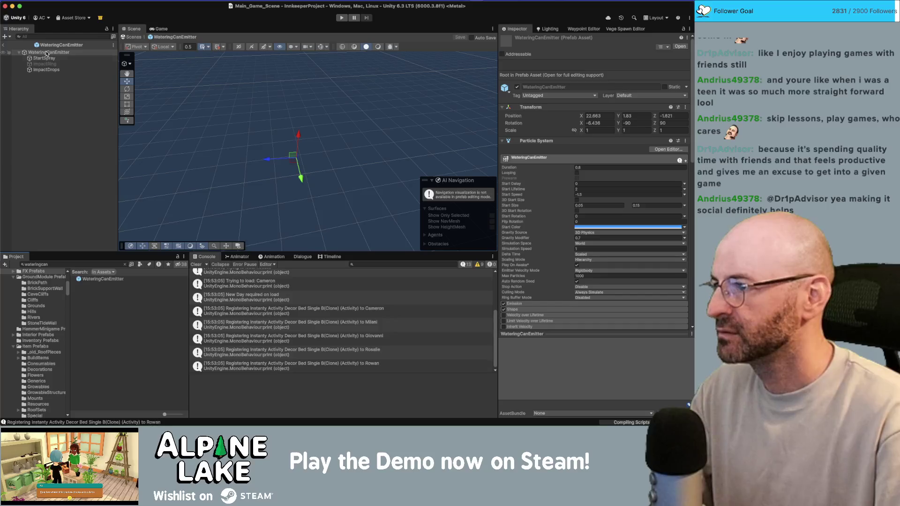
pyautogui.click(47, 58)
pyautogui.keyDown('shift'); pyautogui.click(46, 70); pyautogui.keyUp('shift')
pyautogui.click(605, 114)
pyautogui.write('1')
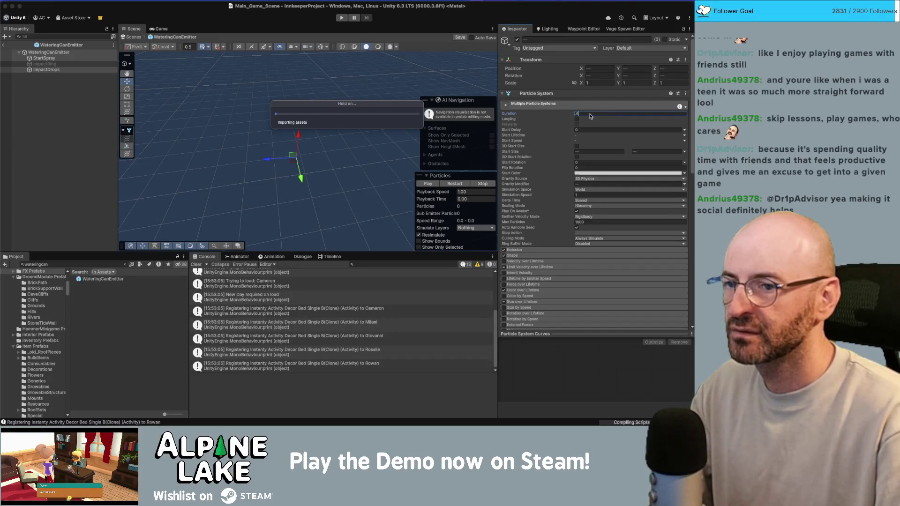
pyautogui.press('Return')
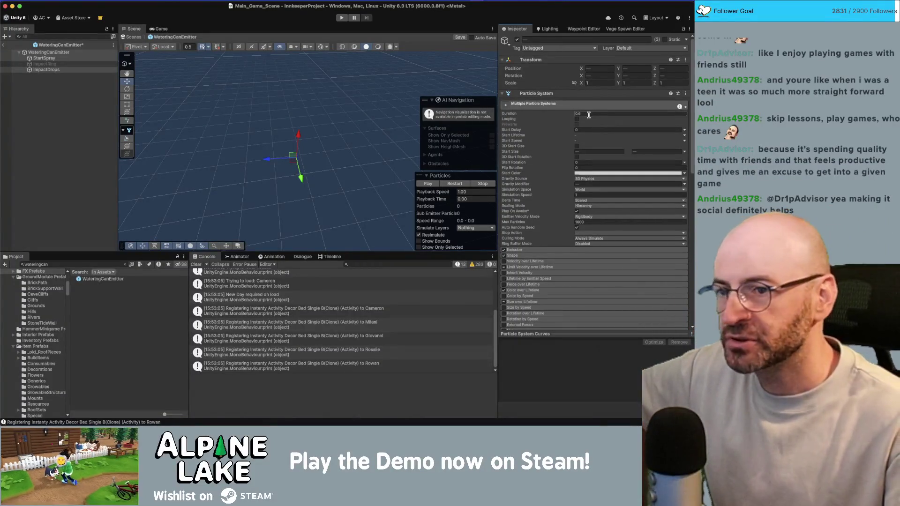
pyautogui.write('0.65')
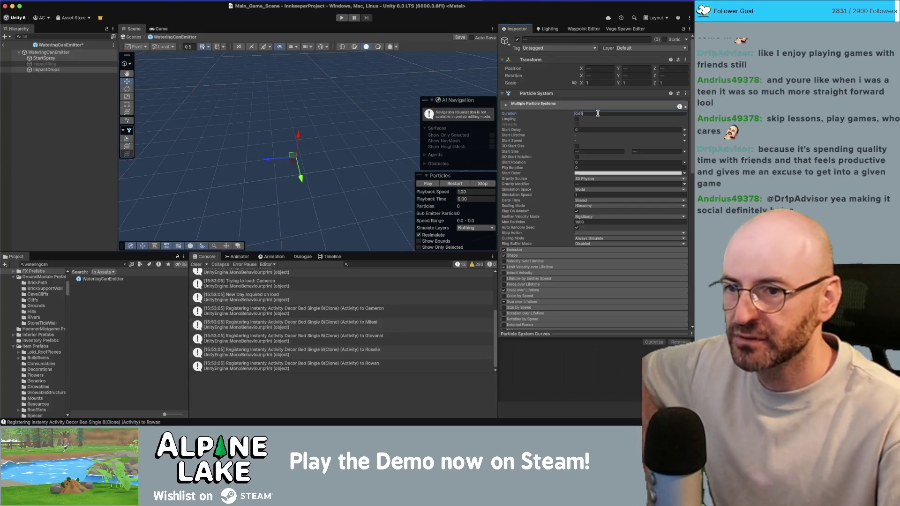
pyautogui.click(42, 119)
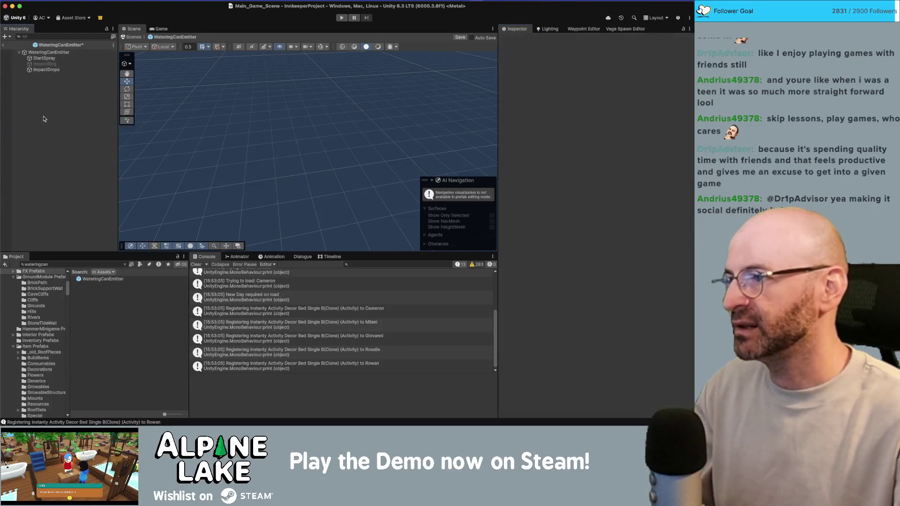
pyautogui.click(4, 46)
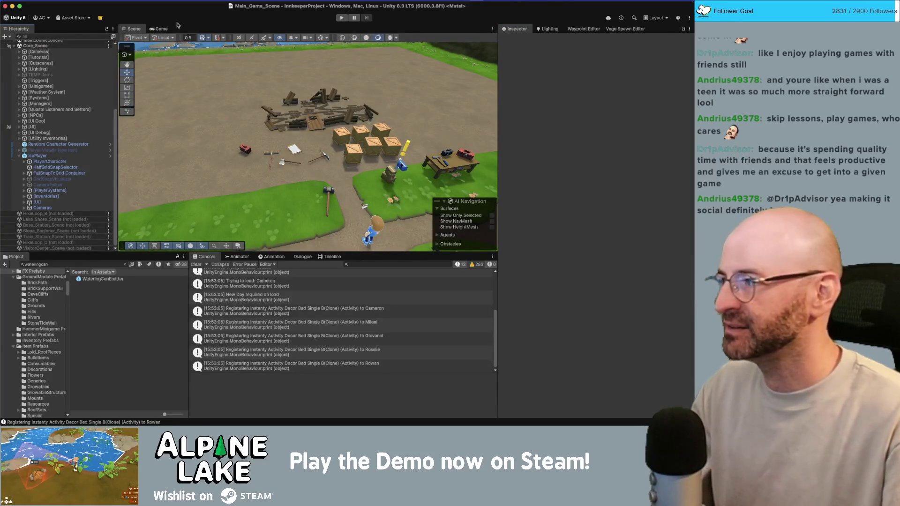
# Play the game, walk the innkeeper north, west and south around the yard, then stop playing
pyautogui.click(347, 18)
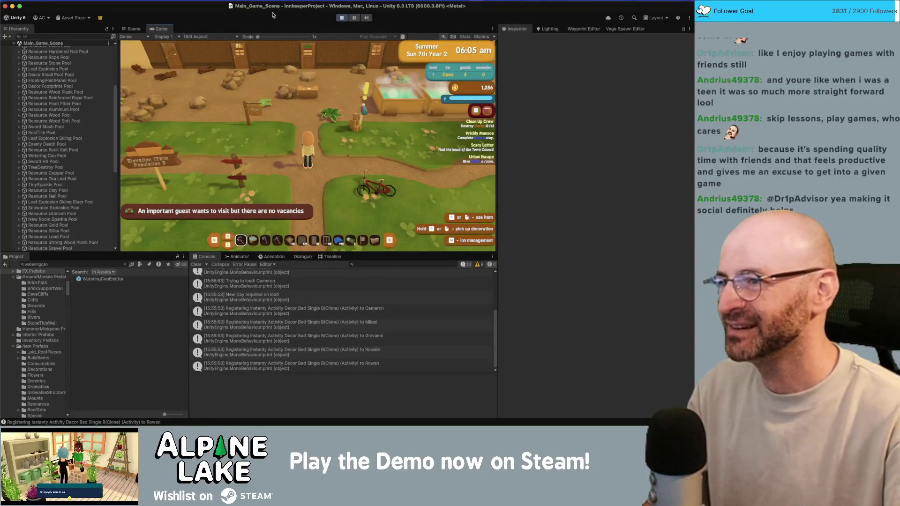
pyautogui.press('w')
pyautogui.press('w')
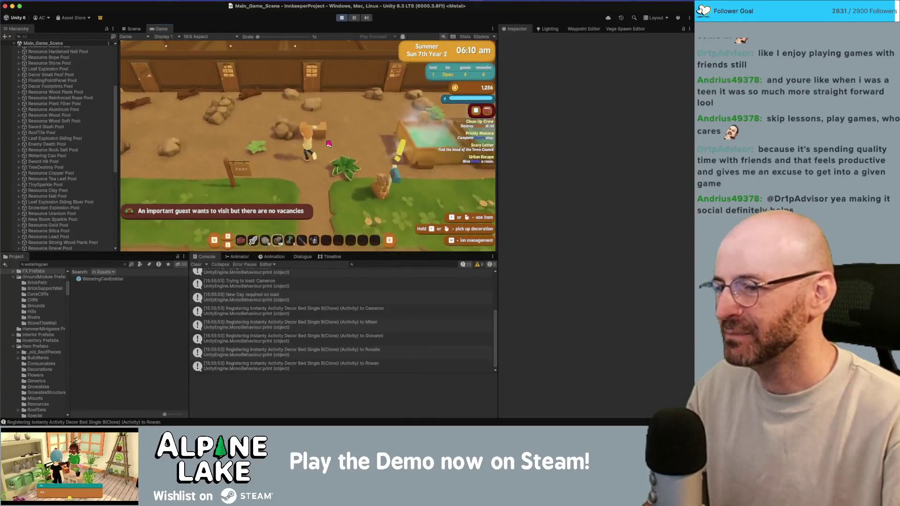
pyautogui.press('a')
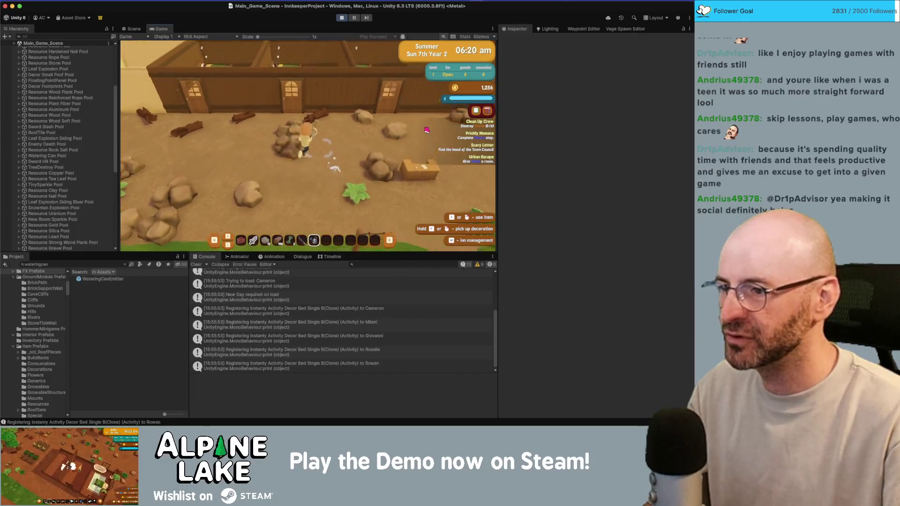
pyautogui.press('a')
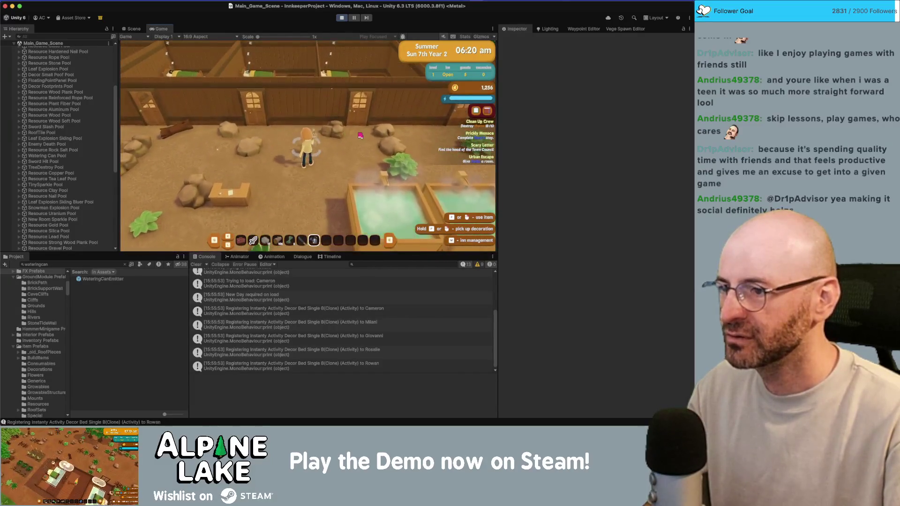
pyautogui.press('a')
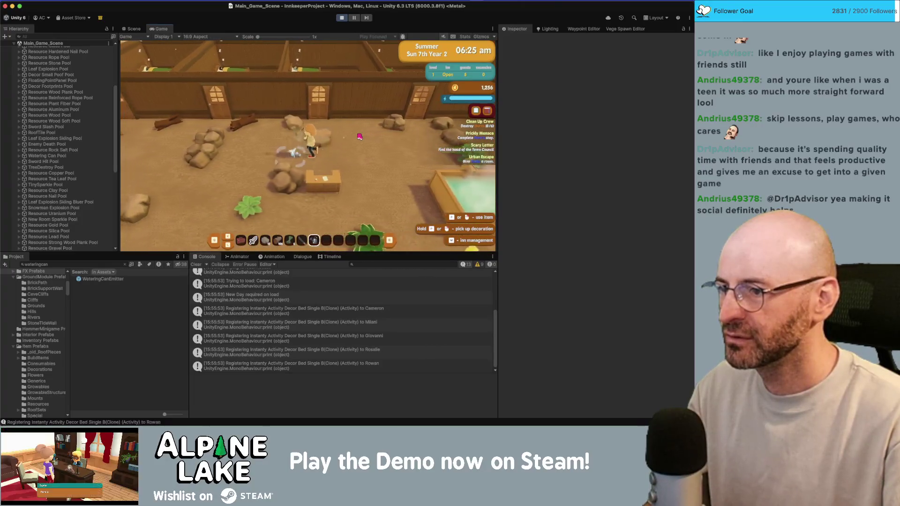
pyautogui.press('a')
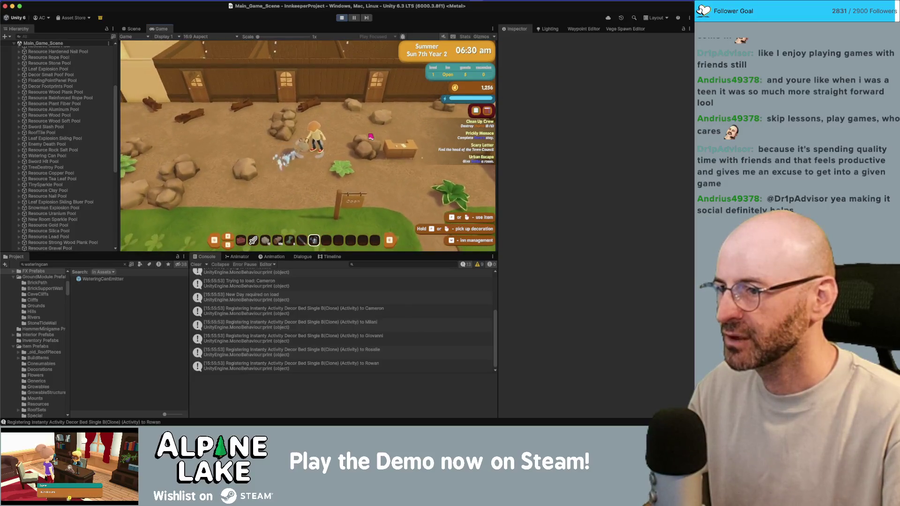
pyautogui.press('s')
pyautogui.press('s')
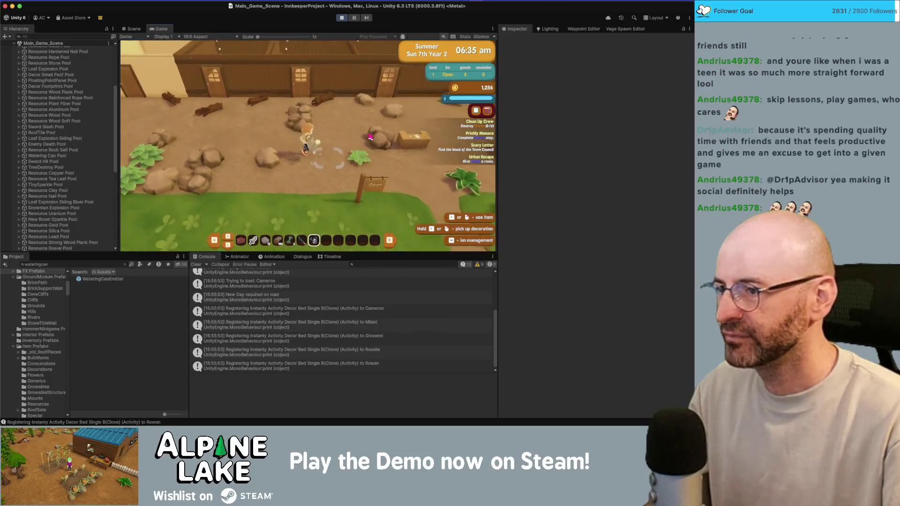
pyautogui.press('w')
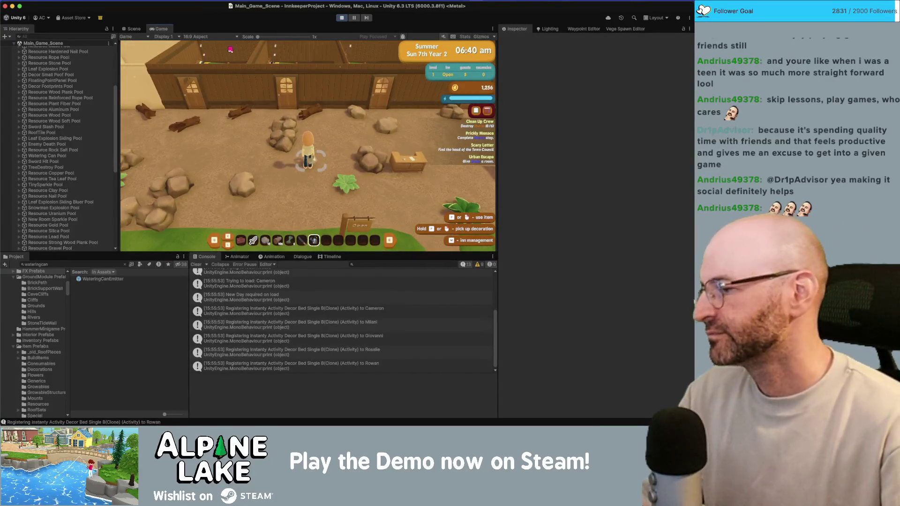
pyautogui.click(341, 18)
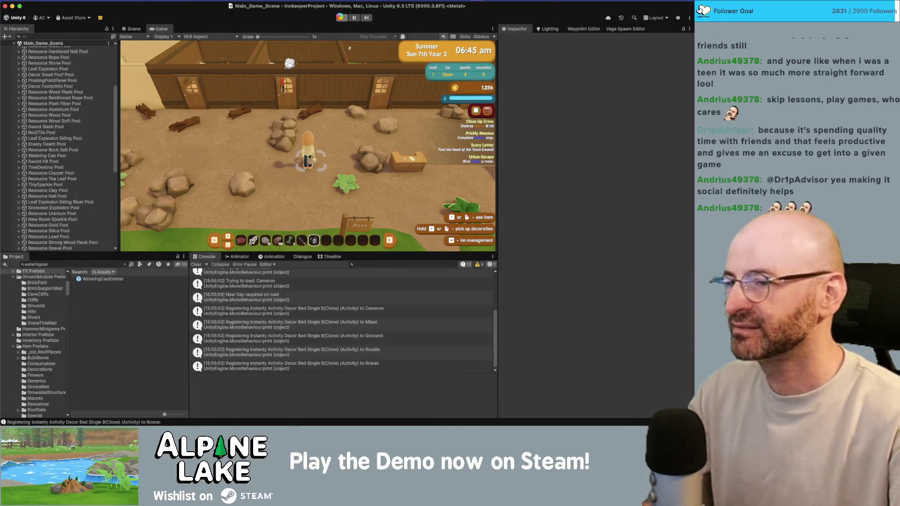
pyautogui.press('super+Tab')
pyautogui.press('super+Tab')
pyautogui.press('super+Tab')
pyautogui.press('super+Tab')
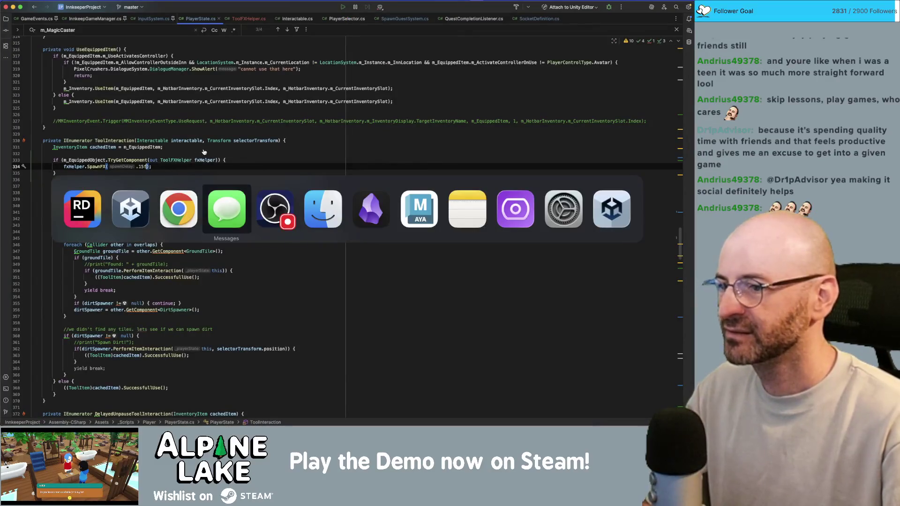
pyautogui.press('super+Tab')
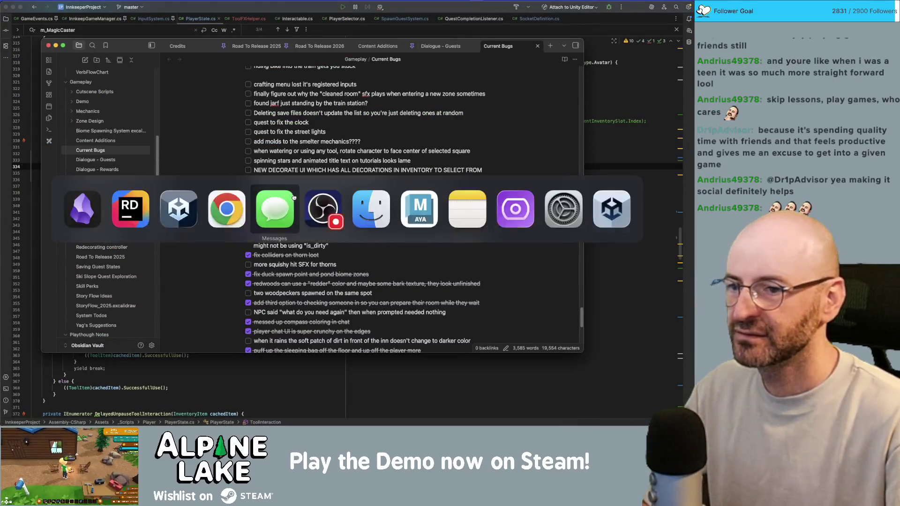
# Tick the 'desperately need watering sfx and fx' checkbox in the Current Bugs note
pyautogui.press('Escape')
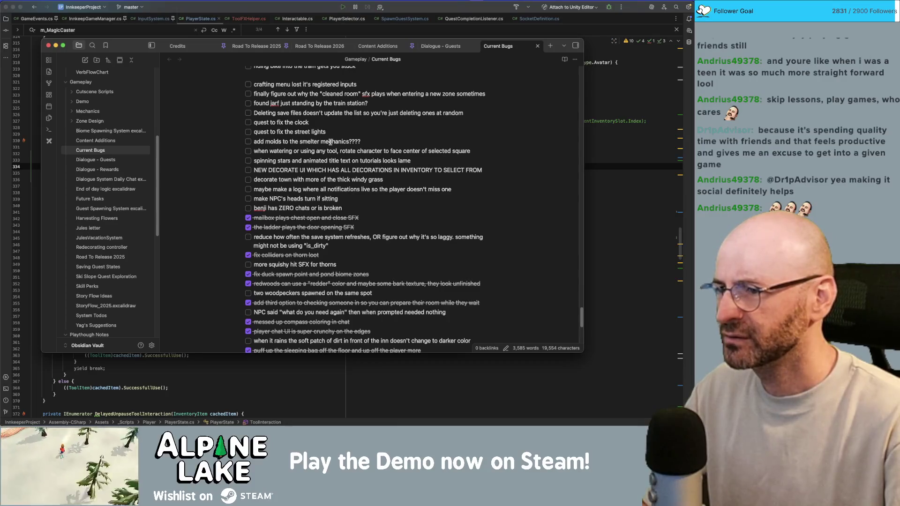
pyautogui.scroll(5, 244, 156)
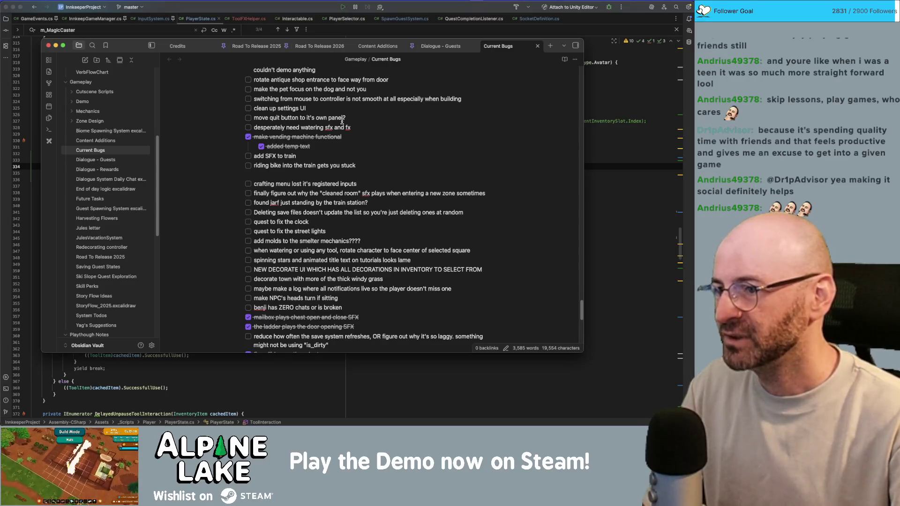
pyautogui.click(248, 127)
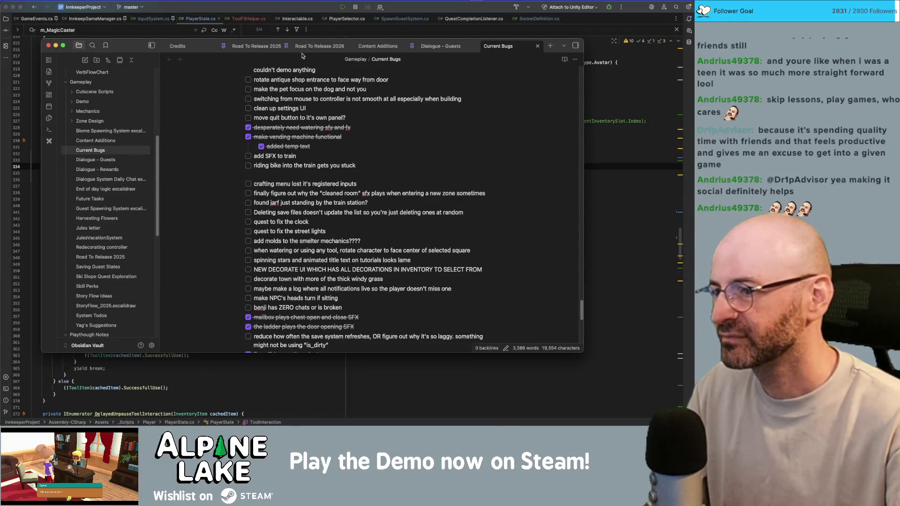
pyautogui.press('super+Tab')
pyautogui.press('super+Tab')
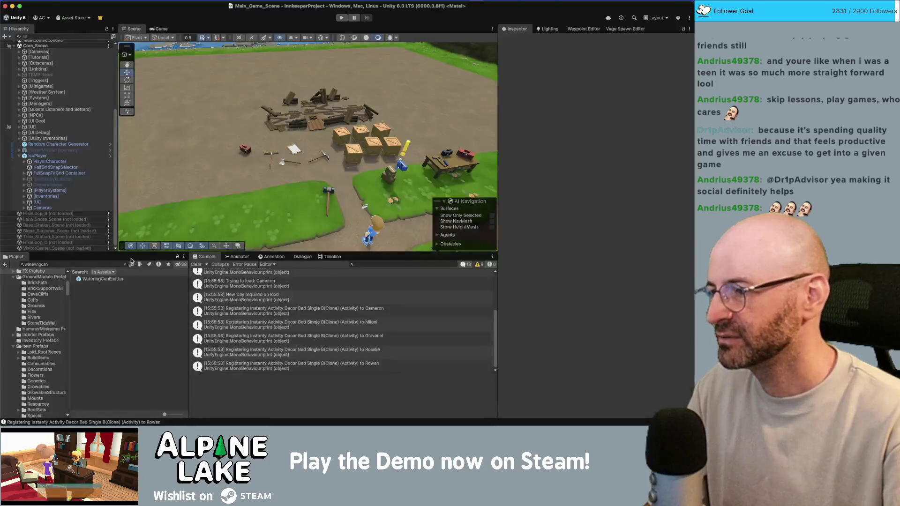
# Scroll the Project panel's 'water' results to the Water Walking clips and preview Water Walking 1_04
pyautogui.click(108, 264)
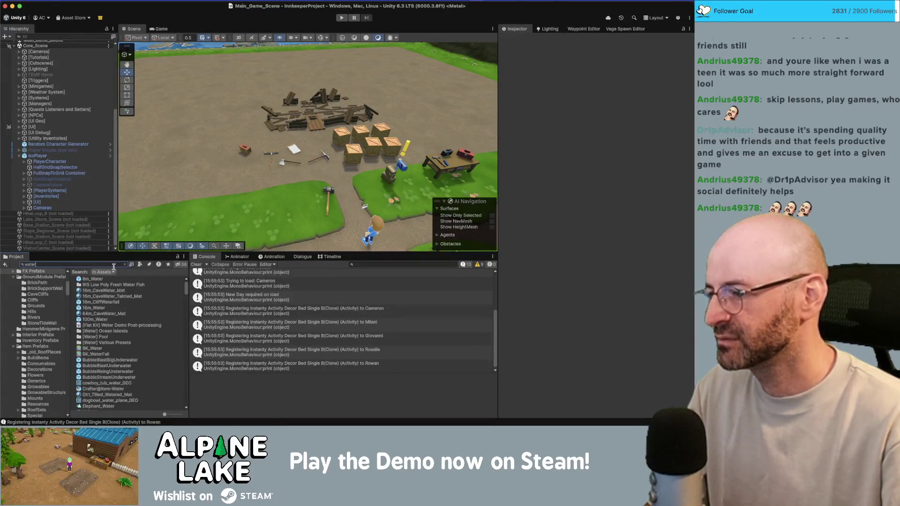
pyautogui.scroll(-3, 127, 299)
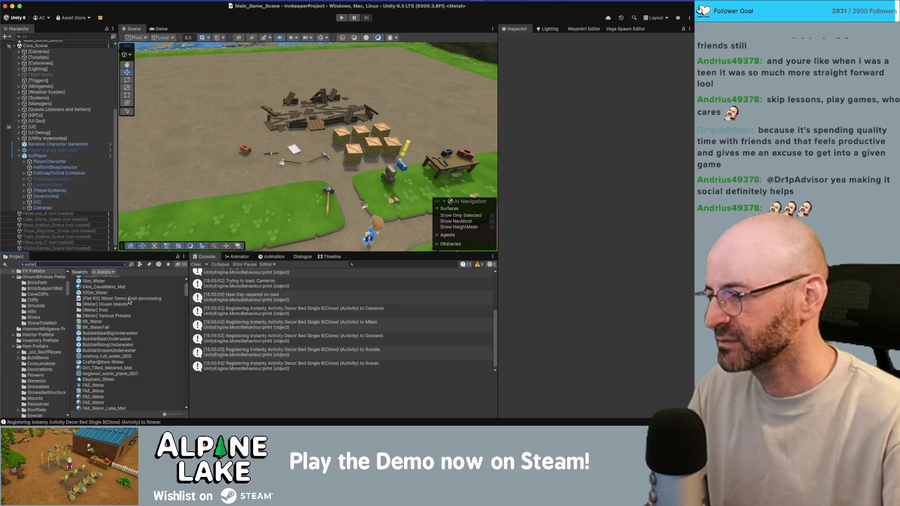
pyautogui.scroll(-10, 129, 301)
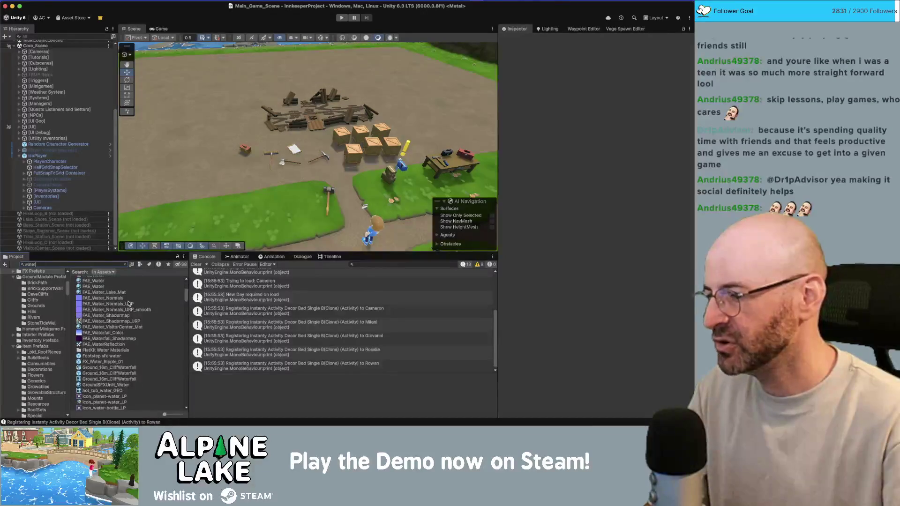
pyautogui.scroll(-5, 129, 303)
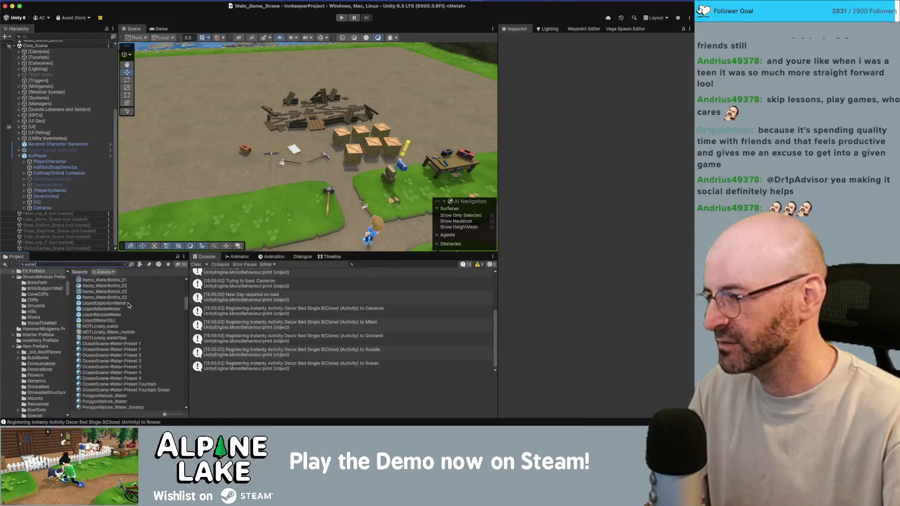
pyautogui.scroll(-5, 128, 305)
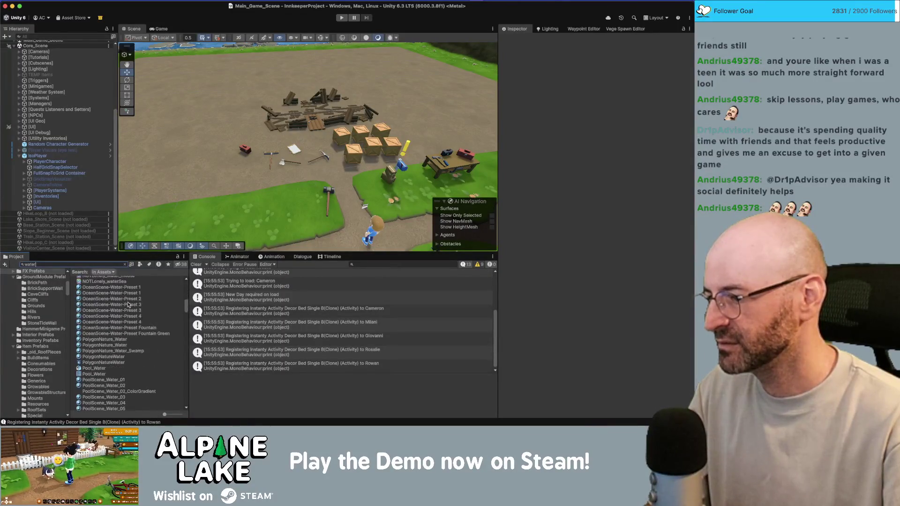
pyautogui.scroll(8, 128, 303)
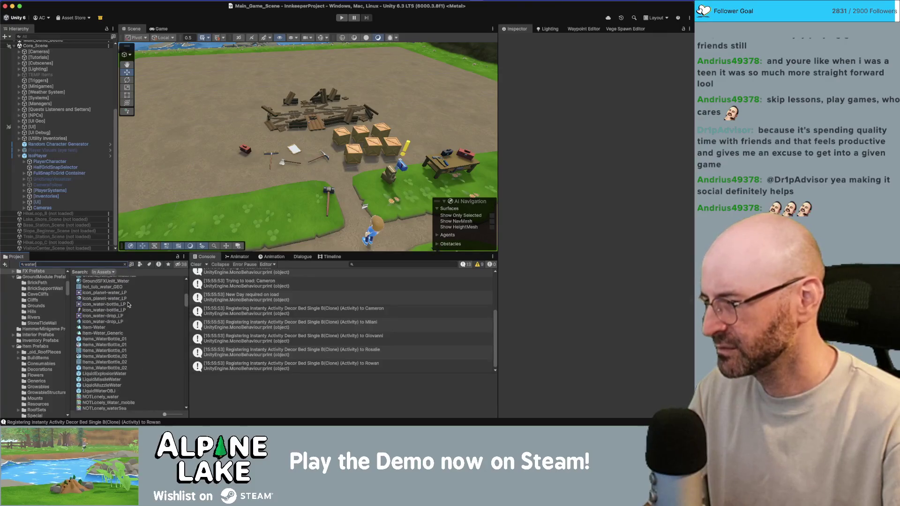
pyautogui.scroll(-15, 129, 305)
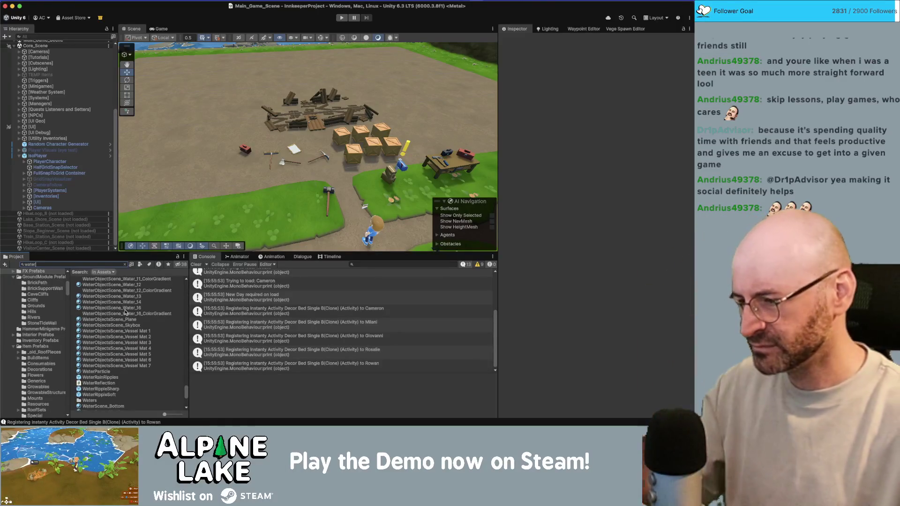
pyautogui.scroll(-7, 126, 312)
pyautogui.scroll(5, 126, 308)
pyautogui.scroll(6, 126, 309)
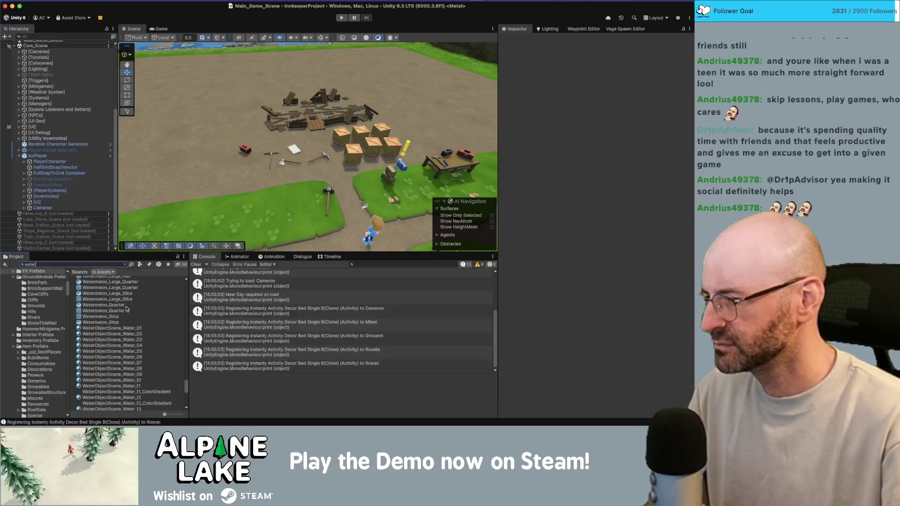
pyautogui.scroll(3, 125, 312)
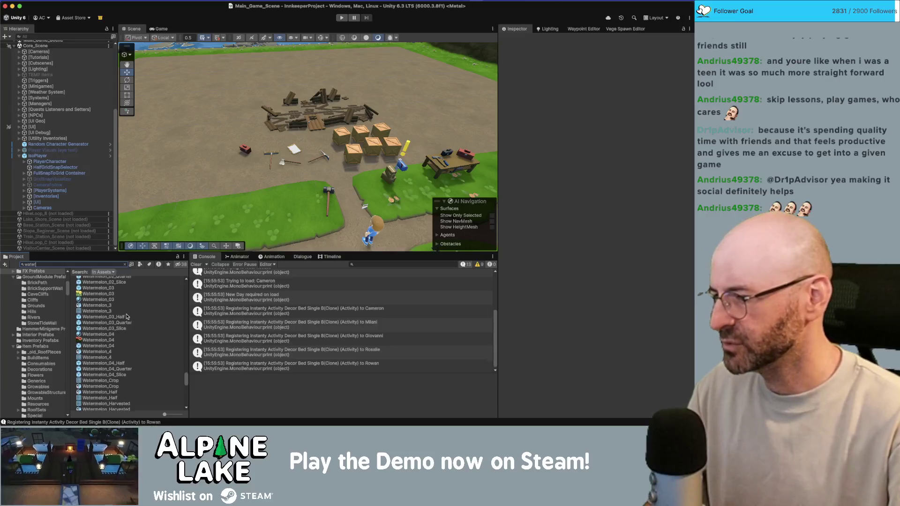
pyautogui.scroll(8, 125, 317)
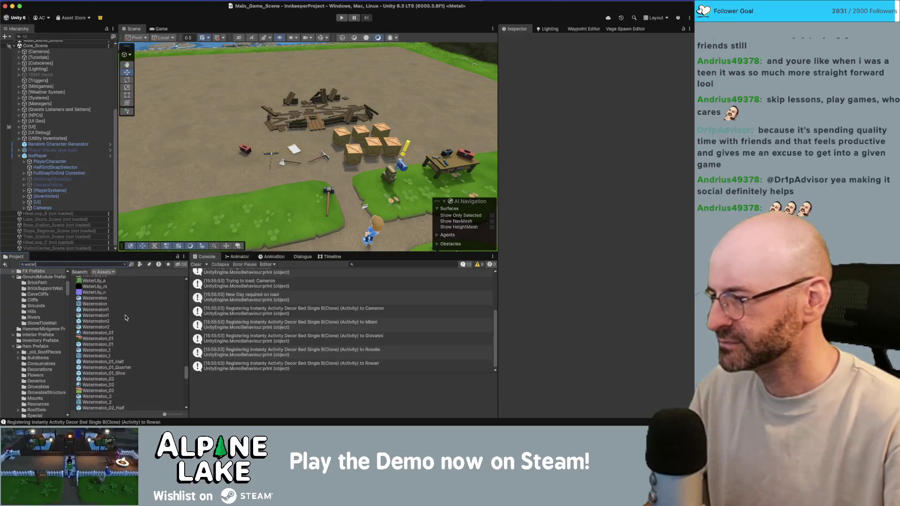
pyautogui.scroll(6, 126, 317)
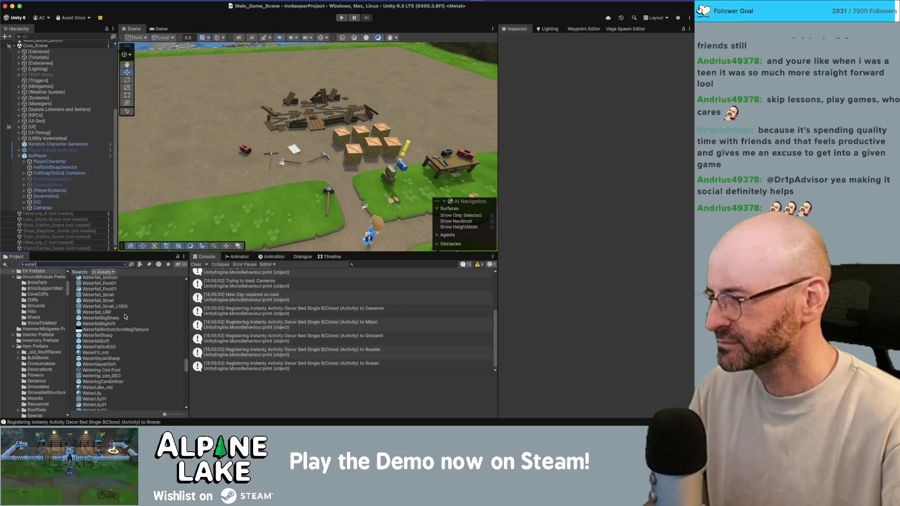
pyautogui.scroll(10, 126, 317)
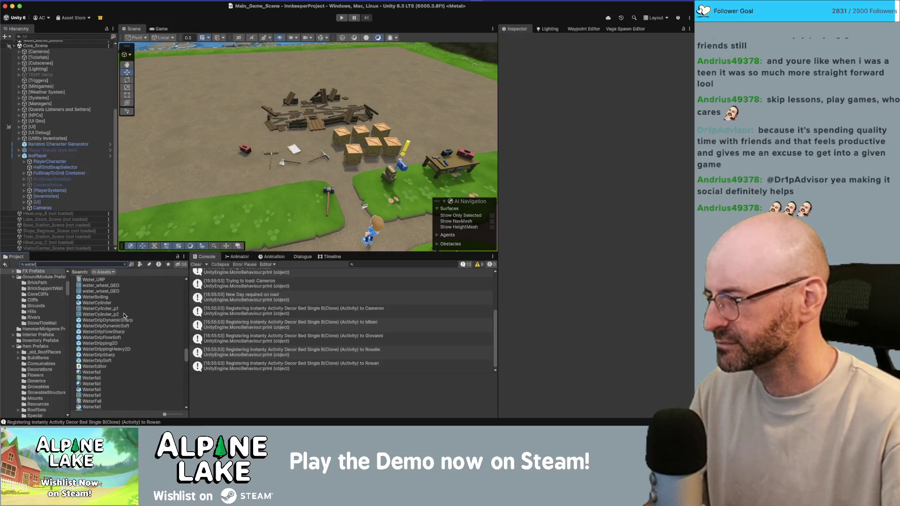
pyautogui.scroll(10, 125, 317)
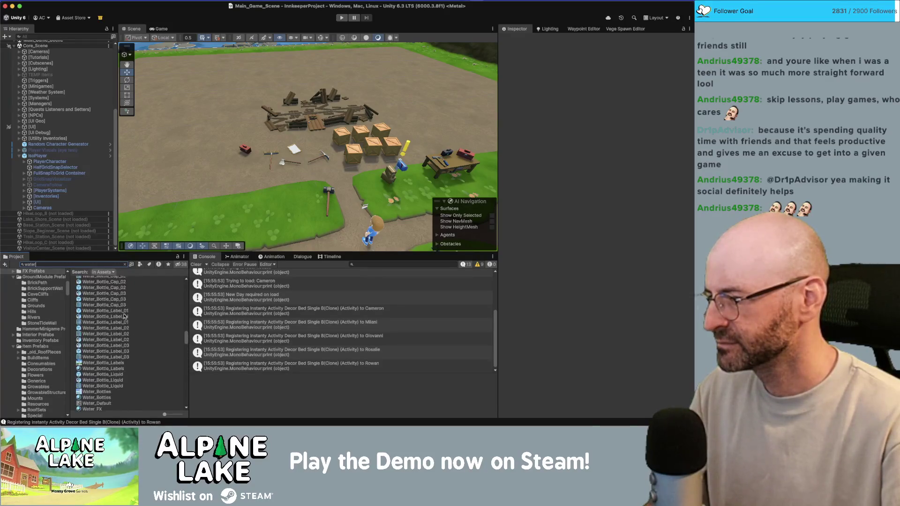
pyautogui.scroll(4, 125, 317)
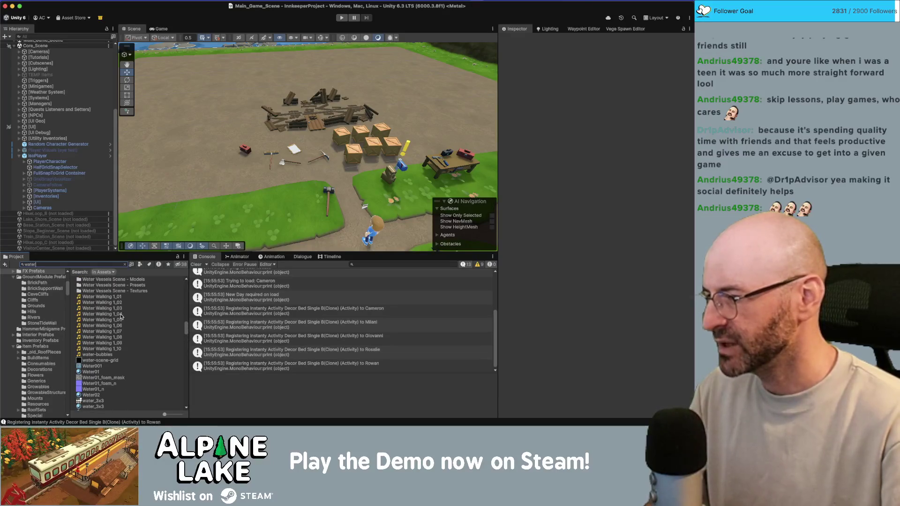
pyautogui.click(118, 302)
# Audition the Water Walking clips and water-bubbles listed in the Project panel's water search
pyautogui.click(117, 308)
pyautogui.click(116, 315)
pyautogui.click(116, 320)
pyautogui.click(116, 337)
pyautogui.click(116, 315)
pyautogui.click(115, 303)
pyautogui.click(116, 320)
pyautogui.click(120, 361)
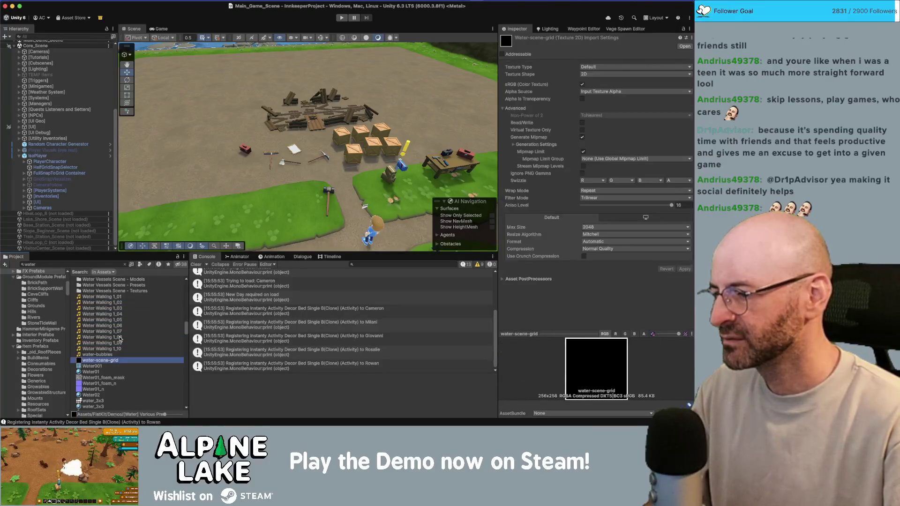
pyautogui.click(113, 355)
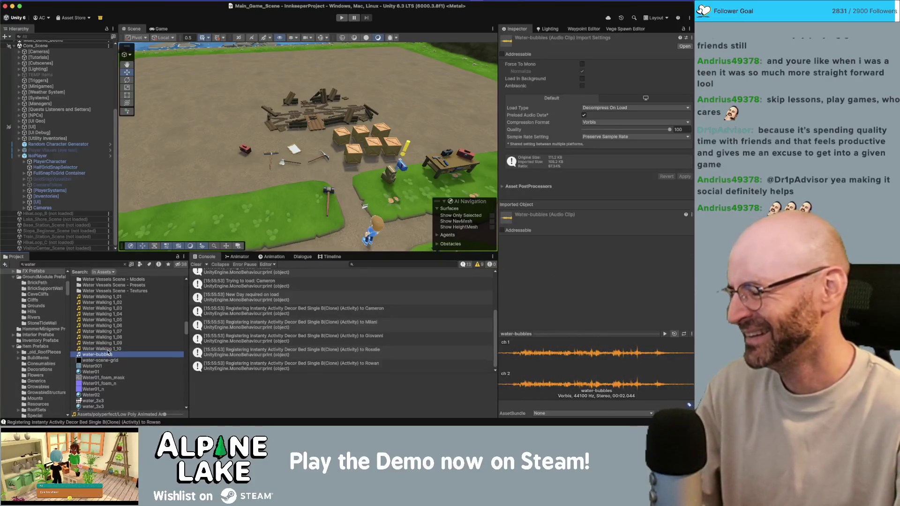
pyautogui.click(107, 350)
pyautogui.click(108, 355)
pyautogui.scroll(1, 136, 291)
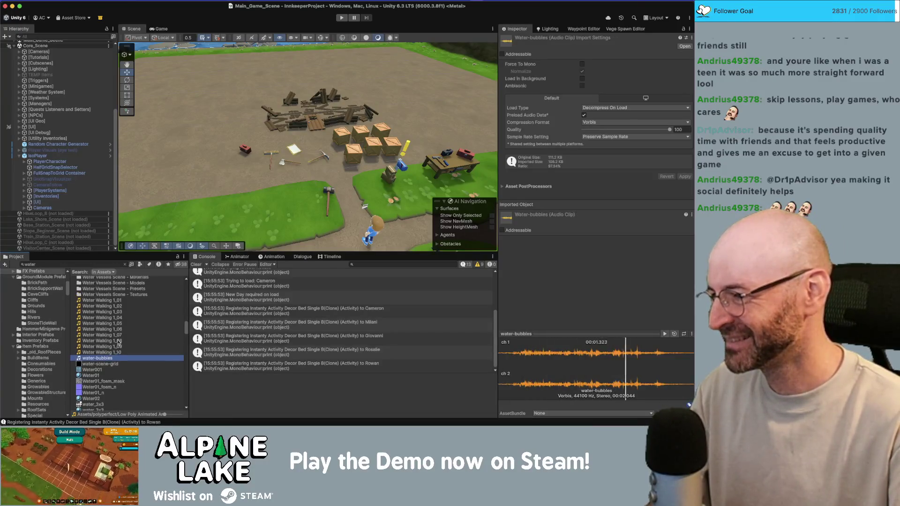
# Filter the search to Audio Clip, preview the Water Running clips, and end on Water Walking 1_04
pyautogui.click(140, 265)
pyautogui.click(151, 279)
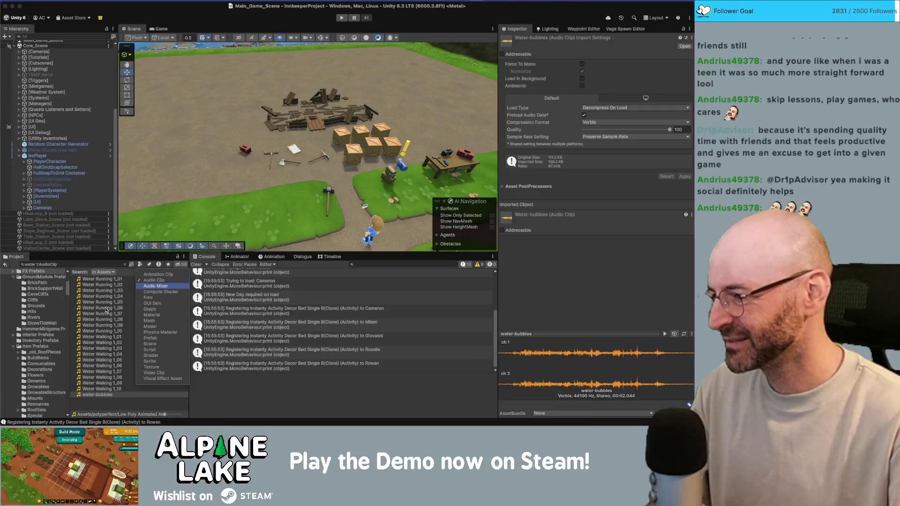
pyautogui.click(105, 311)
pyautogui.click(107, 302)
pyautogui.click(124, 315)
pyautogui.press('Up')
pyautogui.press('Up')
pyautogui.press('Up')
pyautogui.click(117, 347)
pyautogui.press('Down')
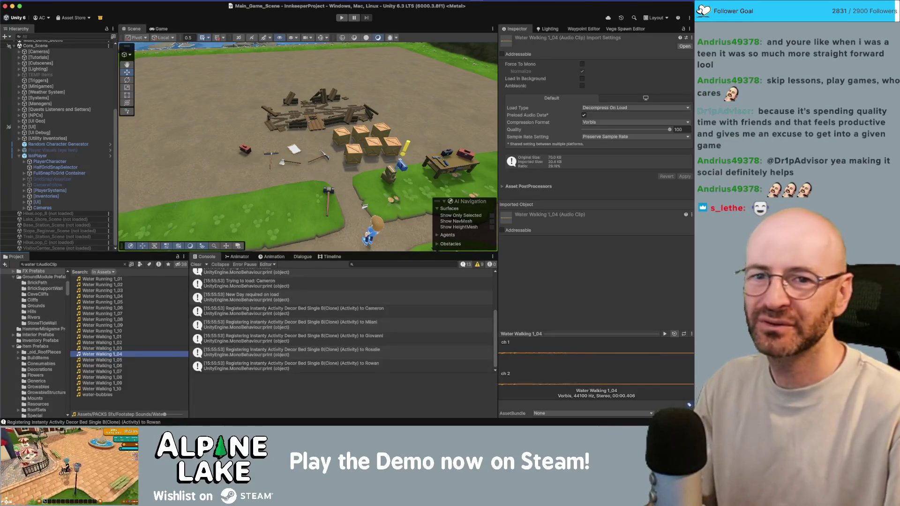
# Switch from the Unity editor to the Chrome window showing freesound.org
pyautogui.hotkey('ctrl', 'Up')
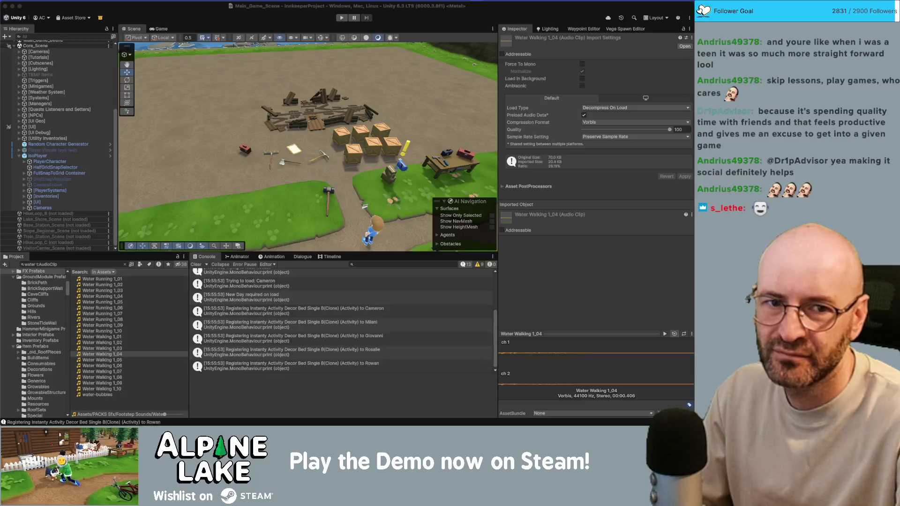
pyautogui.press('super+Tab')
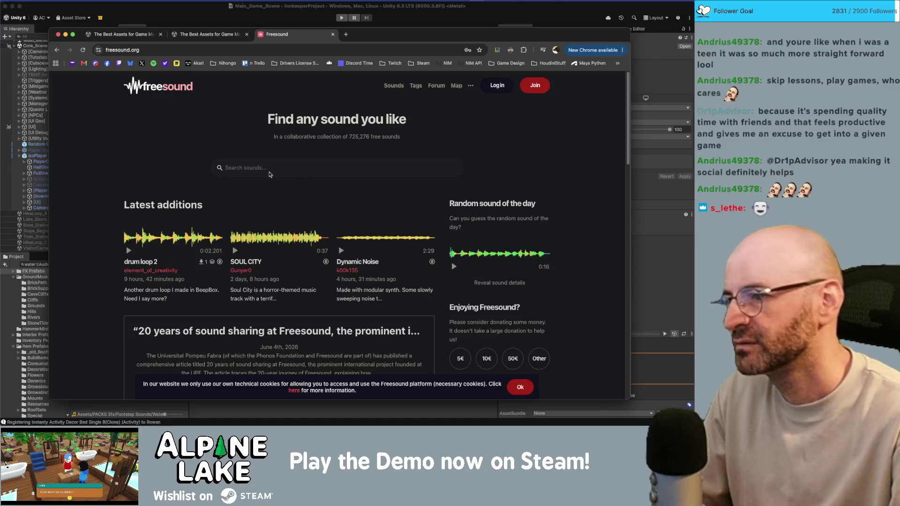
# Search Freesound for watering can sounds and audition the metallic flick and grab_CAN WATERING.mp3 results
pyautogui.click(290, 169)
pyautogui.write('watering can')
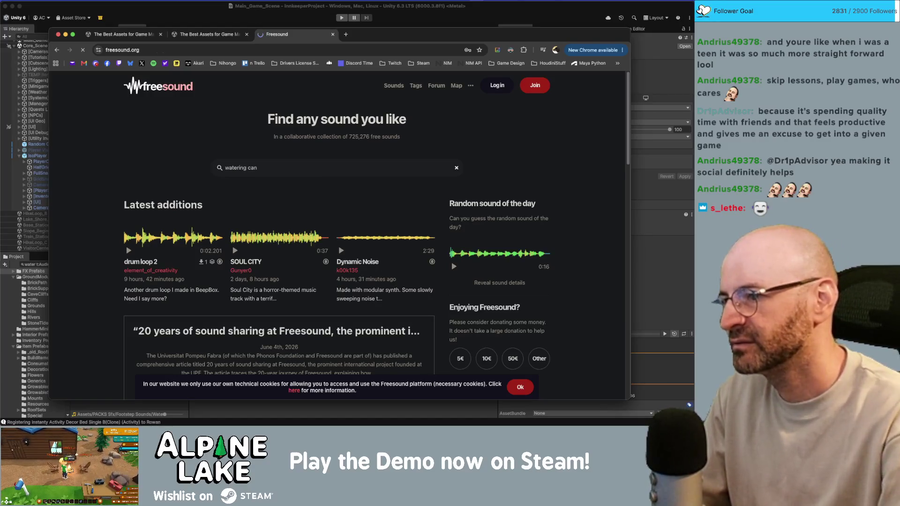
pyautogui.press('Return')
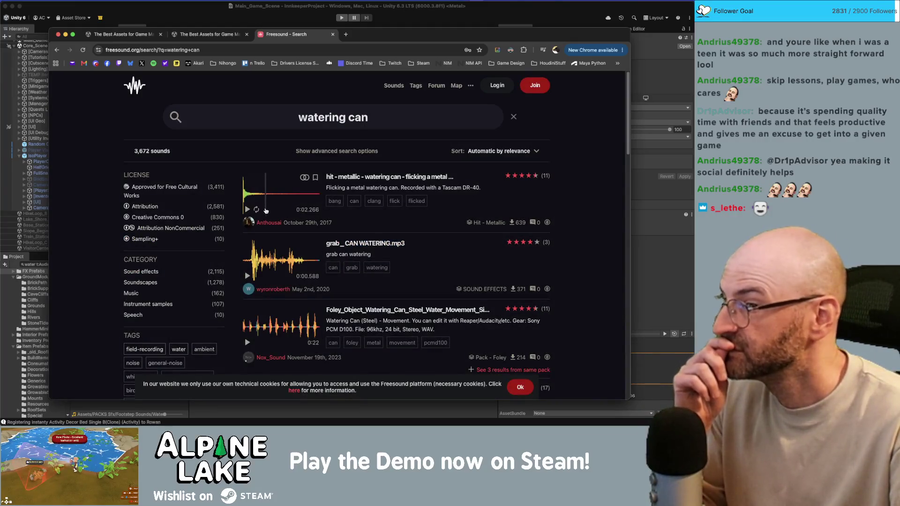
pyautogui.click(248, 209)
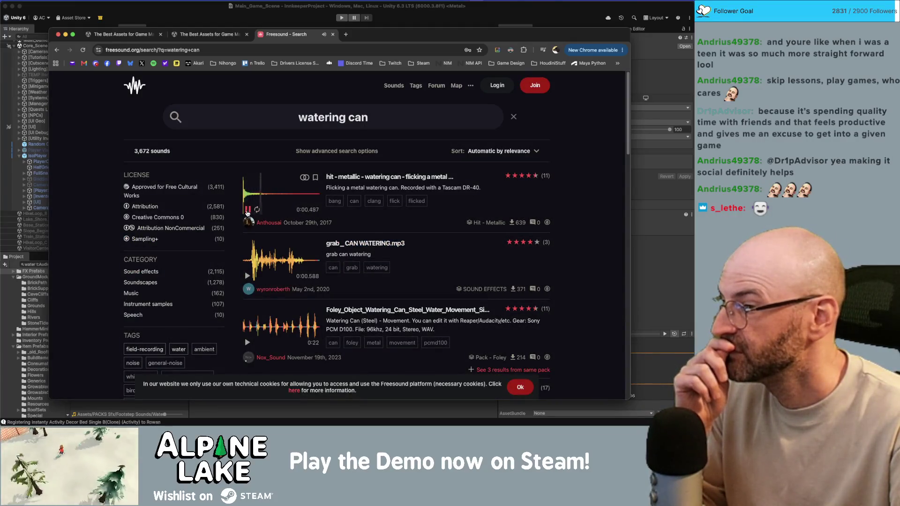
pyautogui.click(246, 276)
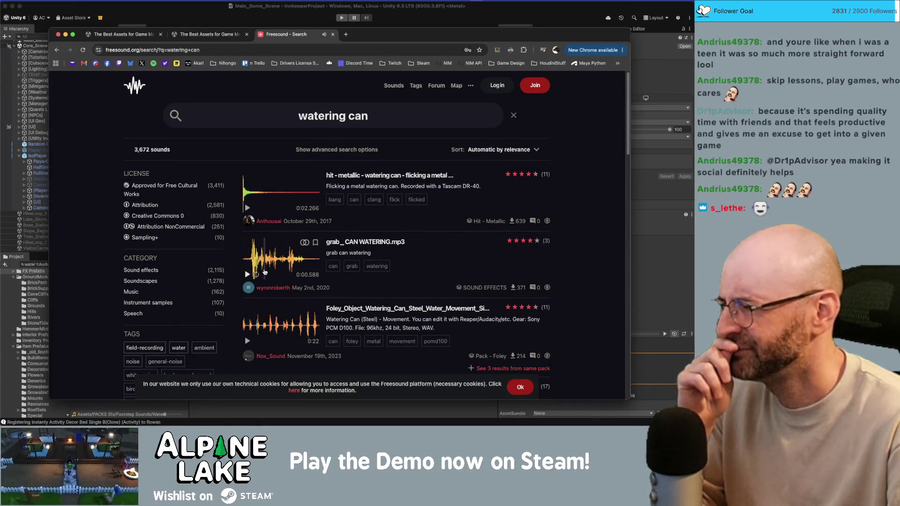
# Play, pause and replay the Watering with a Watering Can sound further down the results
pyautogui.scroll(-3, 266, 268)
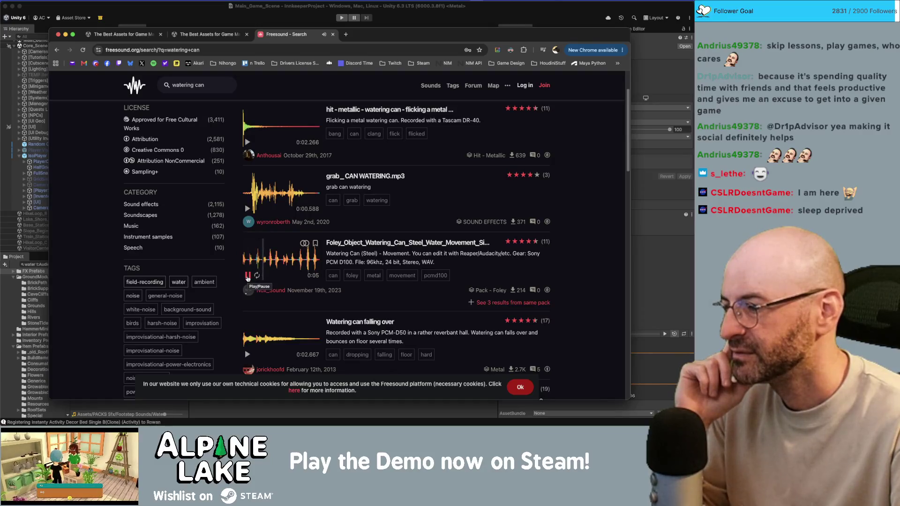
pyautogui.scroll(-5, 279, 251)
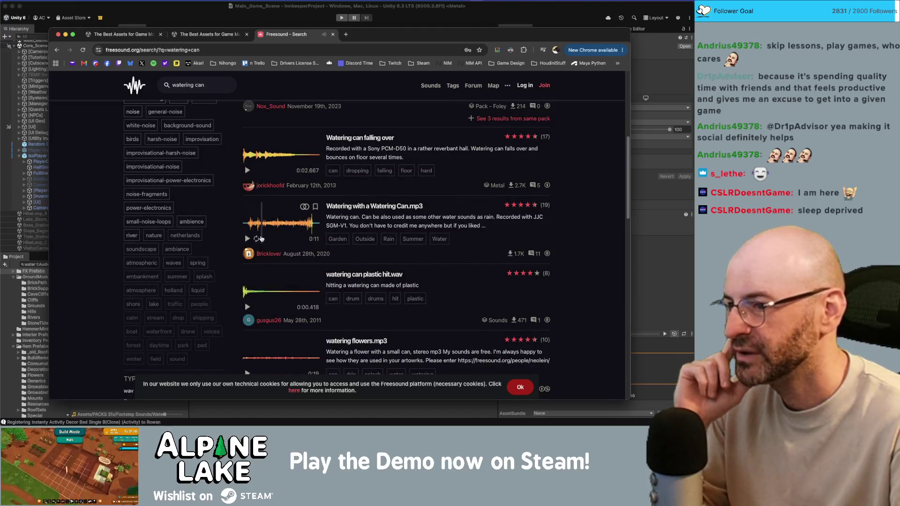
pyautogui.click(247, 239)
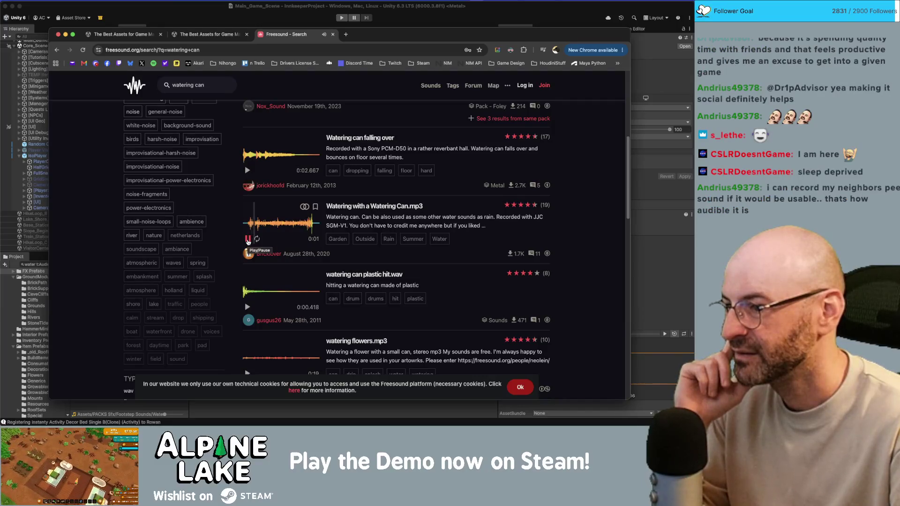
pyautogui.click(248, 239)
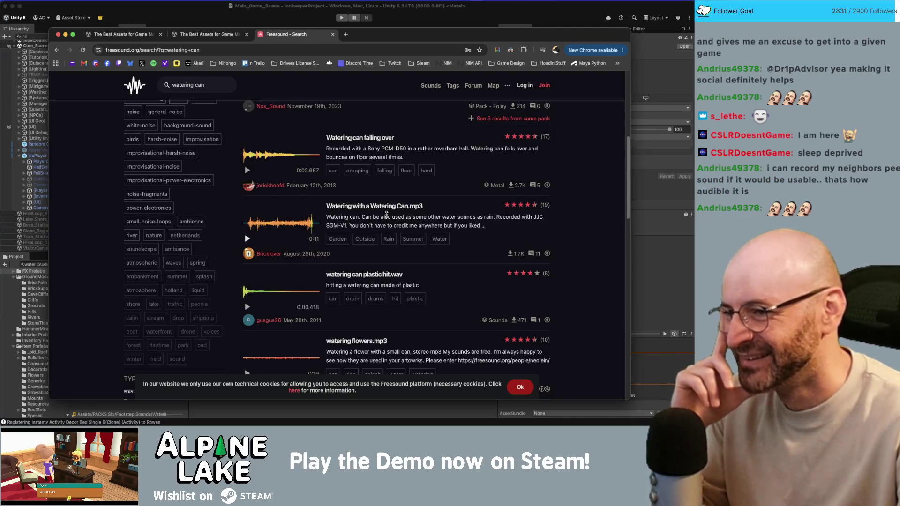
pyautogui.click(248, 239)
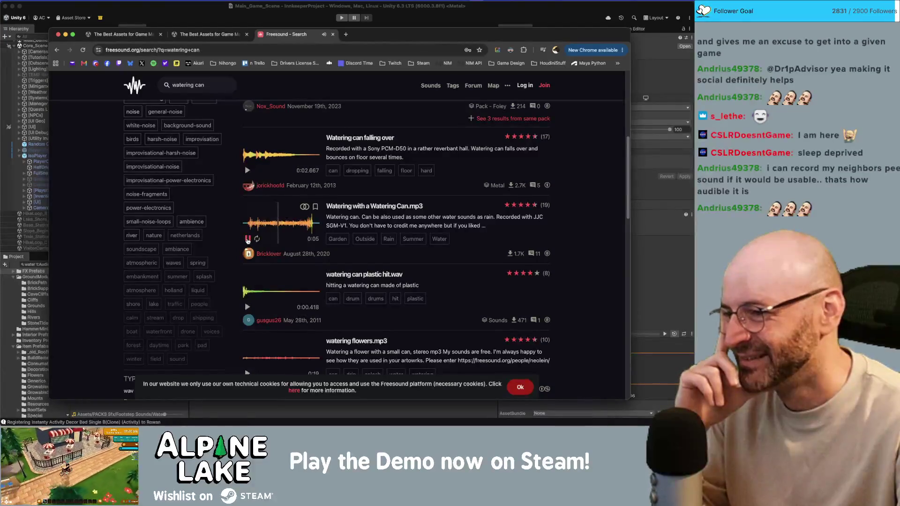
pyautogui.click(247, 240)
# Stop the watering flowers sound and listen again to Watering with a Watering Can.mp3
pyautogui.scroll(-1, 245, 305)
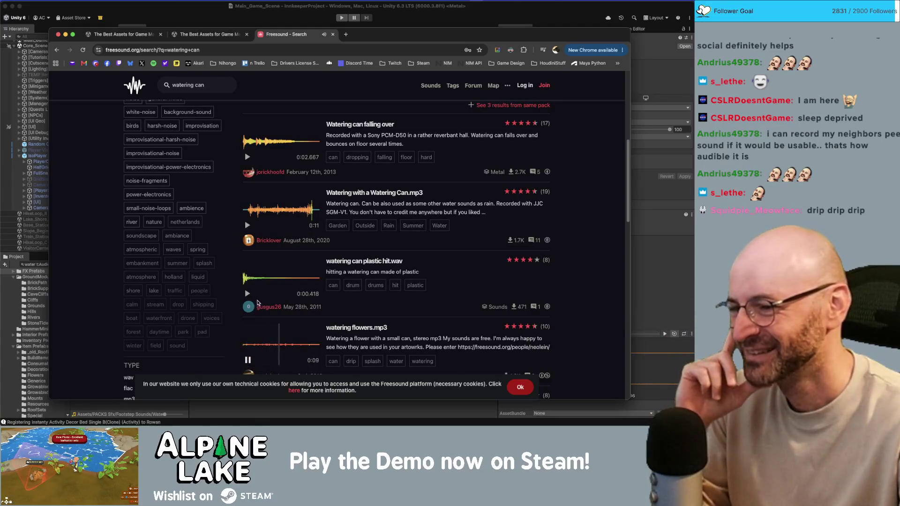
pyautogui.scroll(-2, 246, 315)
pyautogui.click(247, 310)
pyautogui.scroll(-3, 248, 310)
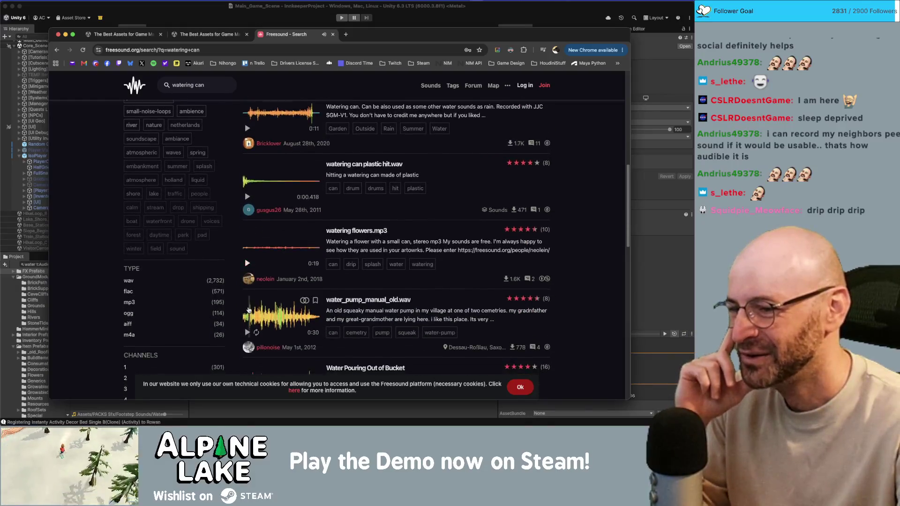
pyautogui.scroll(-2, 249, 309)
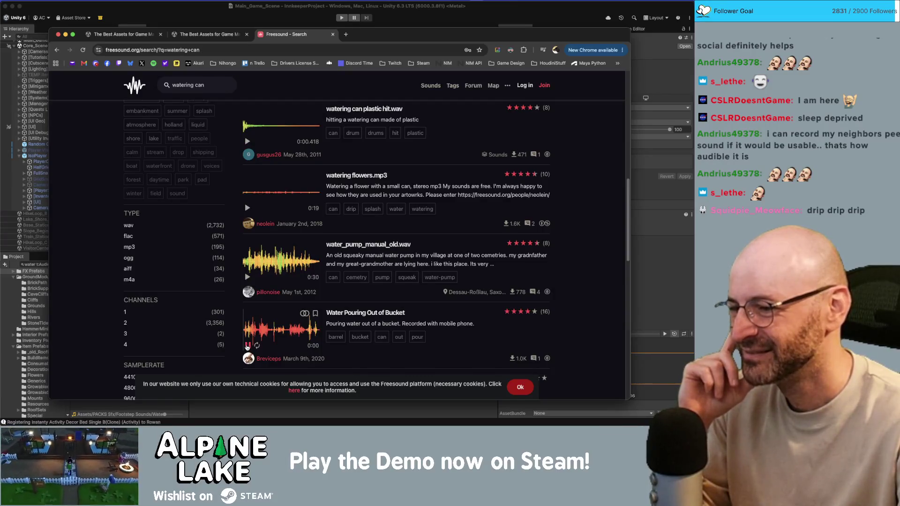
pyautogui.scroll(-6, 253, 322)
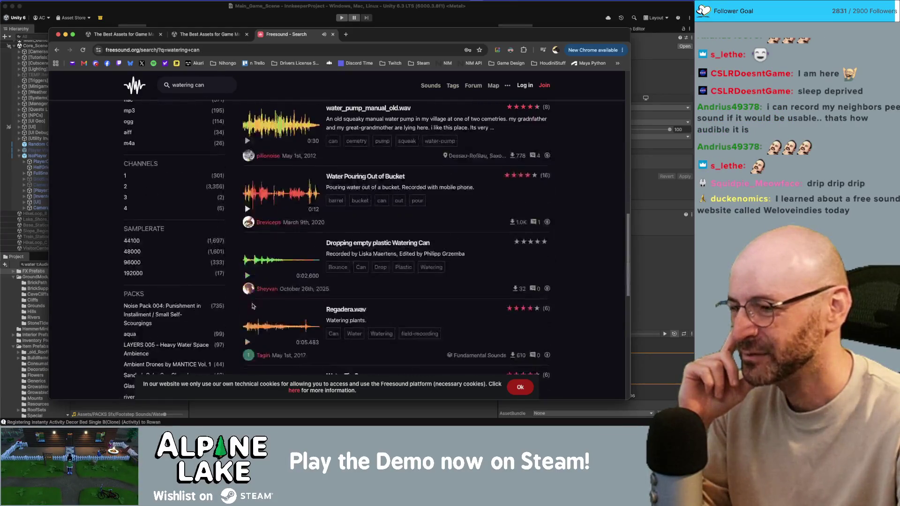
pyautogui.scroll(15, 251, 311)
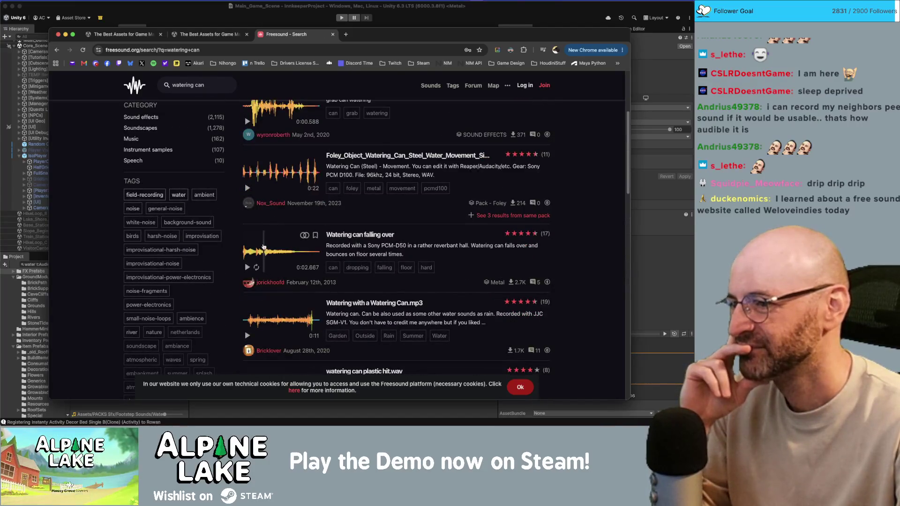
pyautogui.scroll(2, 260, 224)
pyautogui.scroll(2, 258, 197)
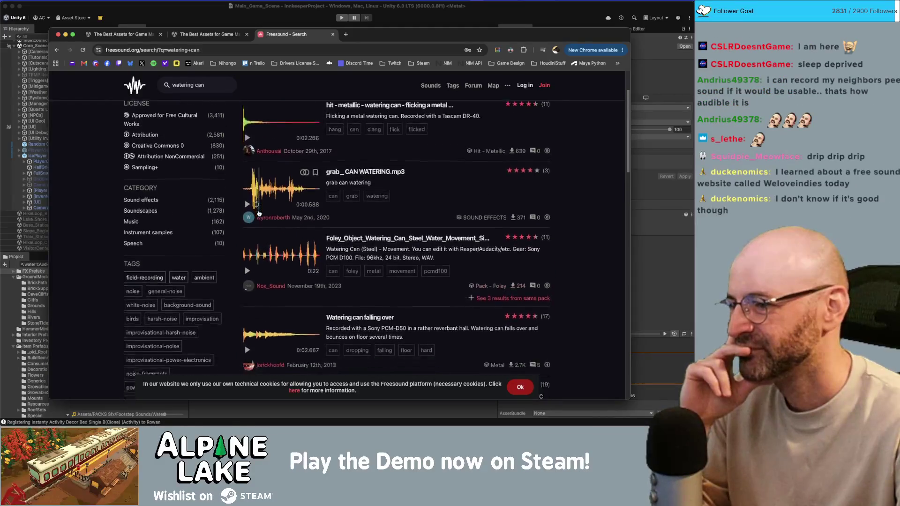
pyautogui.scroll(-4, 253, 282)
pyautogui.click(248, 340)
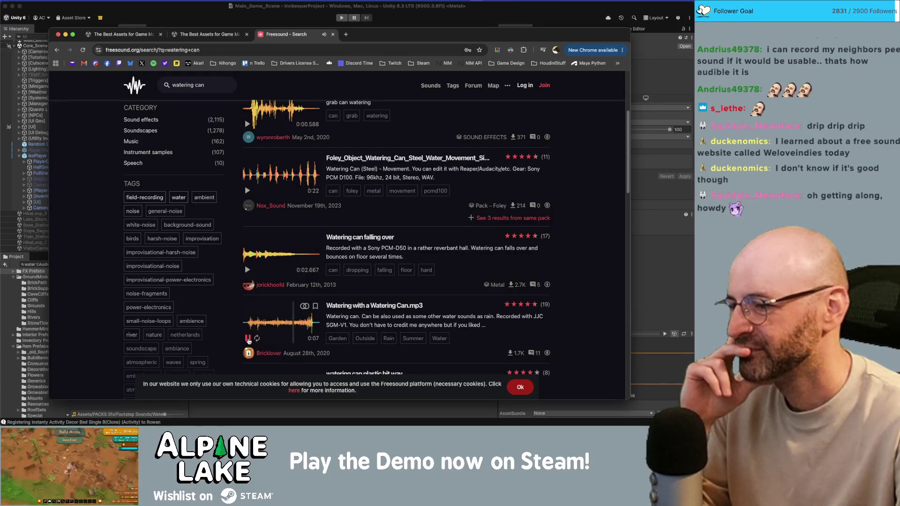
pyautogui.click(249, 340)
pyautogui.scroll(-1, 384, 305)
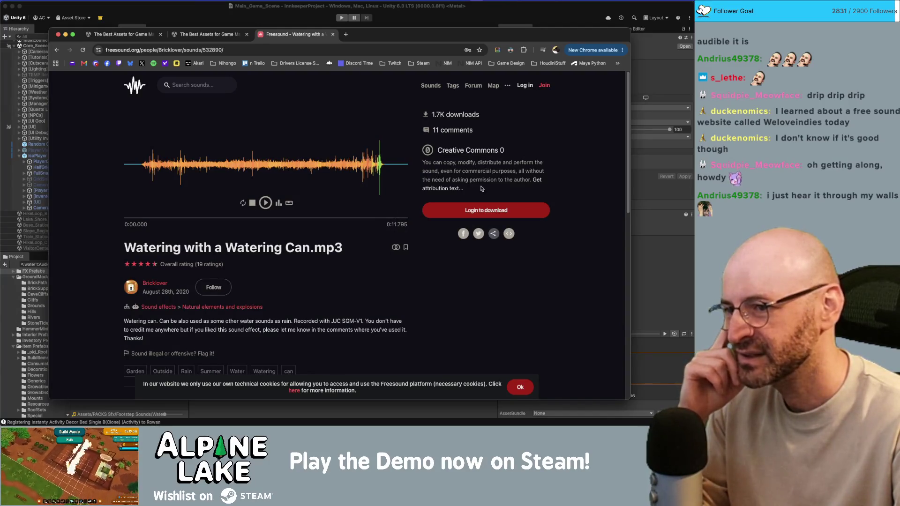
# Download the Watering with a Watering Can sound and switch between Unity and the browser
pyautogui.click(470, 210)
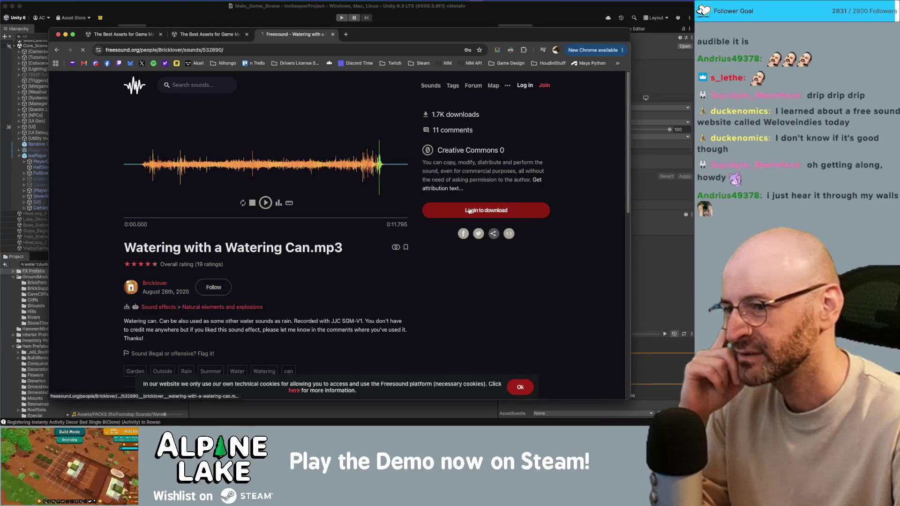
pyautogui.press('super+Tab')
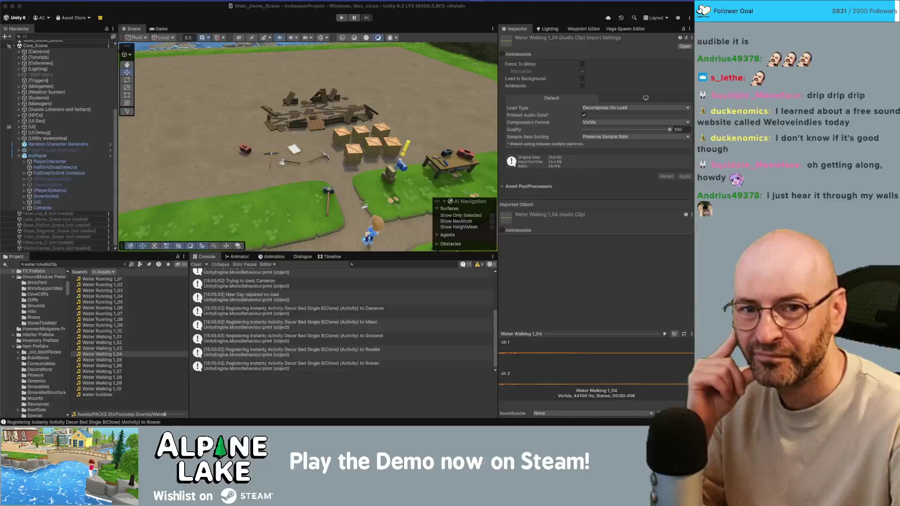
pyautogui.press('super+Tab')
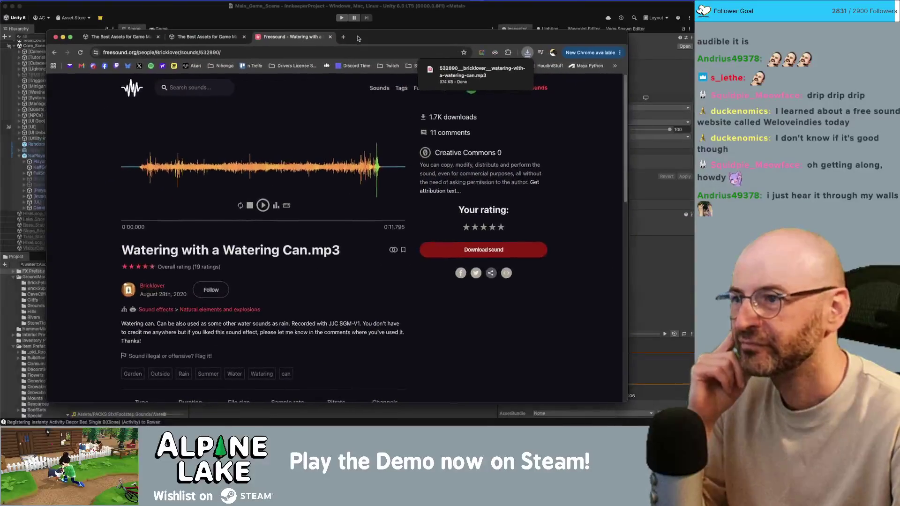
# Launch Premiere through Spotlight search, then bring the browser back into focus
pyautogui.press('super+space')
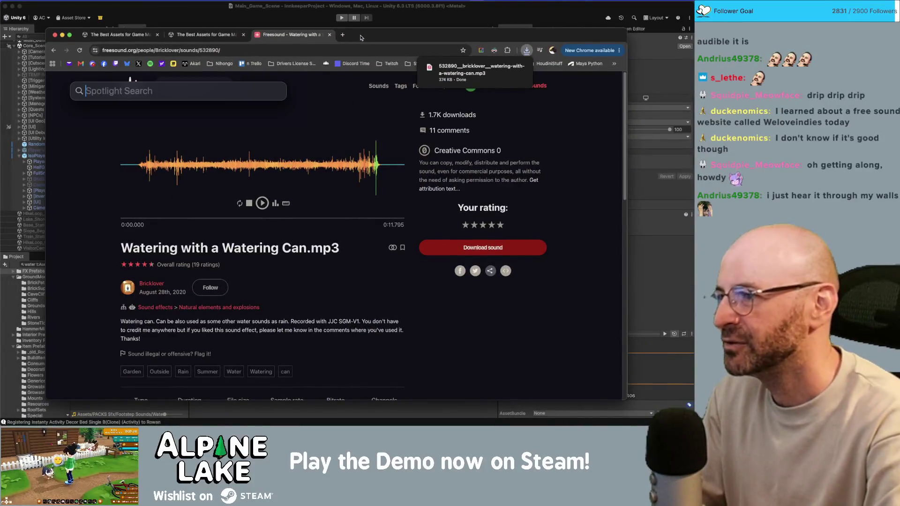
pyautogui.write('prei')
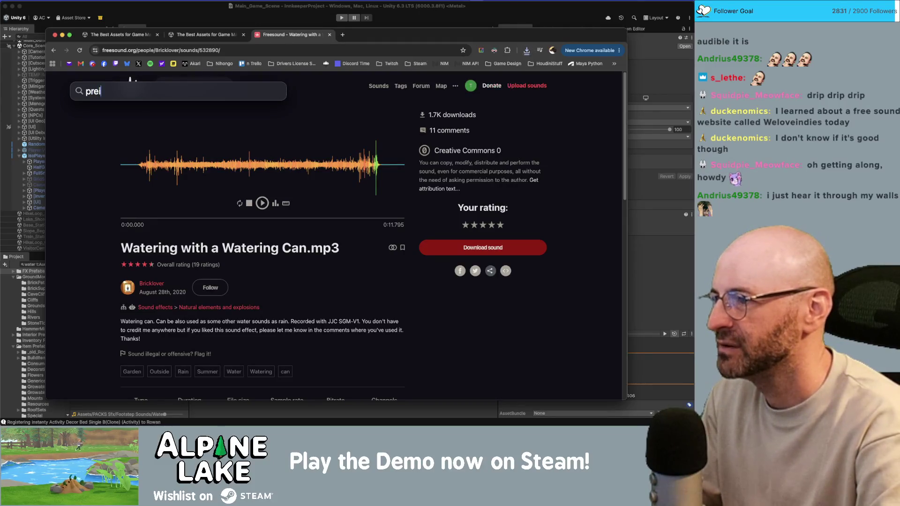
pyautogui.press('BackSpace')
pyautogui.write('miere')
pyautogui.press('Return')
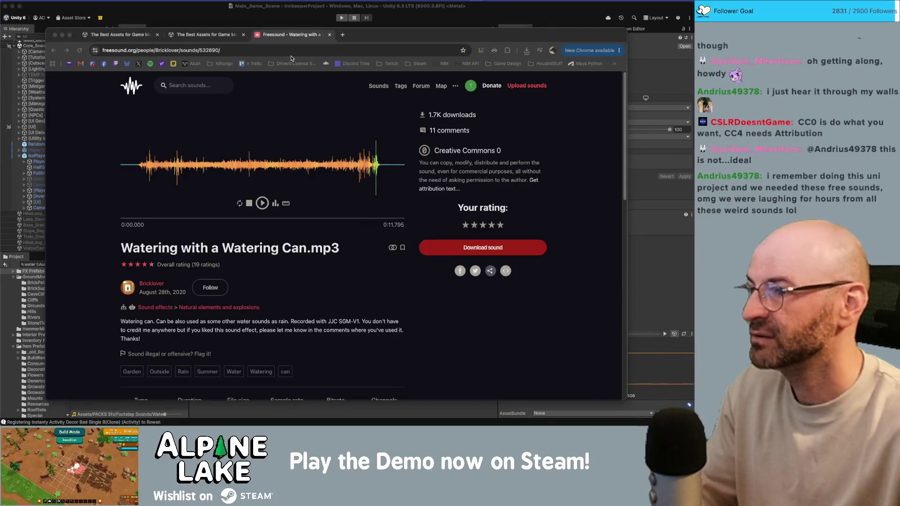
pyautogui.click(364, 38)
# Google 'we love indies free audio', open the WeLoveIndies homepage and accept its cookies
pyautogui.press('super+t')
pyautogui.write('we l')
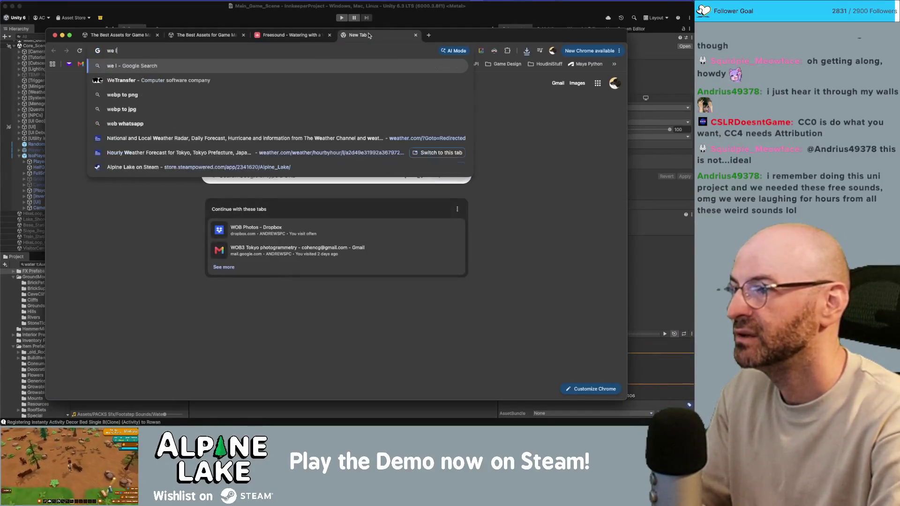
pyautogui.write('ove indies free audio')
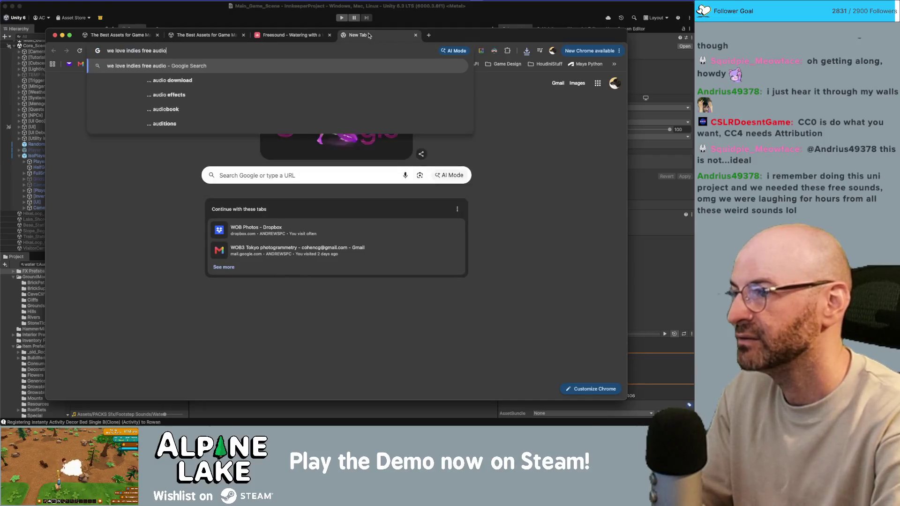
pyautogui.press('Return')
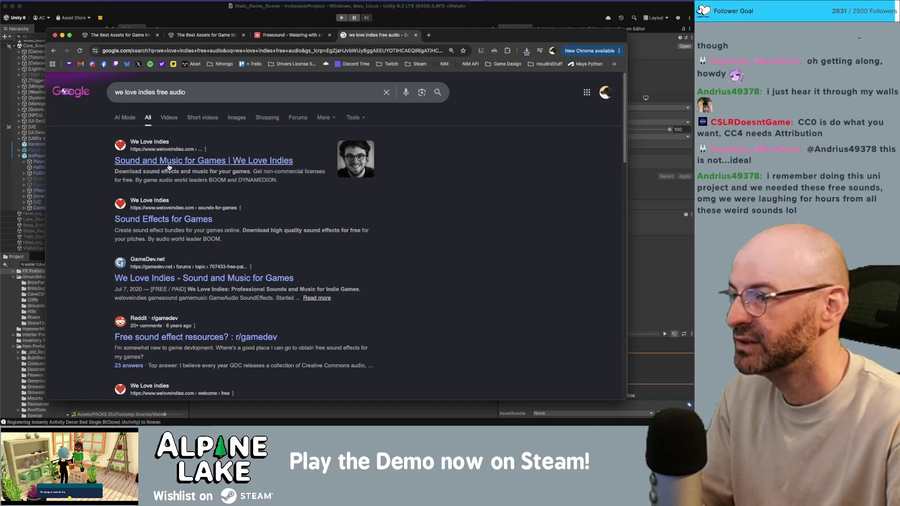
pyautogui.click(193, 164)
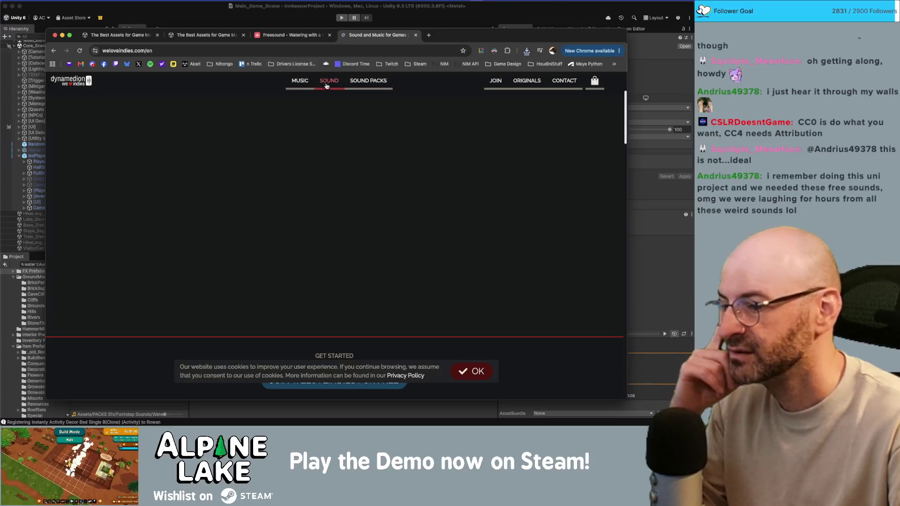
pyautogui.click(470, 372)
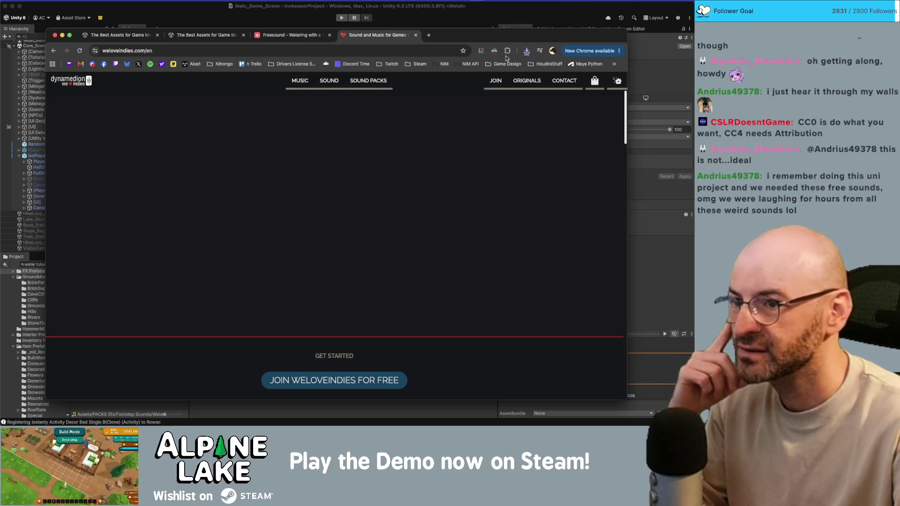
# Scroll through the WeLoveIndies home page, return to the top, and switch to Premiere Pro
pyautogui.scroll(-5, 439, 166)
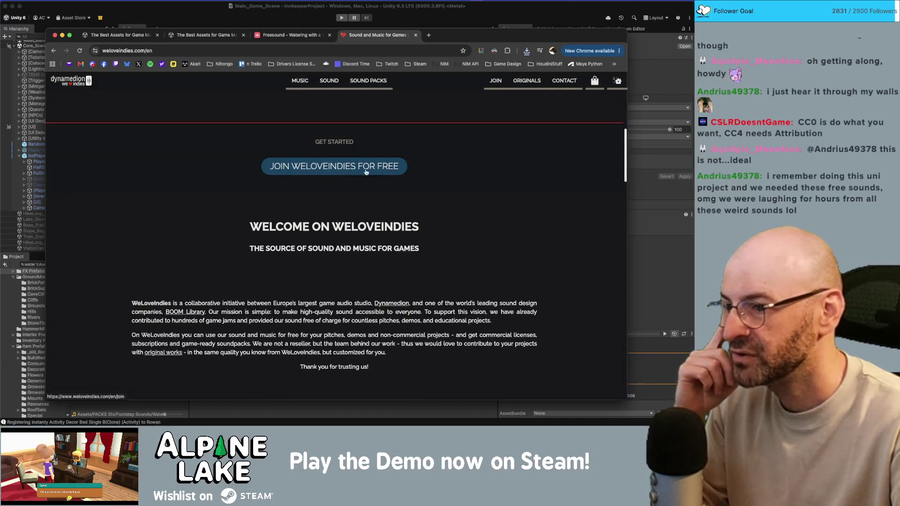
pyautogui.scroll(-3, 396, 171)
pyautogui.scroll(-5, 335, 180)
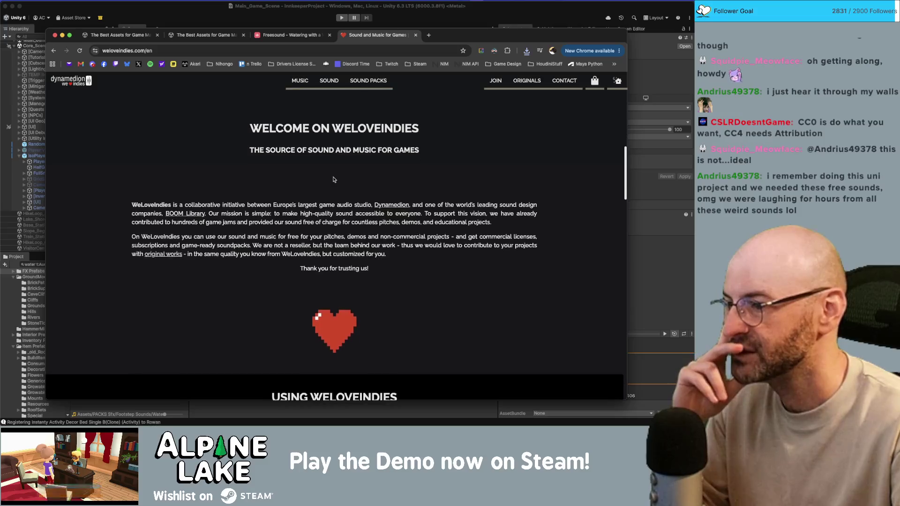
pyautogui.scroll(-8, 333, 177)
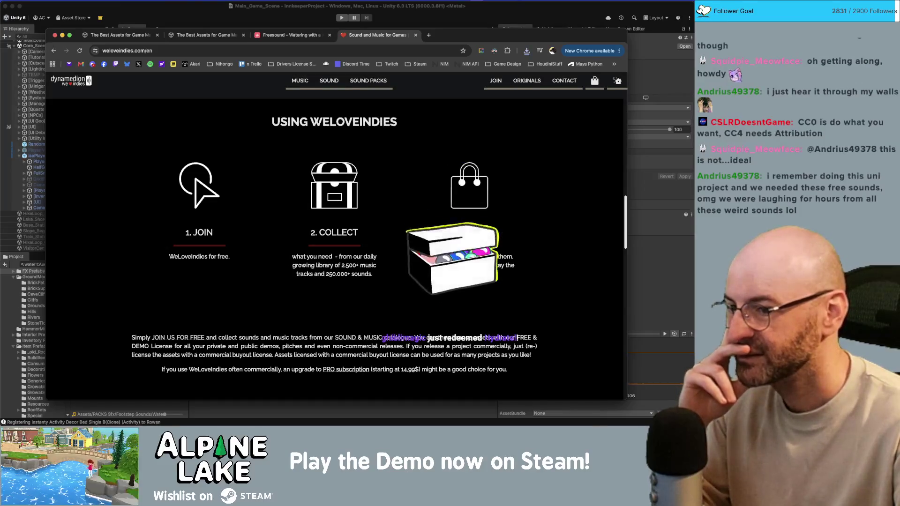
pyautogui.scroll(-7, 456, 245)
pyautogui.press('Home')
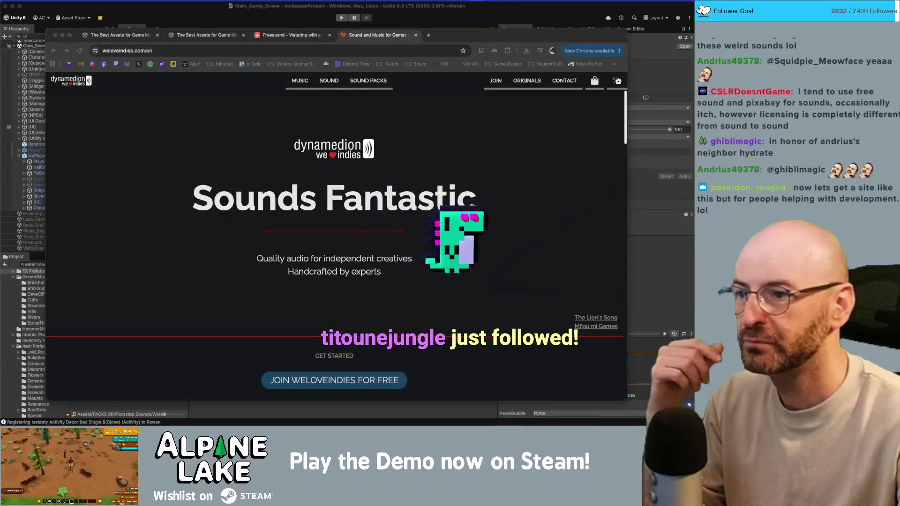
pyautogui.press('super+Tab')
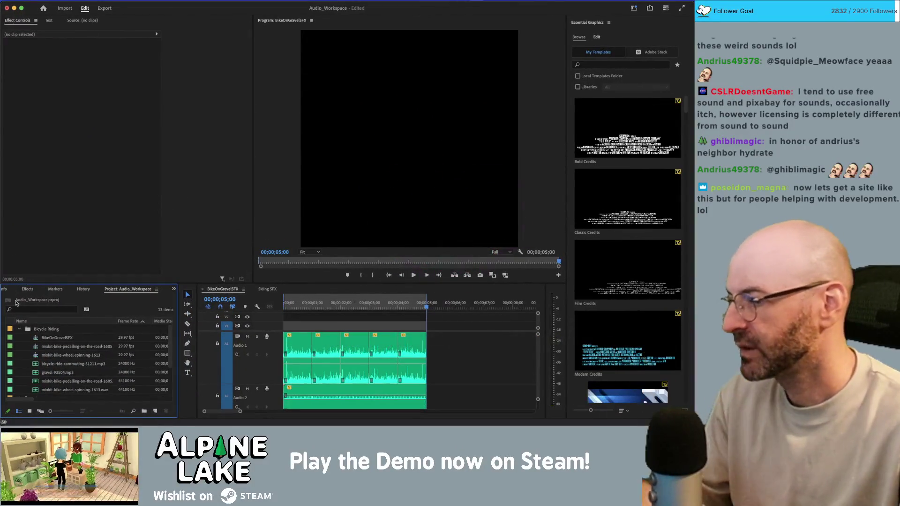
# Collapse the Bicycle Riding folder and move the downloaded mp3 into Innkeep > Audio > Source
pyautogui.click(19, 329)
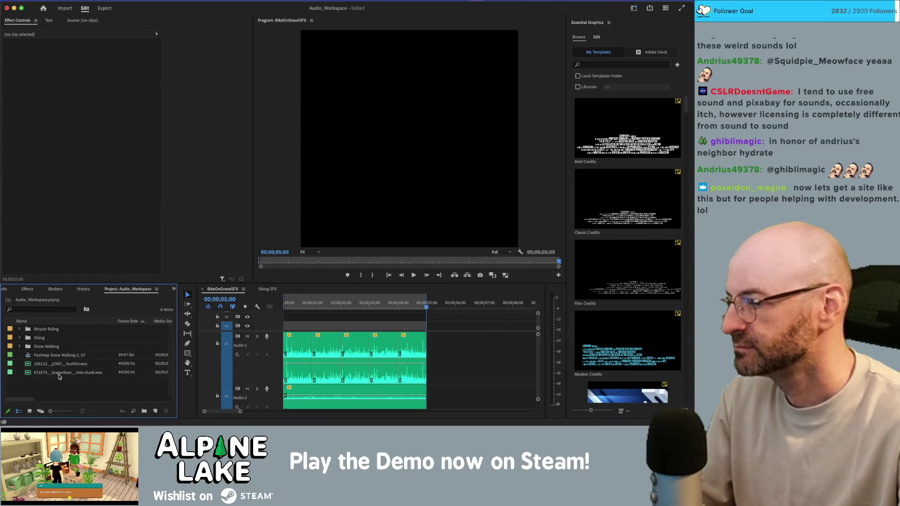
pyautogui.press('super+Tab')
pyautogui.press('super+Tab')
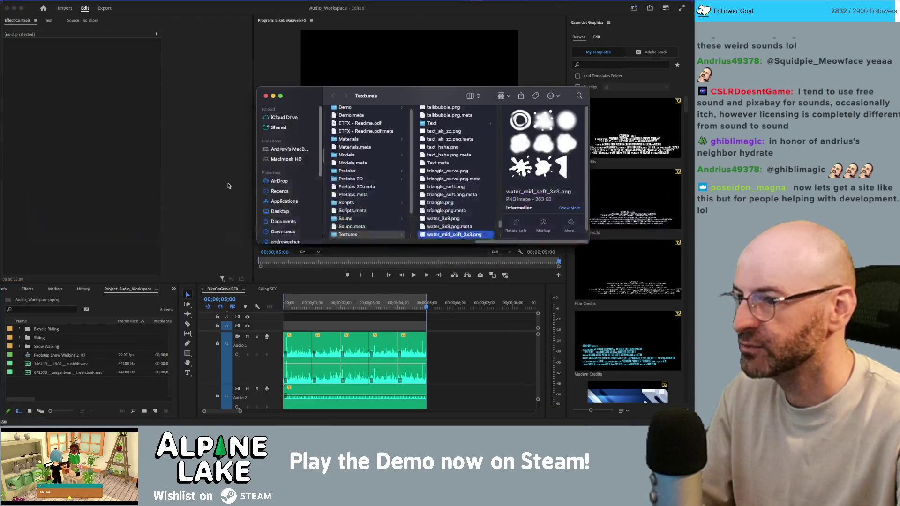
pyautogui.scroll(1, 365, 153)
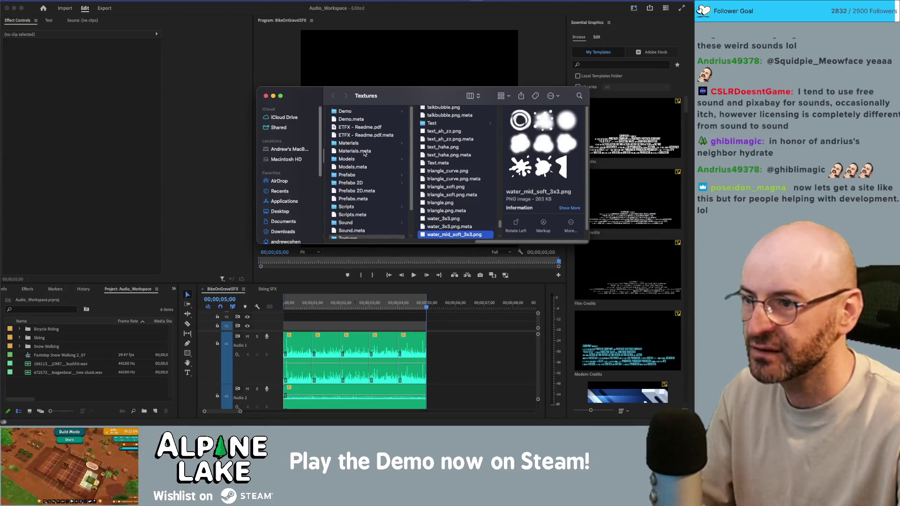
pyautogui.scroll(-2, 305, 216)
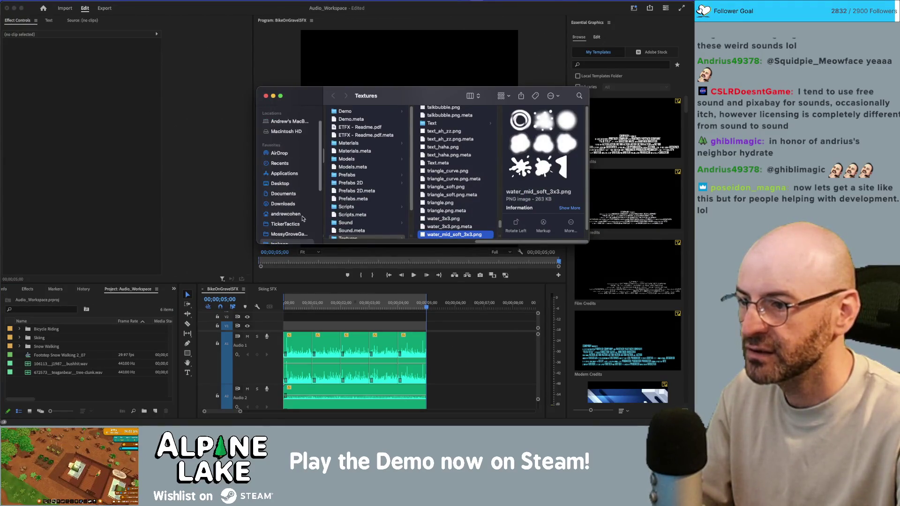
pyautogui.scroll(-1, 294, 230)
pyautogui.click(291, 239)
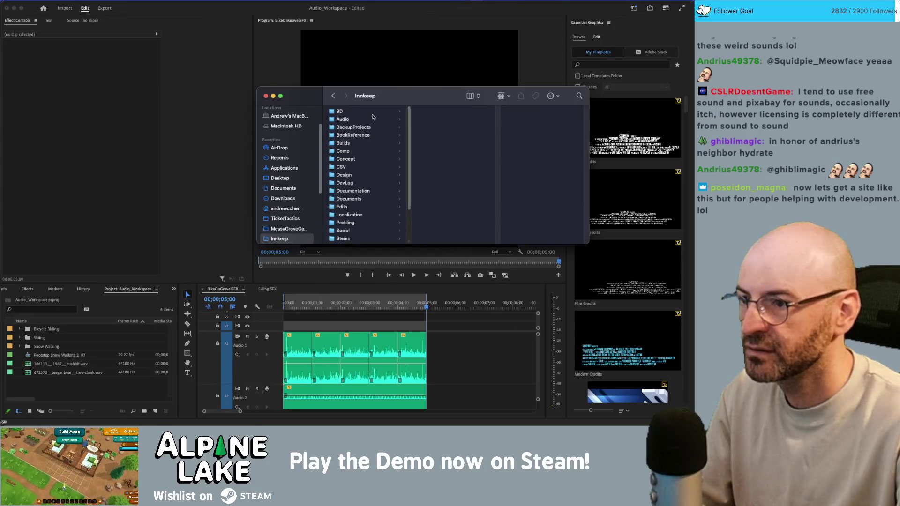
pyautogui.click(384, 120)
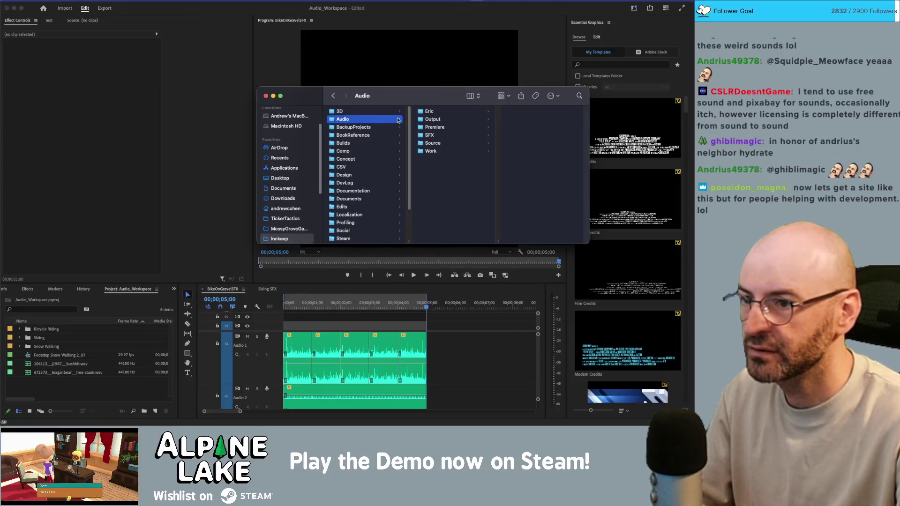
pyautogui.click(440, 145)
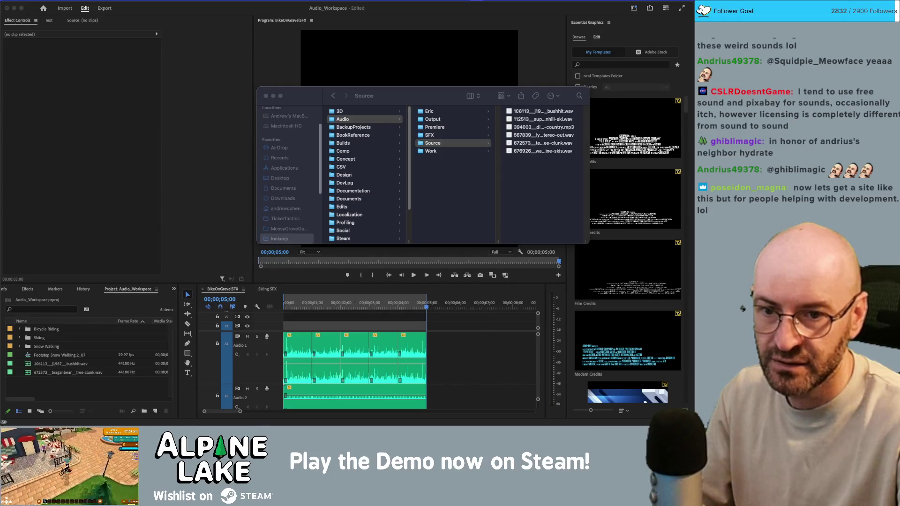
pyautogui.moveTo(693, 202); pyautogui.dragTo(549, 192)
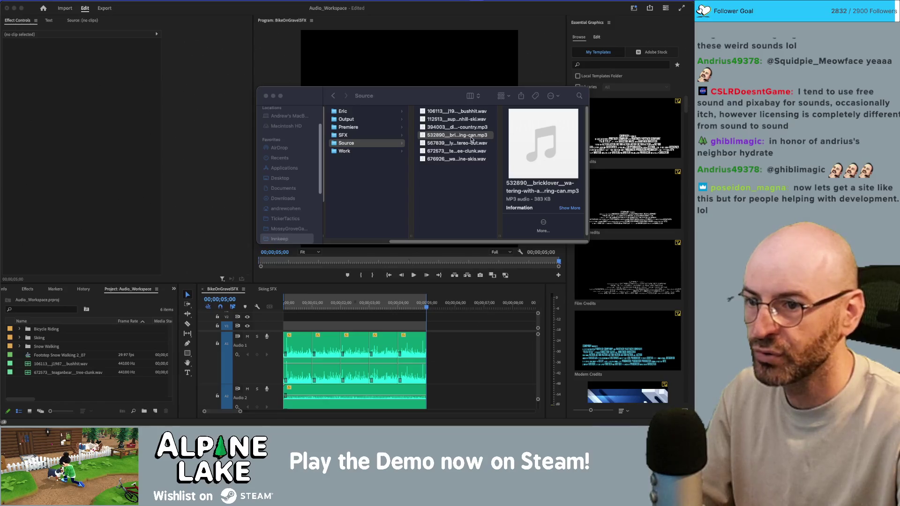
# Import the watering-can mp3 into Premiere's Project panel and select the imported clip
pyautogui.moveTo(467, 139)
pyautogui.mouseDown()
pyautogui.moveTo(57, 339)
pyautogui.moveTo(55, 392)
pyautogui.mouseUp()
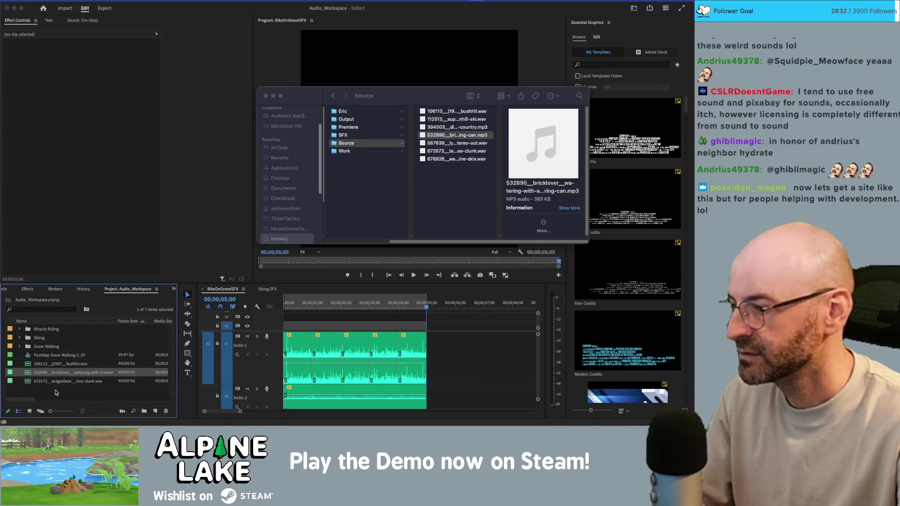
pyautogui.click(62, 375)
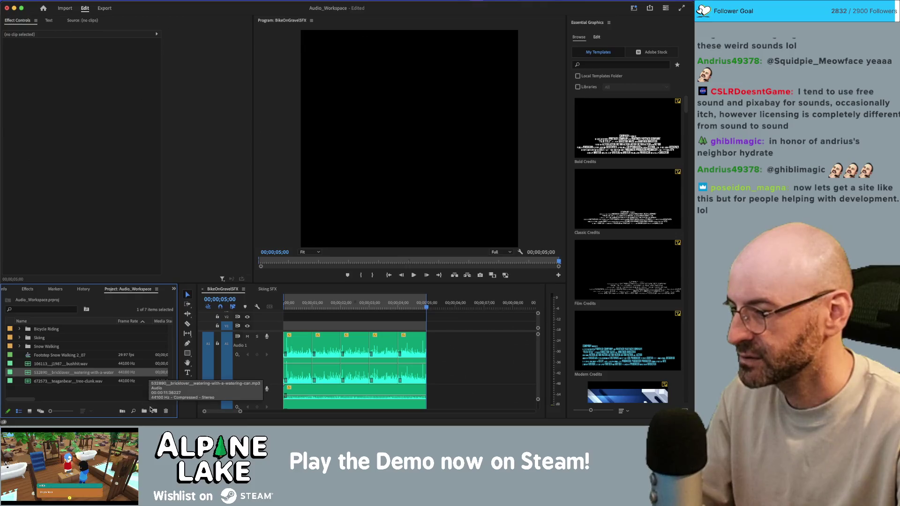
pyautogui.click(114, 393)
pyautogui.click(72, 372)
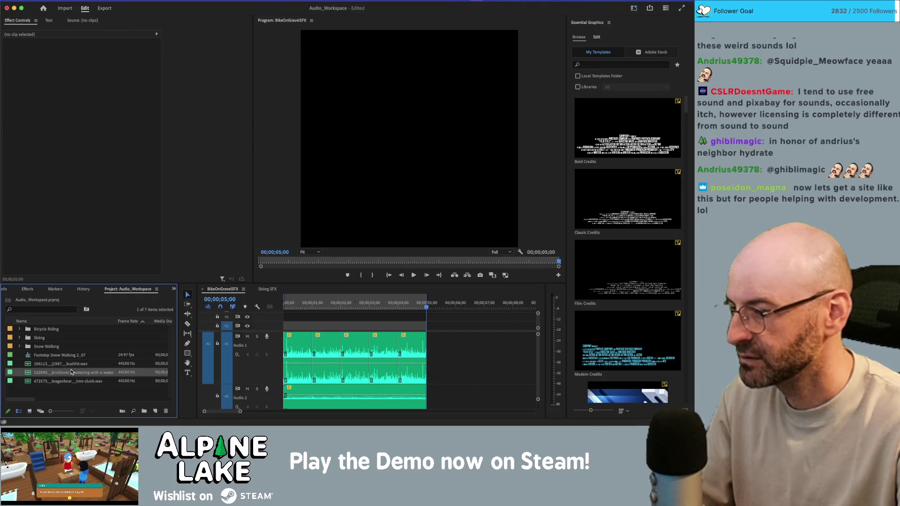
# Create a sequence from the watering-can clip and mark an out point at 0;21
pyautogui.moveTo(155, 409); pyautogui.dragTo(155, 412)
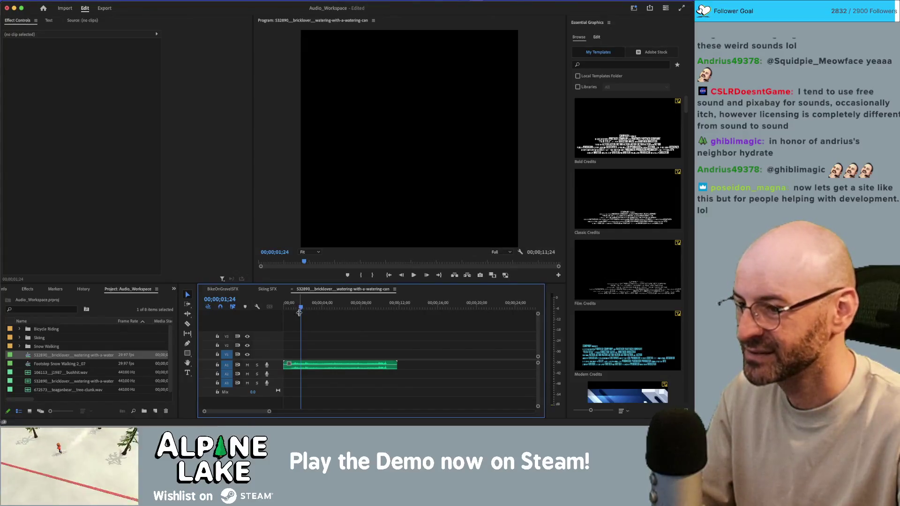
pyautogui.scroll(3, 289, 331)
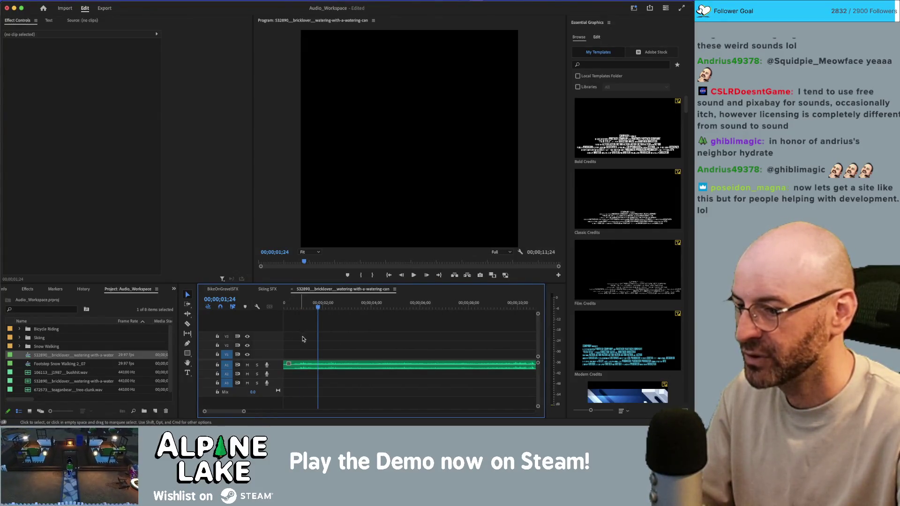
pyautogui.scroll(-2, 302, 340)
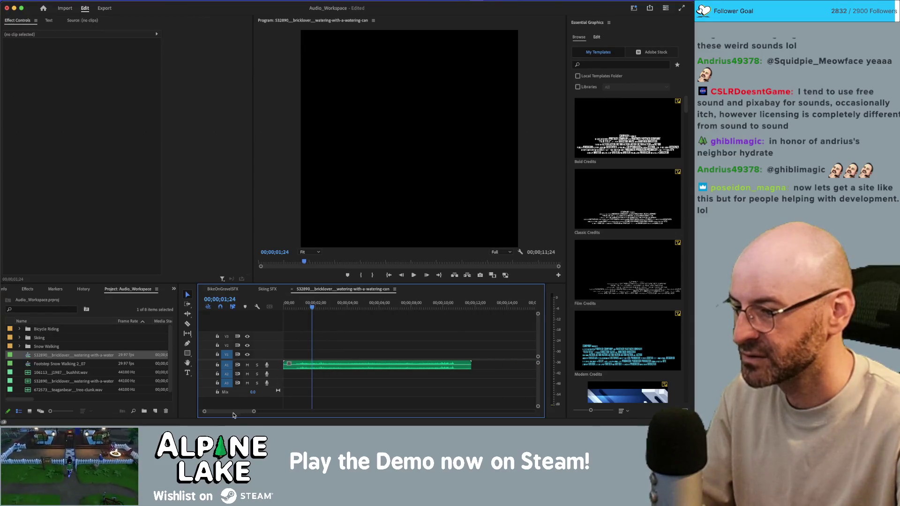
pyautogui.moveTo(285, 365); pyautogui.dragTo(294, 369)
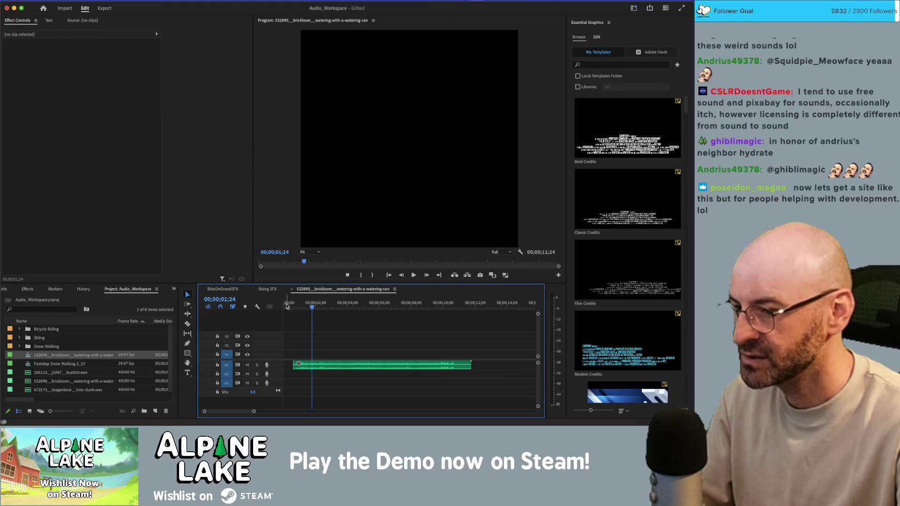
pyautogui.moveTo(302, 306)
pyautogui.mouseDown()
pyautogui.moveTo(291, 308)
pyautogui.moveTo(310, 312)
pyautogui.moveTo(300, 311)
pyautogui.mouseUp()
pyautogui.press('Left')
pyautogui.press('Left')
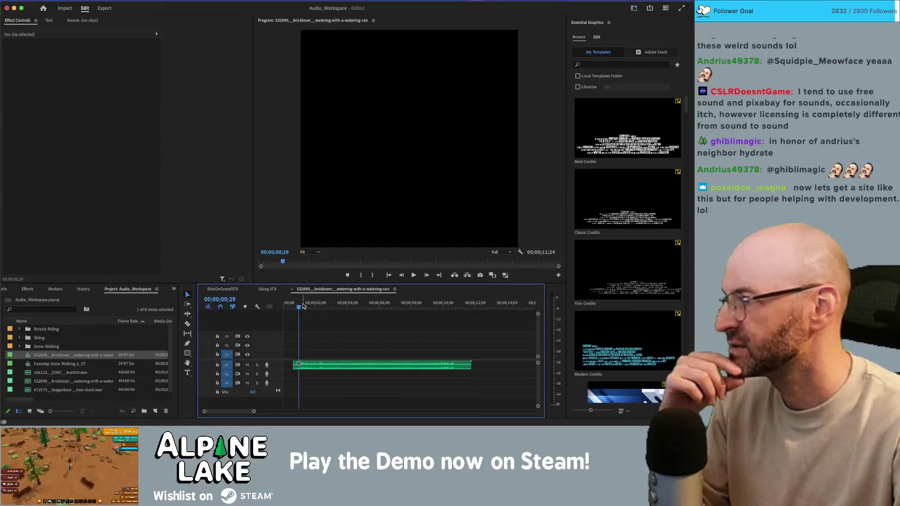
pyautogui.press('Left')
pyautogui.press('Left')
pyautogui.press('Left')
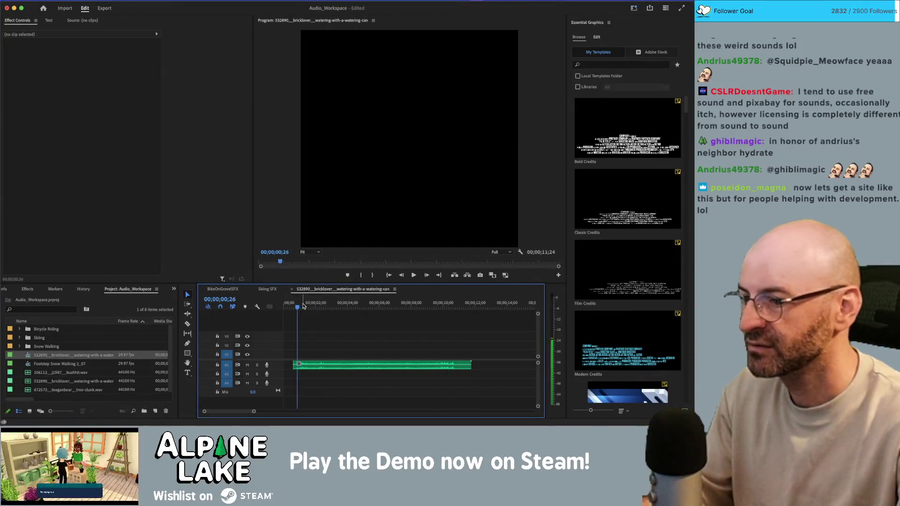
pyautogui.press('o')
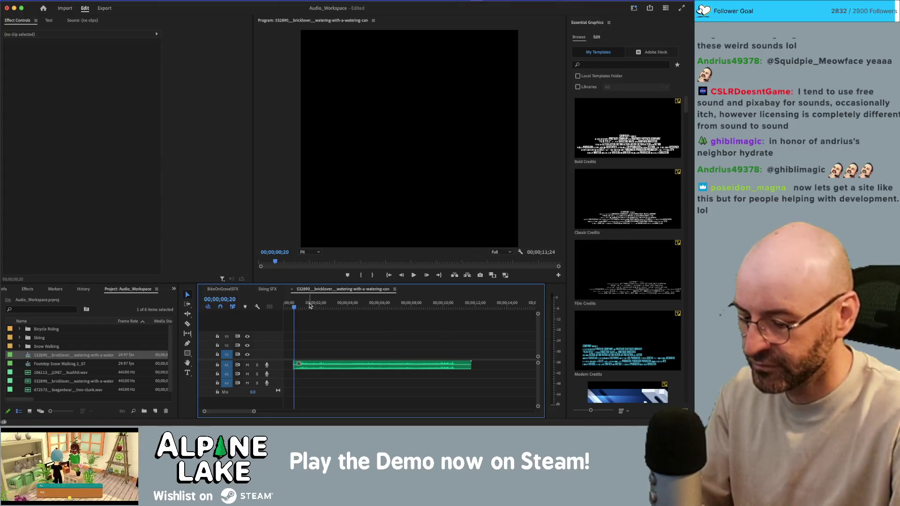
# Move the clip to the sequence start, zoom in, and trim its end to about 20 frames
pyautogui.moveTo(446, 367); pyautogui.dragTo(310, 369)
pyautogui.press('=')
pyautogui.press('=')
pyautogui.press('=')
pyautogui.press('space')
pyautogui.press('space')
pyautogui.moveTo(222, 414); pyautogui.dragTo(219, 414)
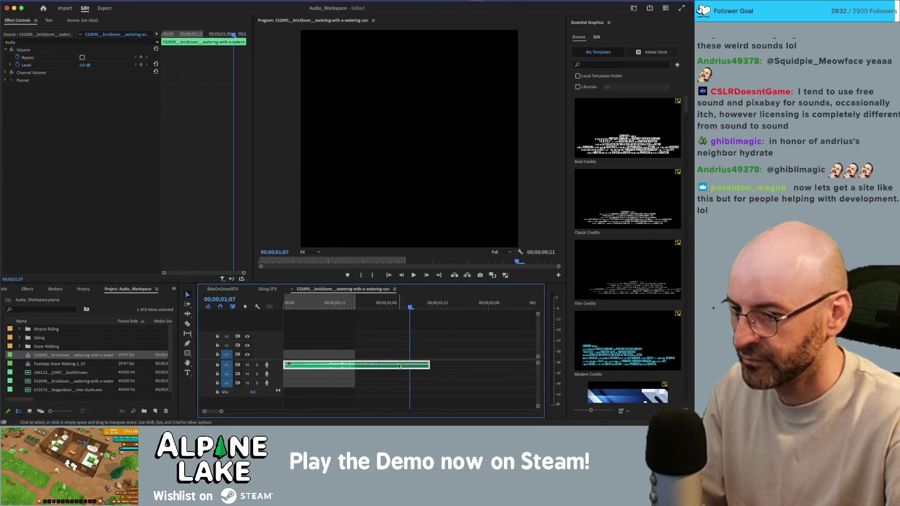
pyautogui.moveTo(433, 364); pyautogui.dragTo(352, 375)
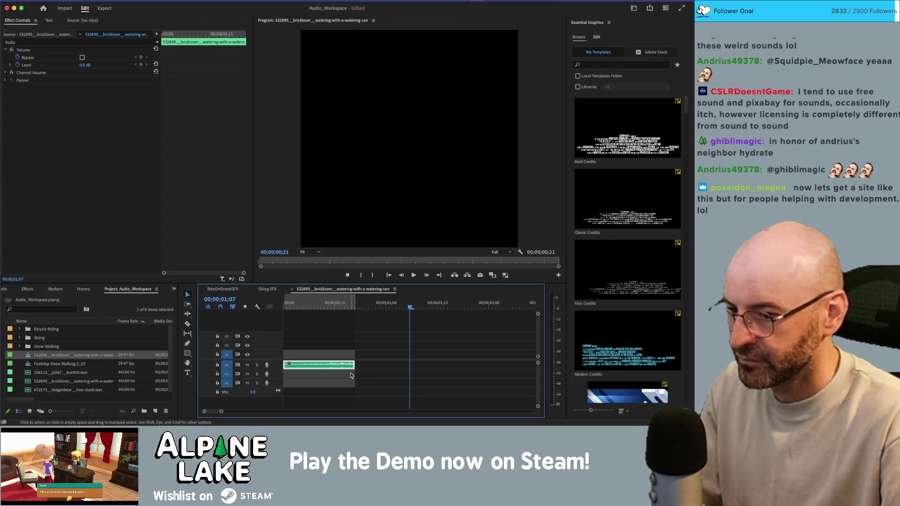
# Try the Slip tool and the clip and track context menus, then return to the Selection tool
pyautogui.click(188, 333)
pyautogui.click(309, 364)
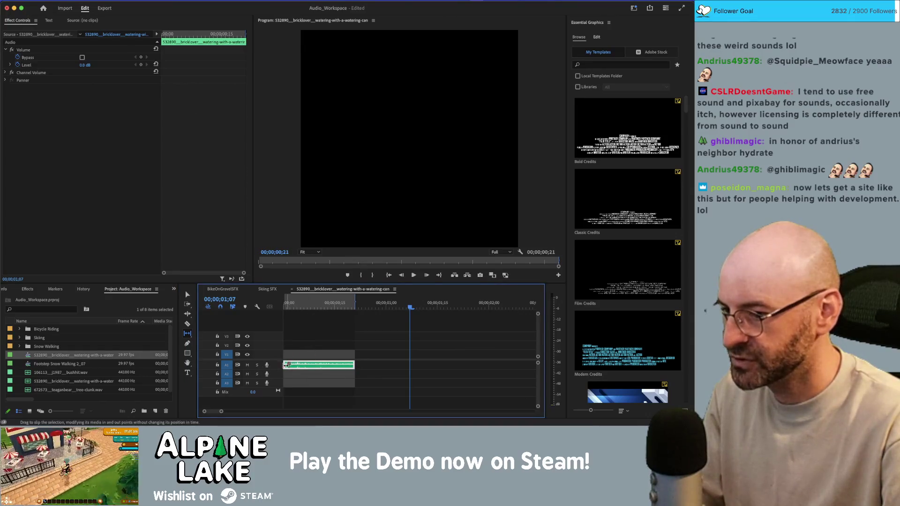
pyautogui.rightClick(285, 365)
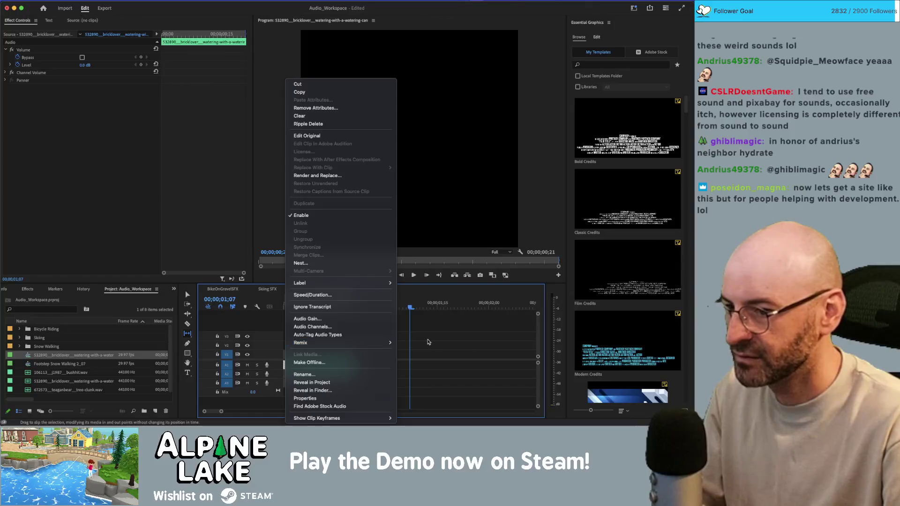
pyautogui.click(409, 341)
pyautogui.press('v')
pyautogui.rightClick(283, 369)
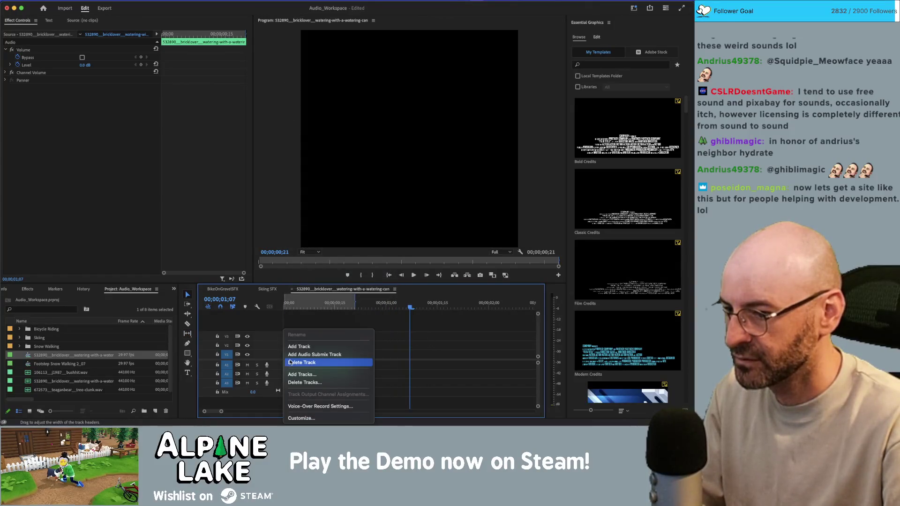
pyautogui.click(406, 334)
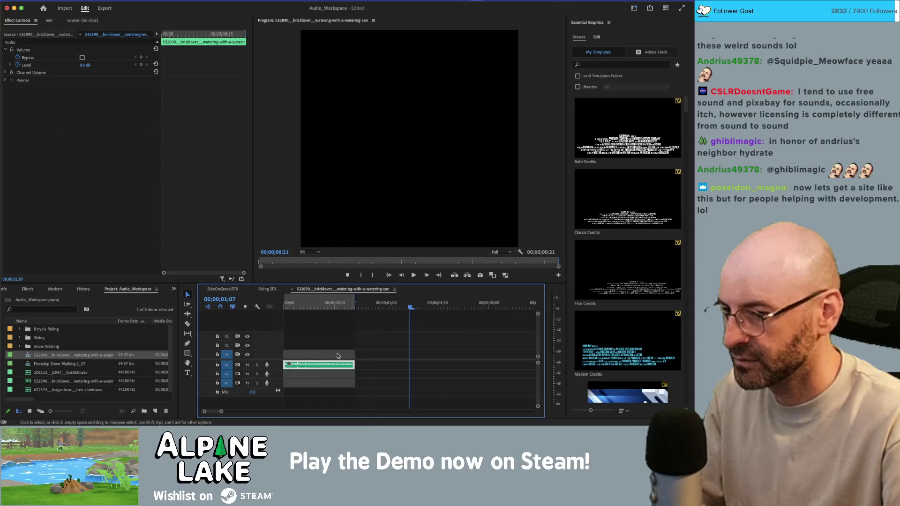
# Apply default Constant Power fades to both clip edges, shorten them, and play back
pyautogui.rightClick(287, 368)
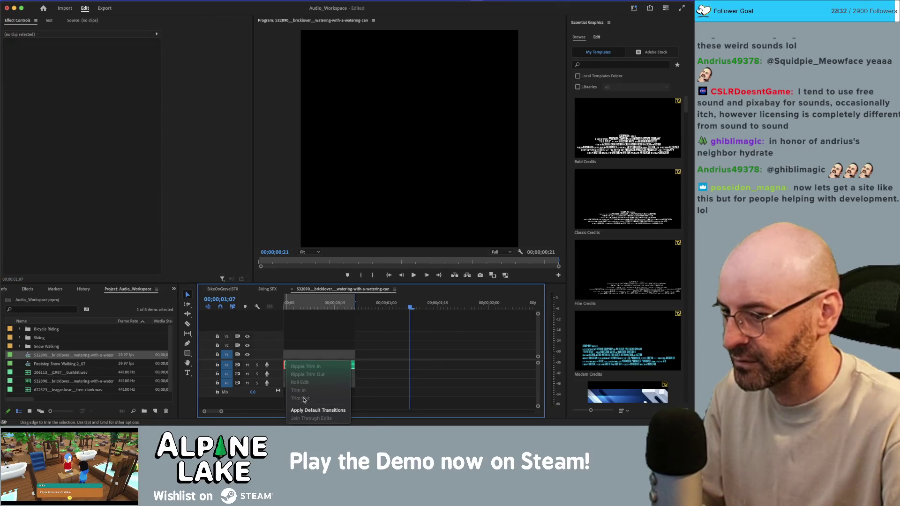
pyautogui.click(318, 410)
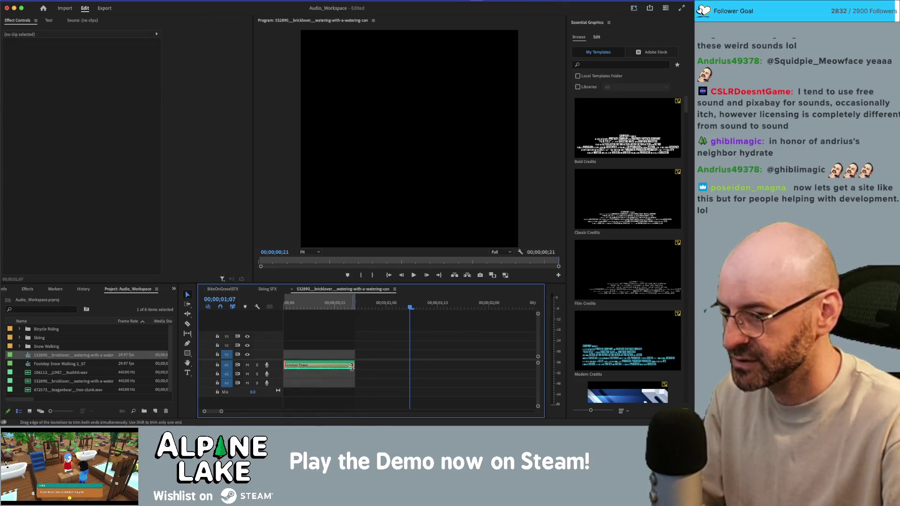
pyautogui.moveTo(351, 367); pyautogui.dragTo(296, 373)
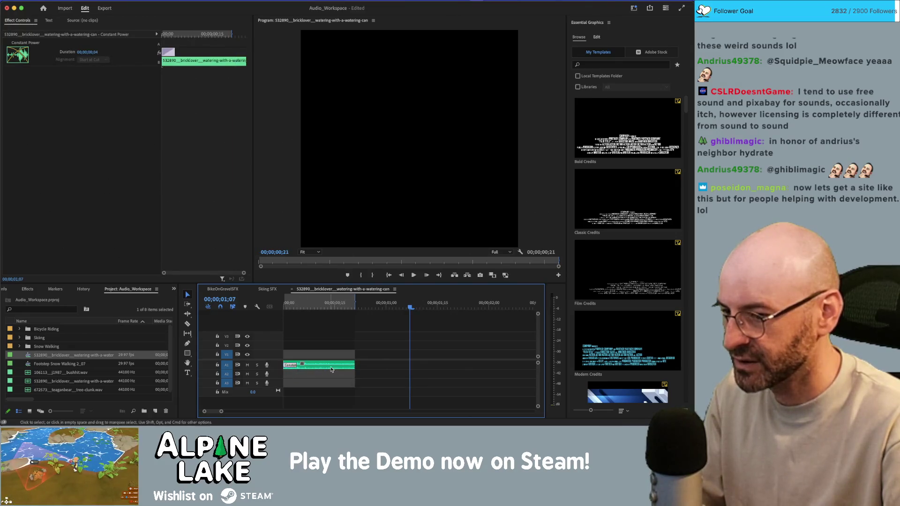
pyautogui.rightClick(352, 365)
pyautogui.click(375, 409)
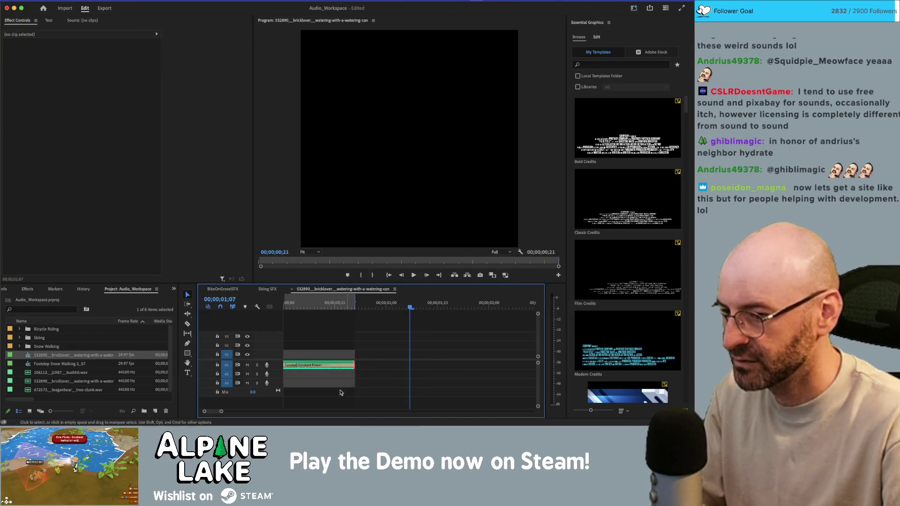
pyautogui.moveTo(308, 368); pyautogui.dragTo(342, 370)
pyautogui.press('space')
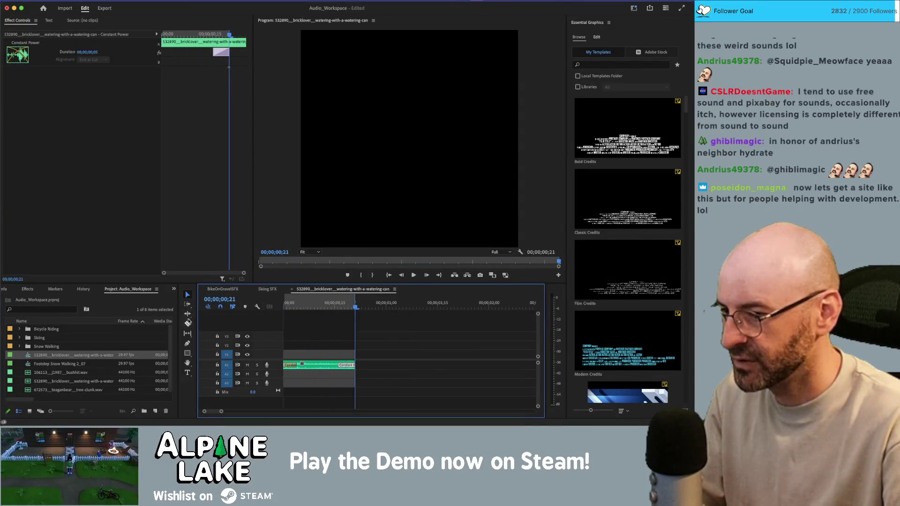
# Select the clip with the Slip tool, replay it twice, and return to the Selection tool
pyautogui.click(188, 333)
pyautogui.click(321, 365)
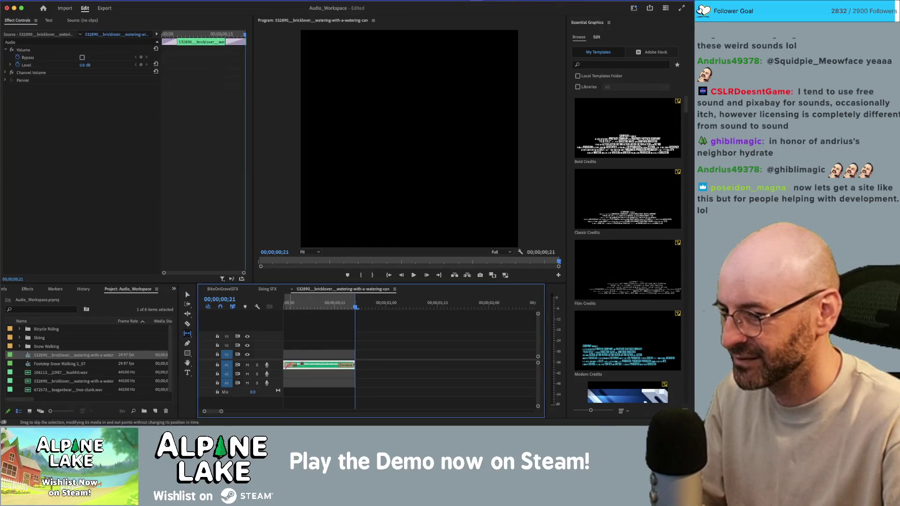
pyautogui.press('space')
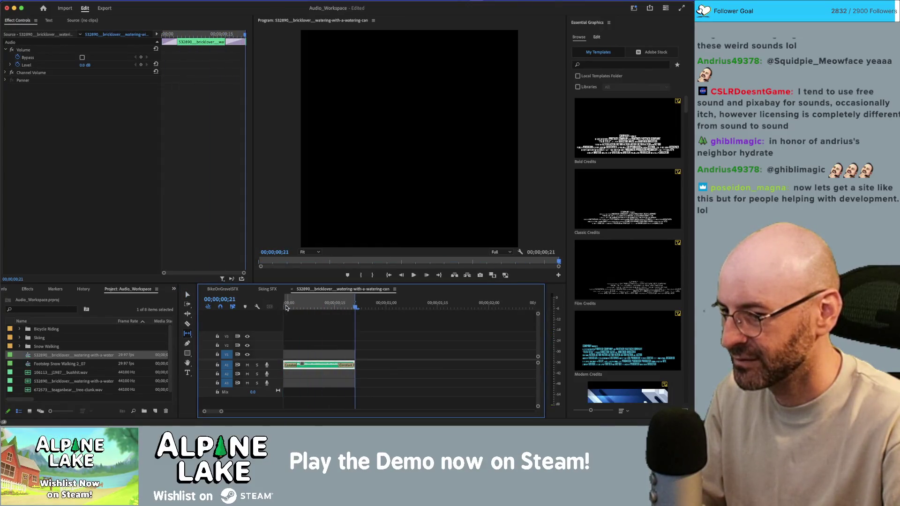
pyautogui.press('space')
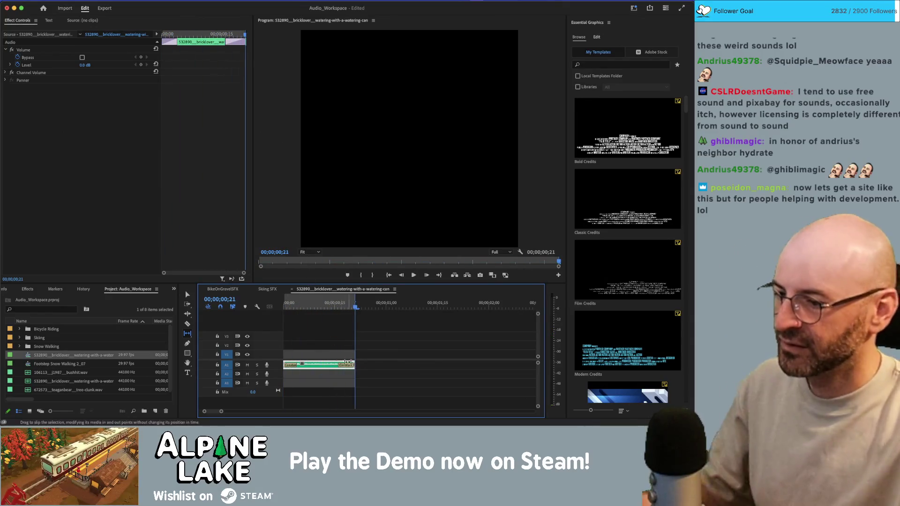
pyautogui.press('v')
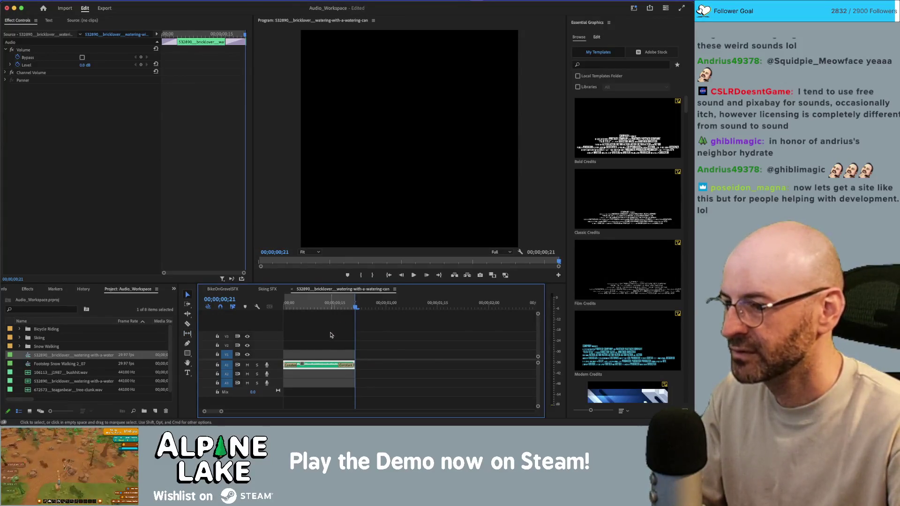
# Copy the clip onto A2 and A3 and slip the A3 copy's audio by 13 frames
pyautogui.moveTo(316, 368); pyautogui.dragTo(318, 384)
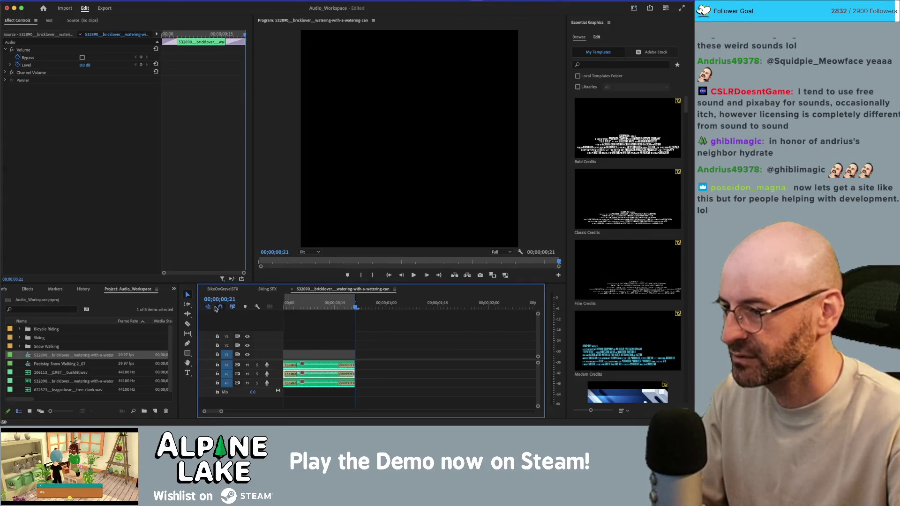
pyautogui.click(188, 334)
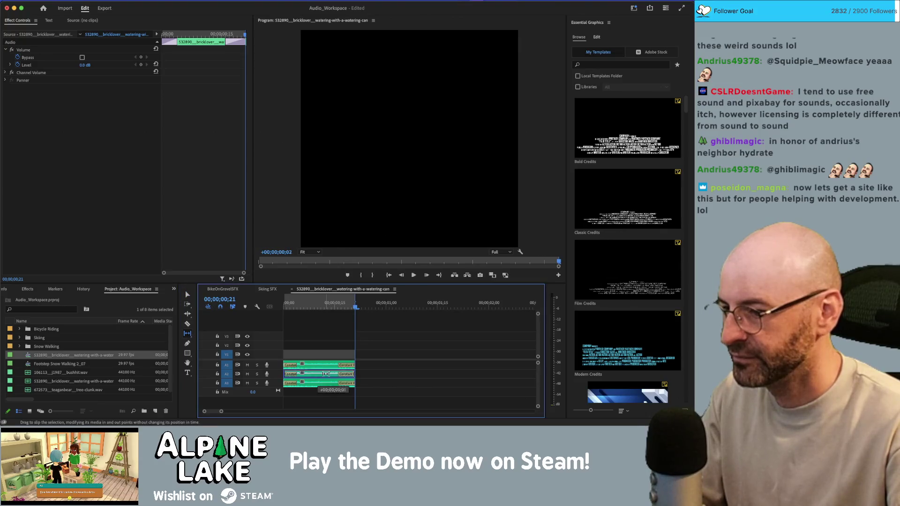
pyautogui.moveTo(317, 384); pyautogui.dragTo(274, 385)
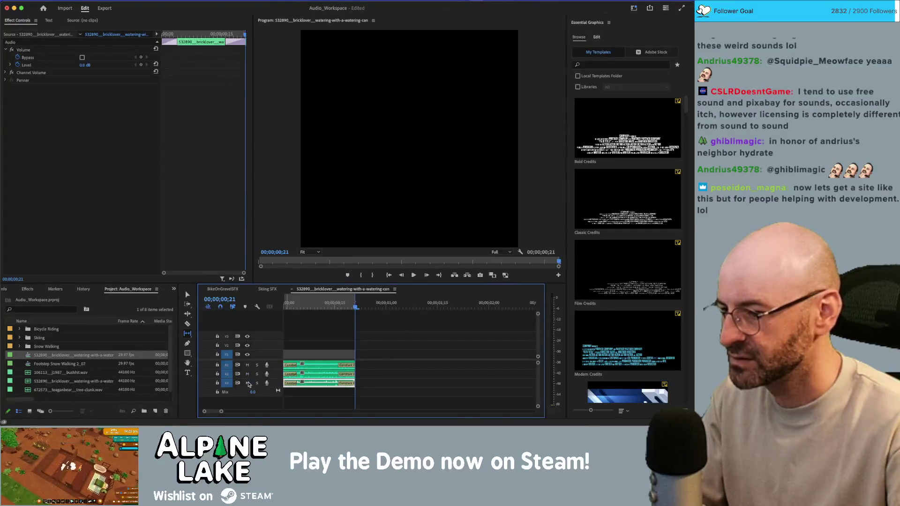
# Mute tracks A2 and A3, leaving A1 audible, and return the playhead to the start
pyautogui.click(247, 365)
pyautogui.click(247, 374)
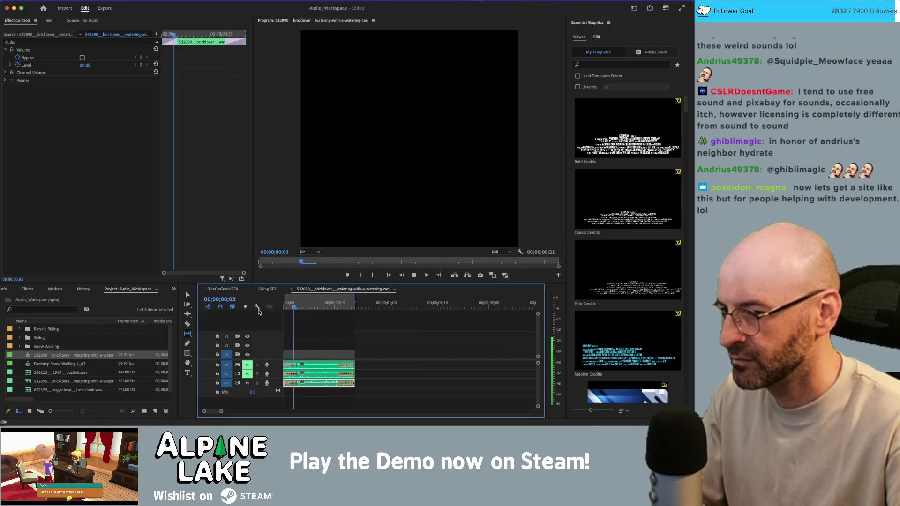
pyautogui.click(247, 374)
pyautogui.click(247, 365)
pyautogui.click(247, 383)
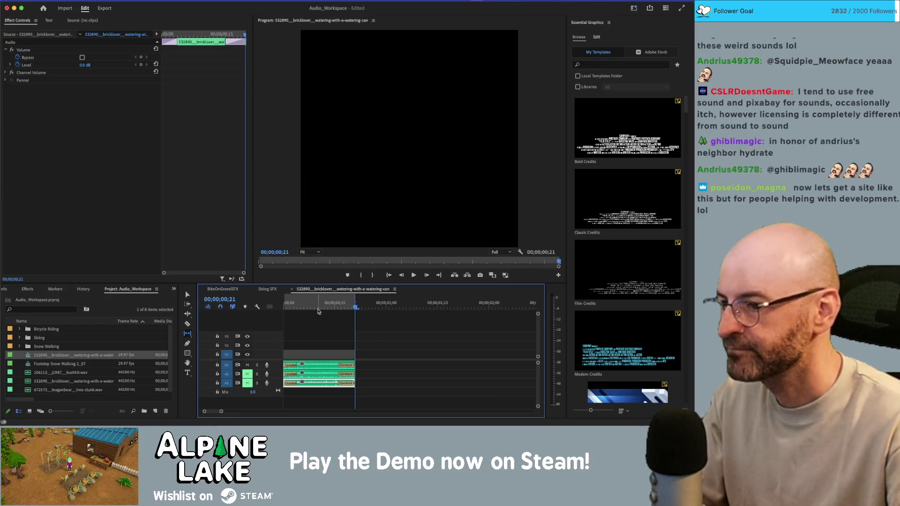
pyautogui.press('Home')
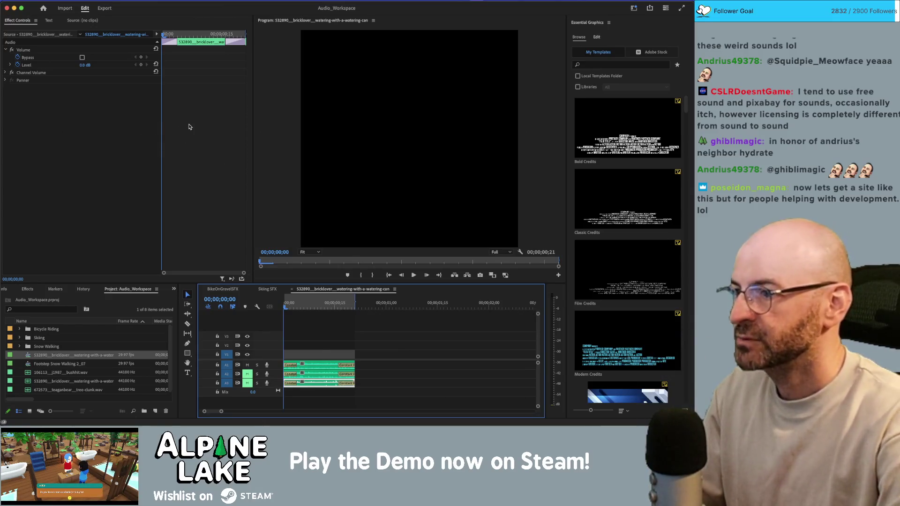
pyautogui.click(105, 8)
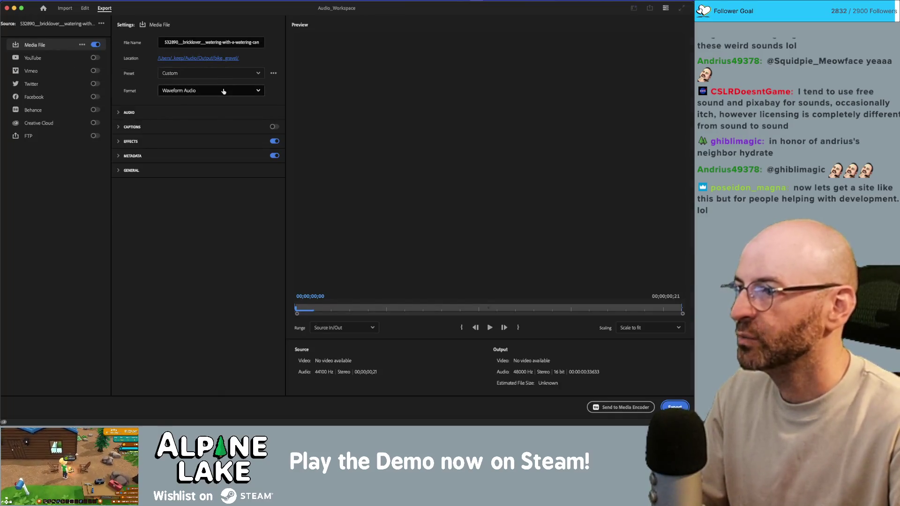
# Name the output file wateringCan_A
pyautogui.click(235, 42)
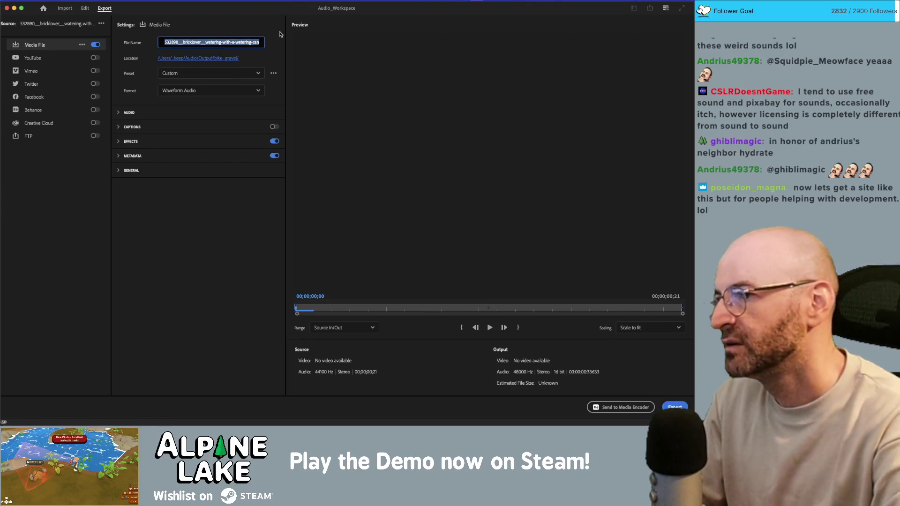
pyautogui.write('wateringcan')
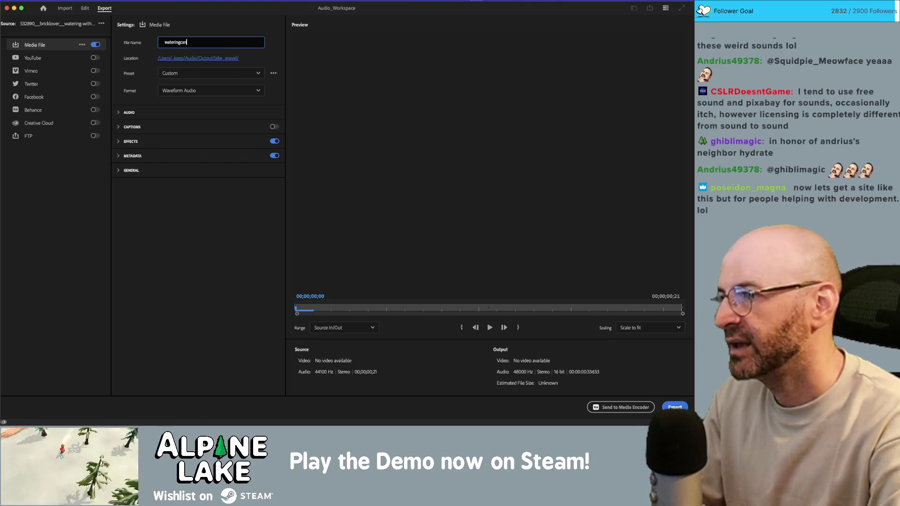
pyautogui.write('Can_')
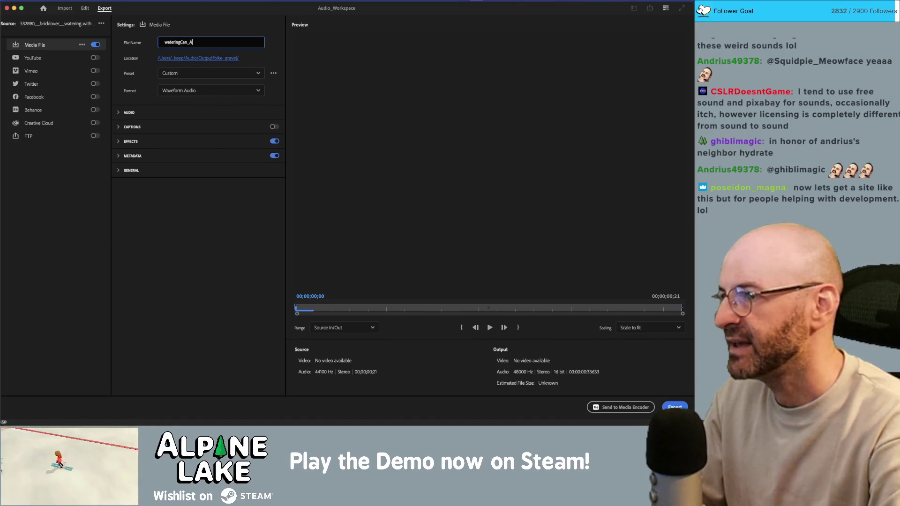
pyautogui.write('A')
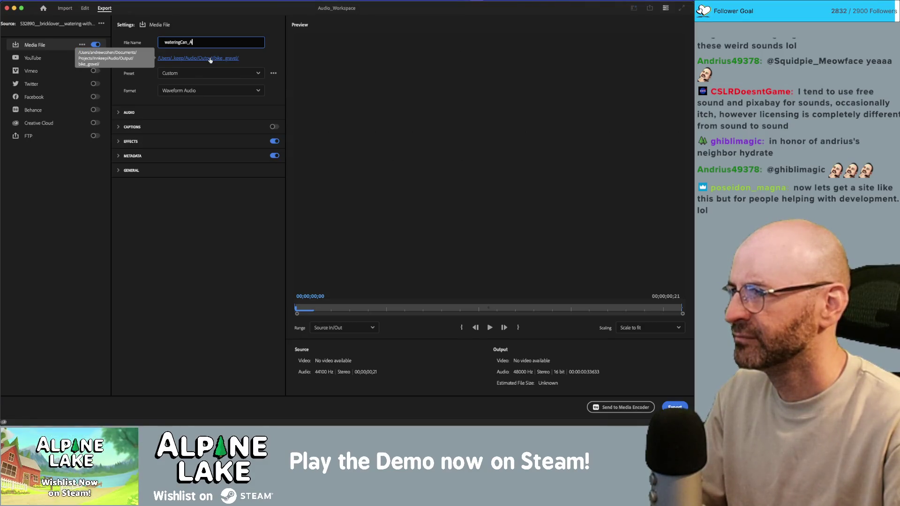
pyautogui.press('Return')
# Save into a new wateringCan folder inside Output and export the WAV
pyautogui.click(210, 59)
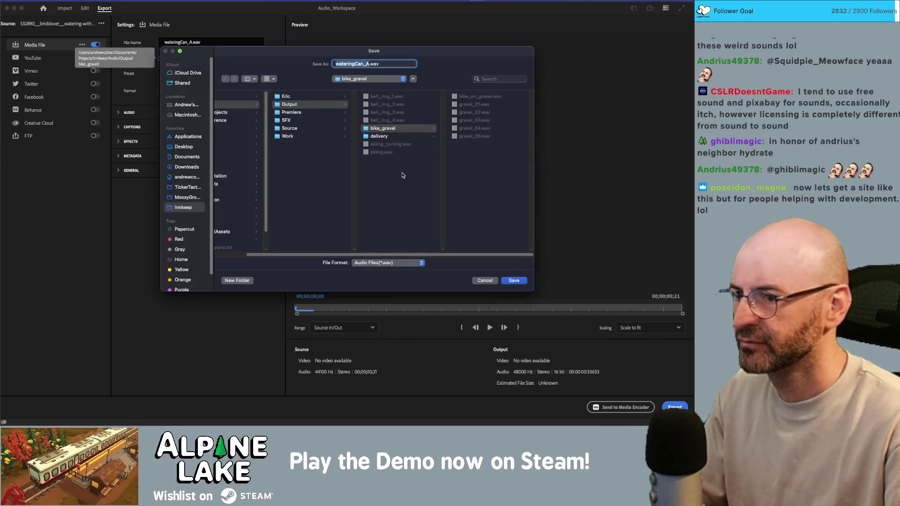
pyautogui.click(404, 179)
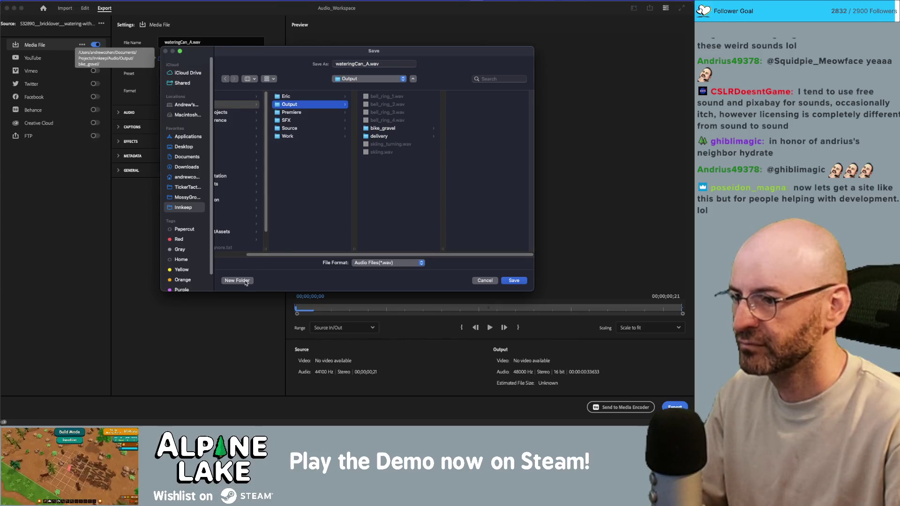
pyautogui.click(245, 281)
pyautogui.write('wateringCan')
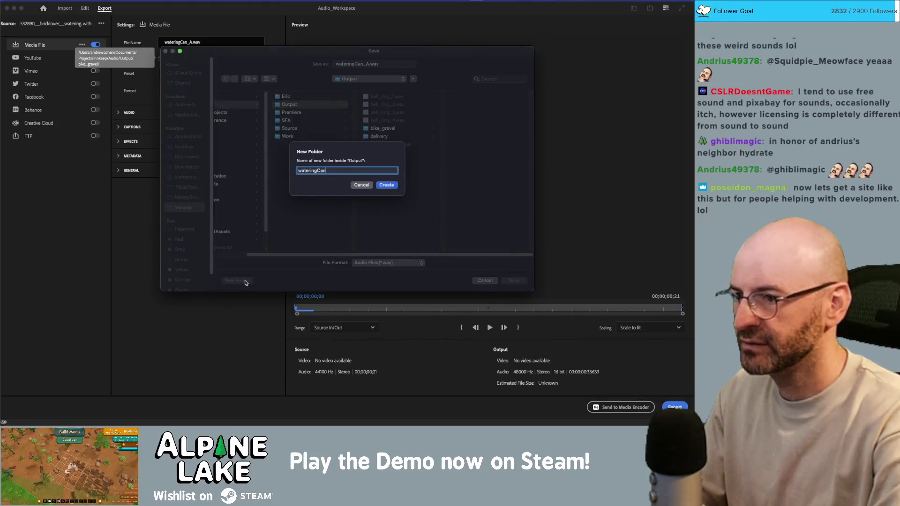
pyautogui.press('Return')
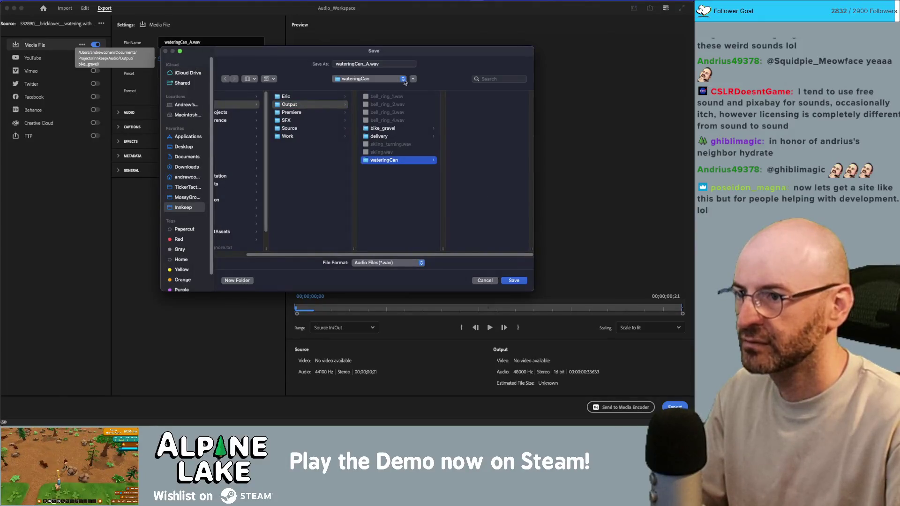
pyautogui.click(514, 282)
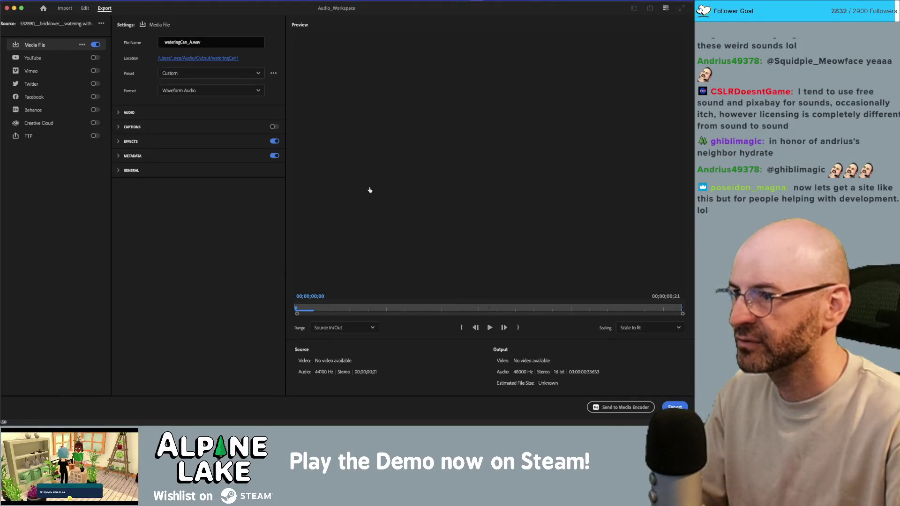
pyautogui.click(674, 406)
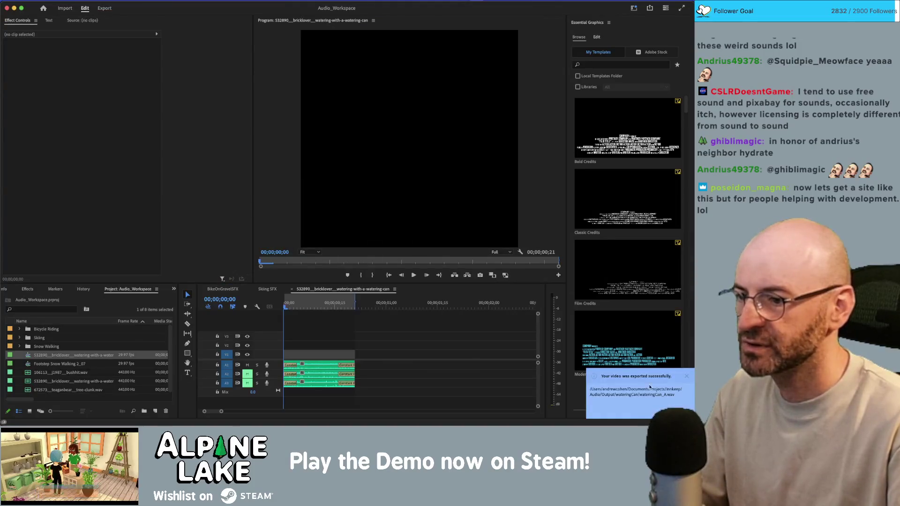
# Unmute the second audio track and export it as wateringCan_B.wav
pyautogui.click(247, 373)
pyautogui.press('super+m')
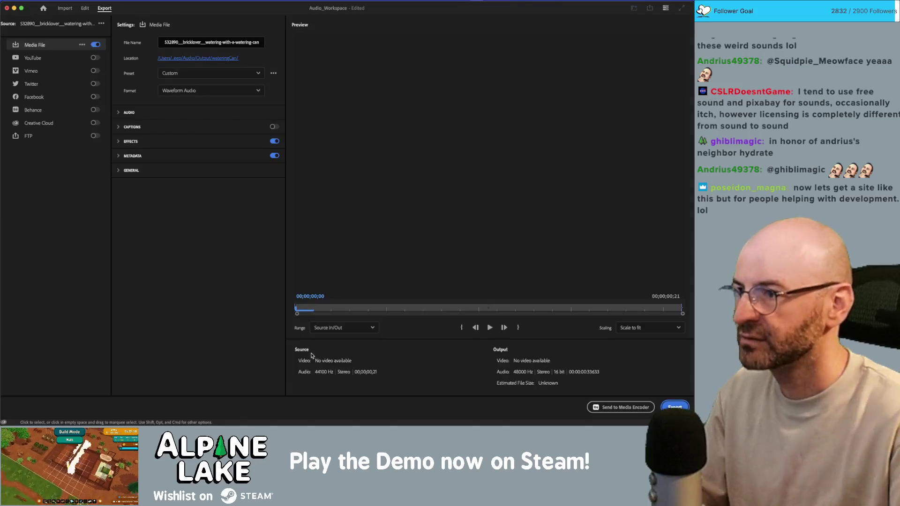
pyautogui.click(190, 43)
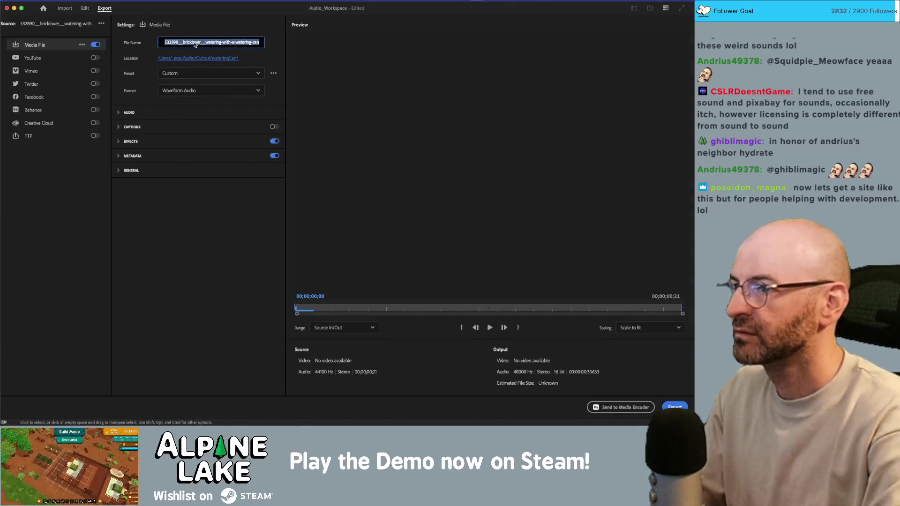
pyautogui.write('watB')
pyautogui.press('Return')
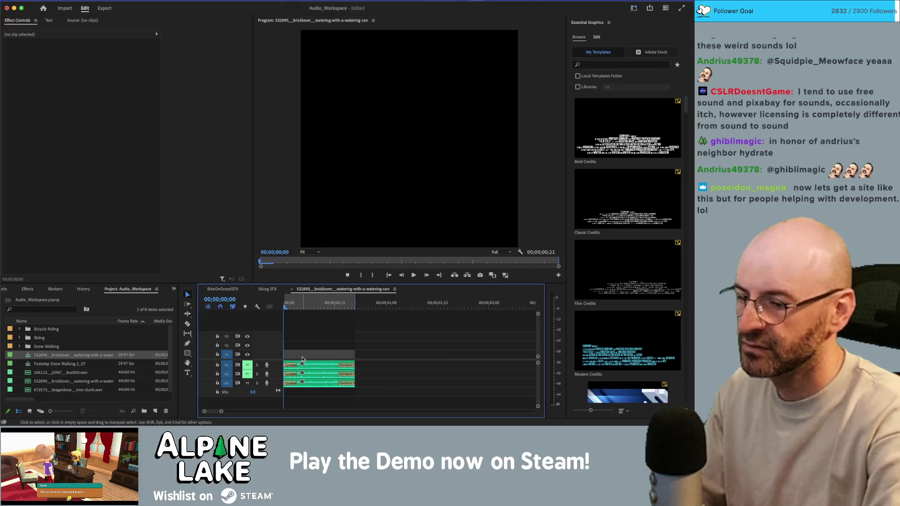
# Export the next take as wateringCan_C.wav into the same wateringCan folder
pyautogui.press('super+m')
pyautogui.click(210, 43)
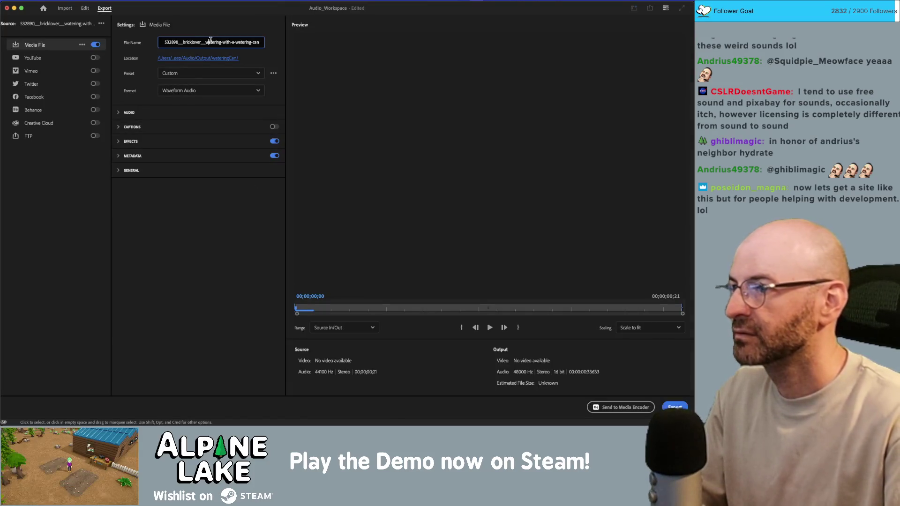
pyautogui.write('wateringCan_C')
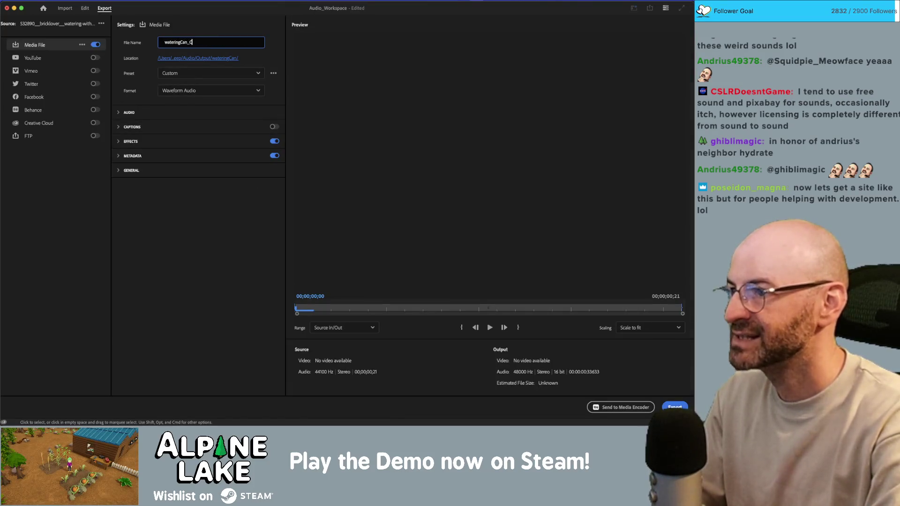
pyautogui.click(675, 407)
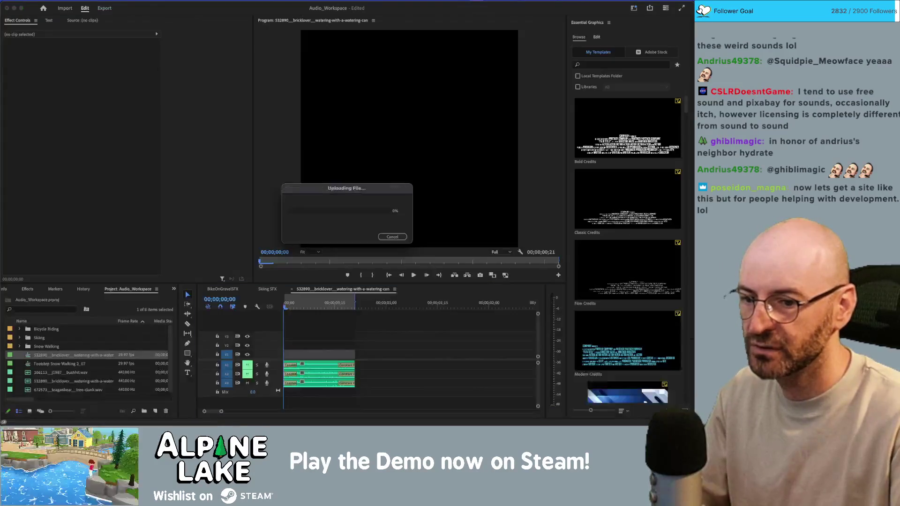
pyautogui.press('super+Tab')
pyautogui.press('super+Tab')
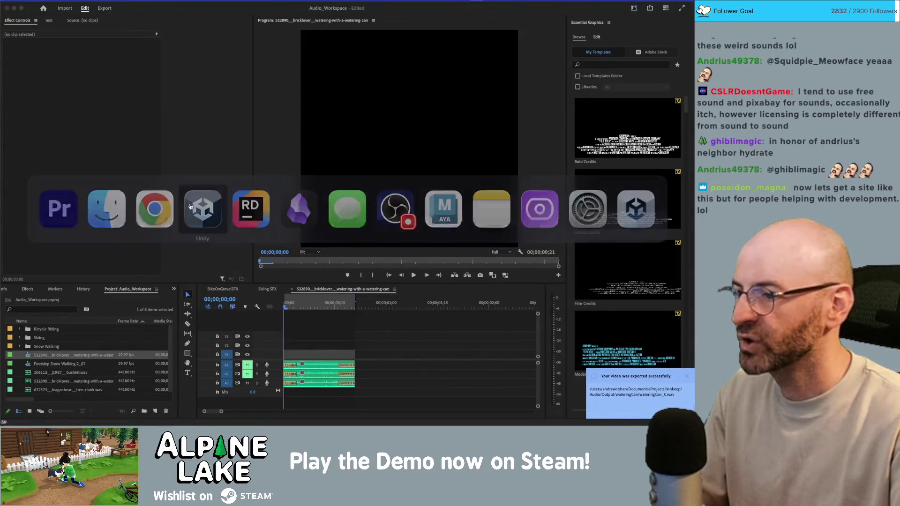
# Create a new folder named tools inside the _Audio folder
pyautogui.scroll(10, 53, 317)
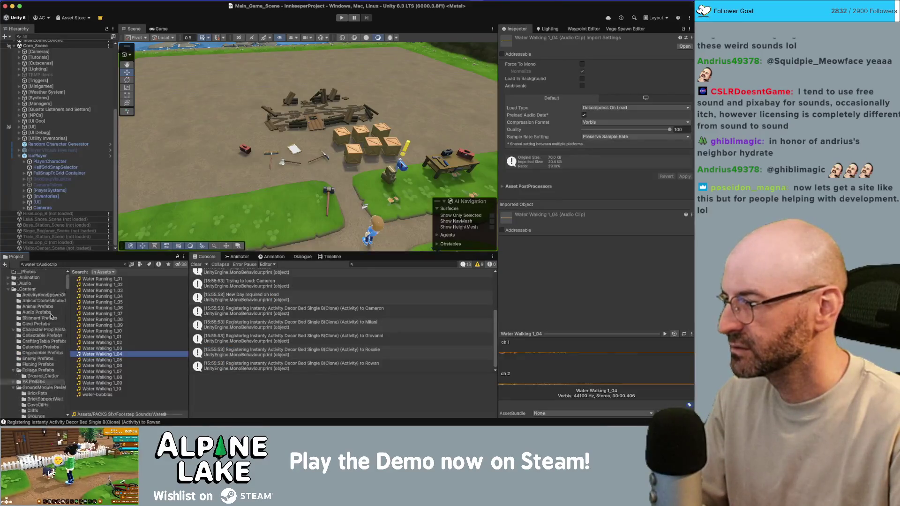
pyautogui.click(50, 300)
pyautogui.click(115, 339)
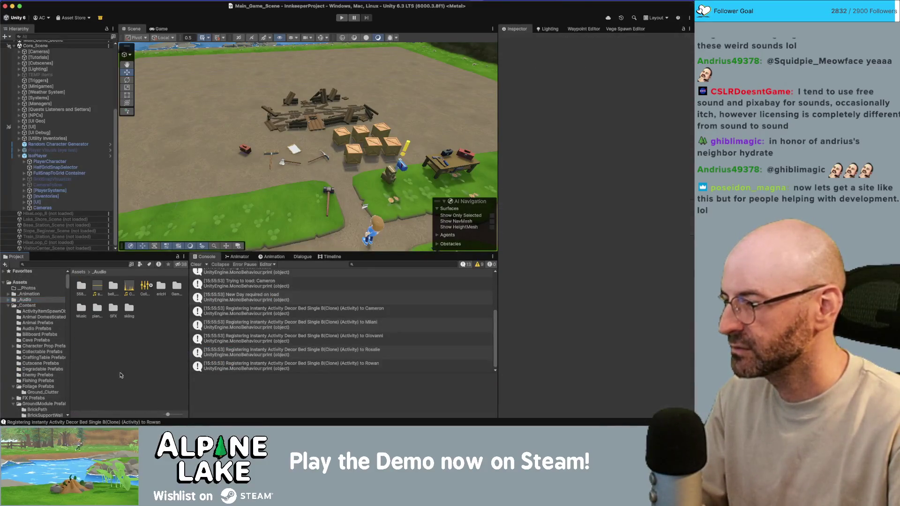
pyautogui.moveTo(177, 416); pyautogui.dragTo(151, 414)
pyautogui.rightClick(103, 364)
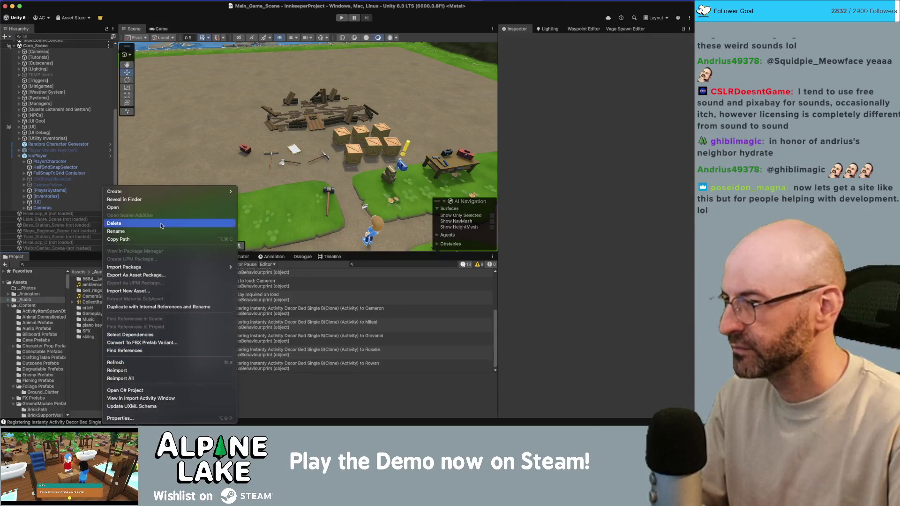
pyautogui.moveTo(164, 192)
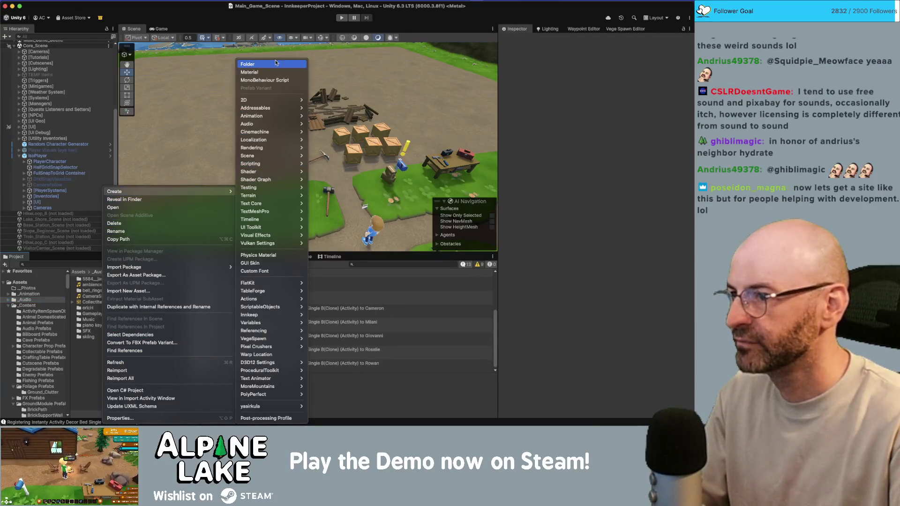
pyautogui.click(276, 64)
pyautogui.write('tool')
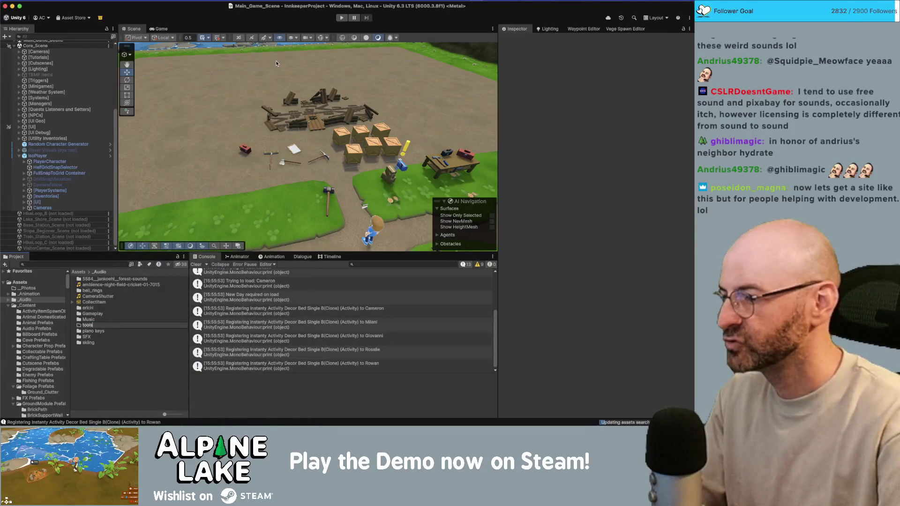
pyautogui.write('s')
pyautogui.press('Return')
# Drag the three wav files from Finder's Output/wateringCan folder into tools
pyautogui.press('super+Tab')
pyautogui.click(145, 219)
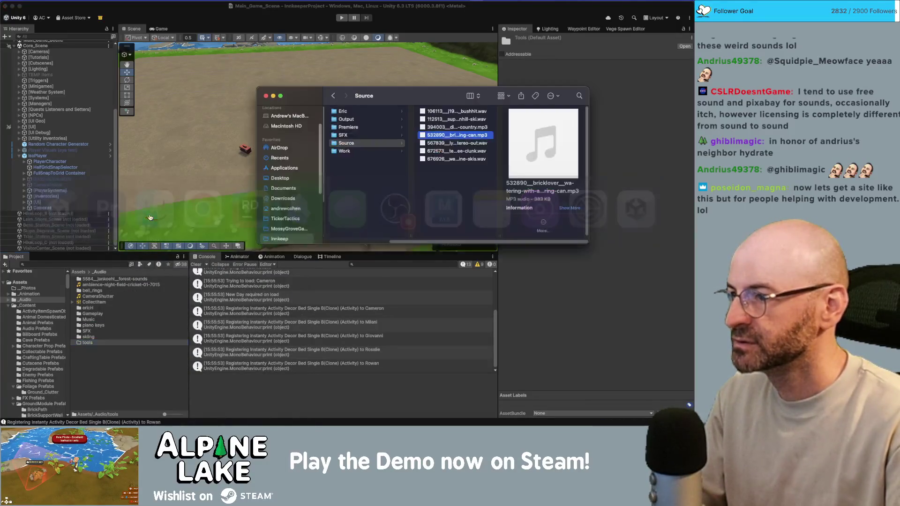
pyautogui.click(369, 151)
pyautogui.click(371, 143)
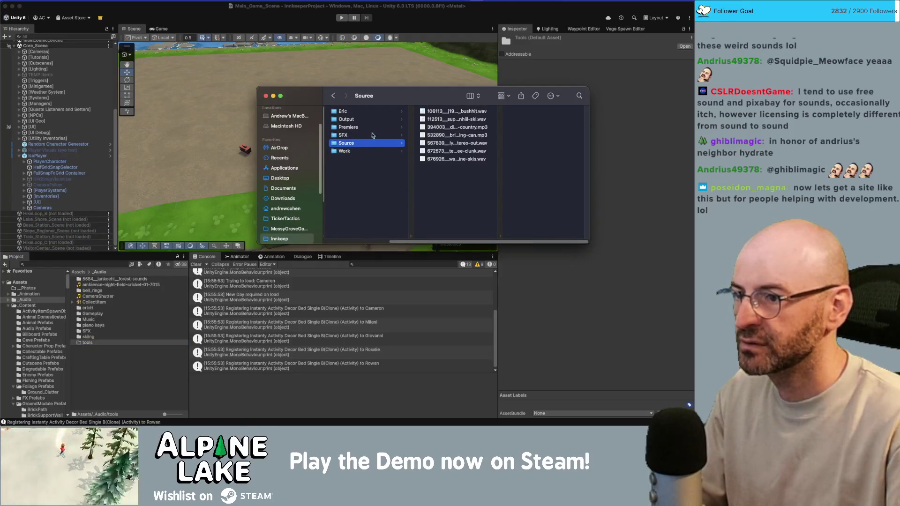
pyautogui.click(373, 121)
pyautogui.click(441, 175)
pyautogui.click(449, 111)
pyautogui.keyDown('shift'); pyautogui.click(448, 127); pyautogui.keyUp('shift')
pyautogui.moveTo(449, 119)
pyautogui.mouseDown()
pyautogui.moveTo(413, 190)
pyautogui.moveTo(158, 276)
pyautogui.moveTo(92, 343)
pyautogui.mouseUp()
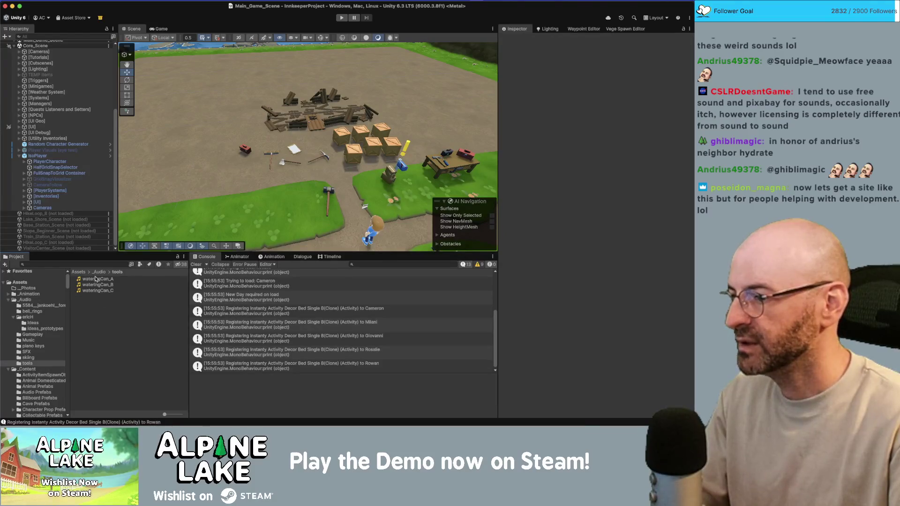
# Preview the imported wateringCan_C clip, then start a project asset search for 'wt'
pyautogui.click(97, 280)
pyautogui.keyDown('shift'); pyautogui.click(98, 285); pyautogui.keyUp('shift')
pyautogui.click(98, 291)
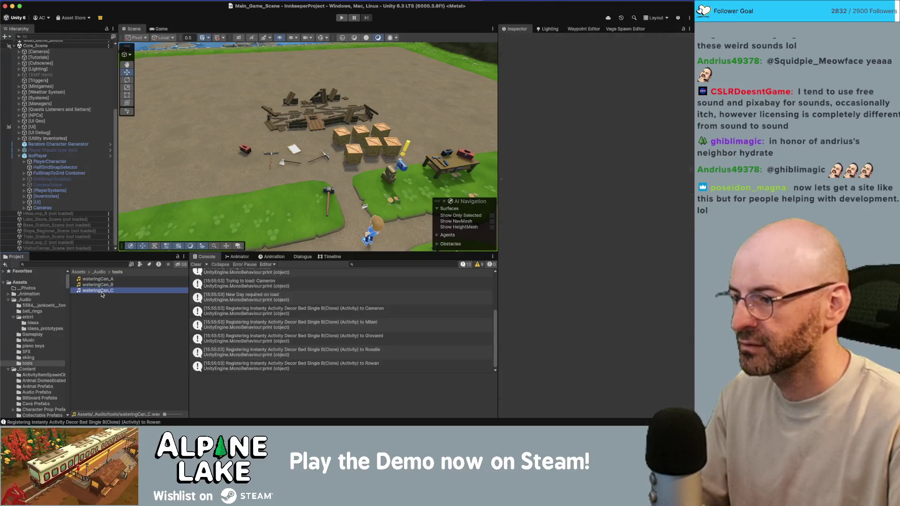
pyautogui.click(673, 334)
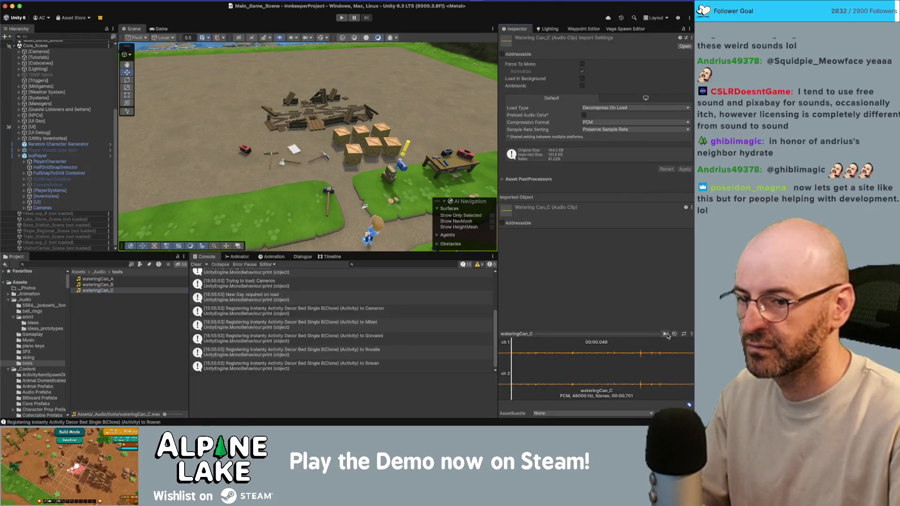
pyautogui.click(81, 331)
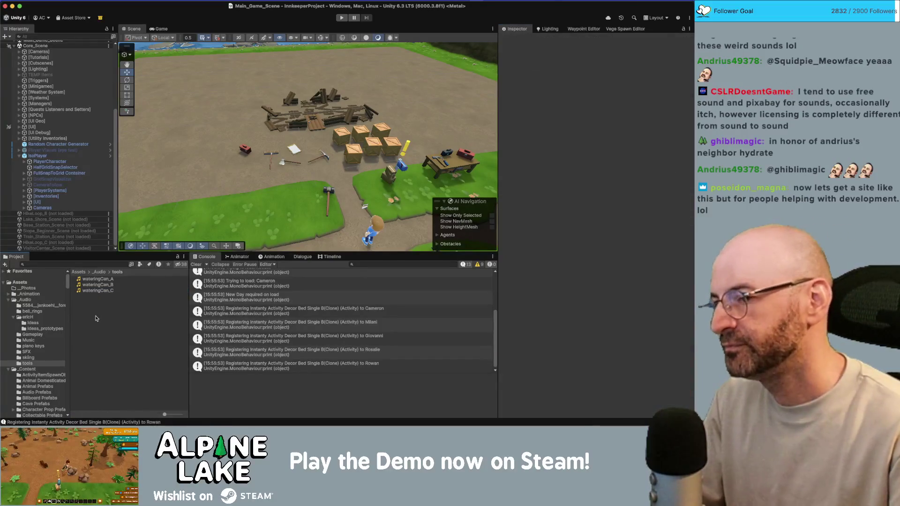
pyautogui.click(80, 264)
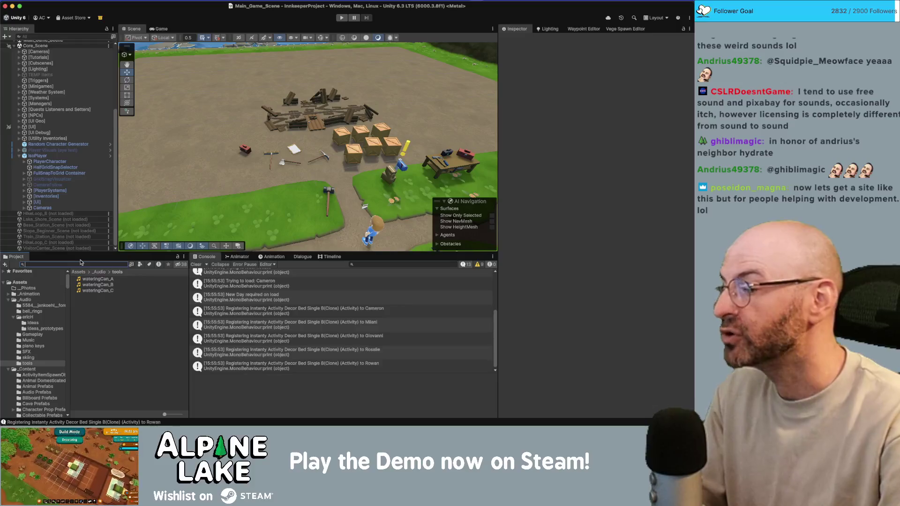
pyautogui.write('wt')
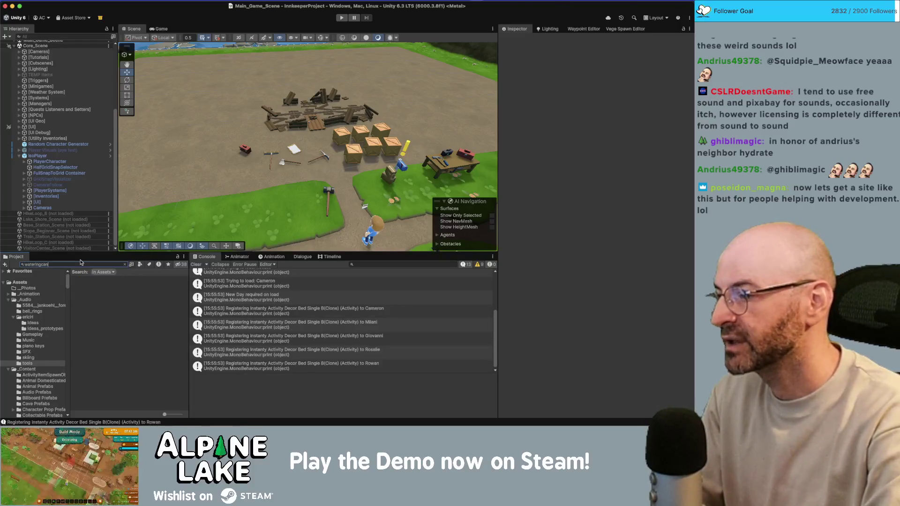
# Add a Standalone Audio Source component to the WateringCanEmitter prefab
pyautogui.click(92, 296)
pyautogui.scroll(-10, 571, 282)
pyautogui.click(561, 321)
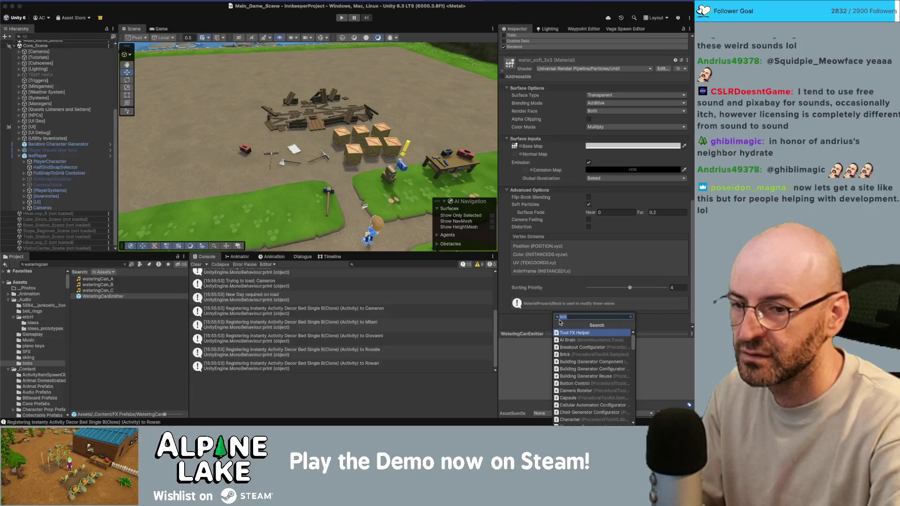
pyautogui.write('standalon')
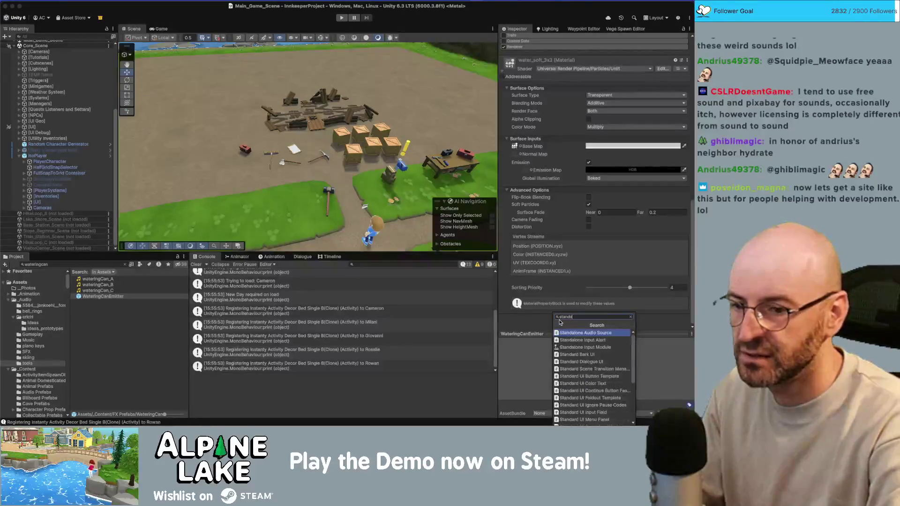
pyautogui.press('Return')
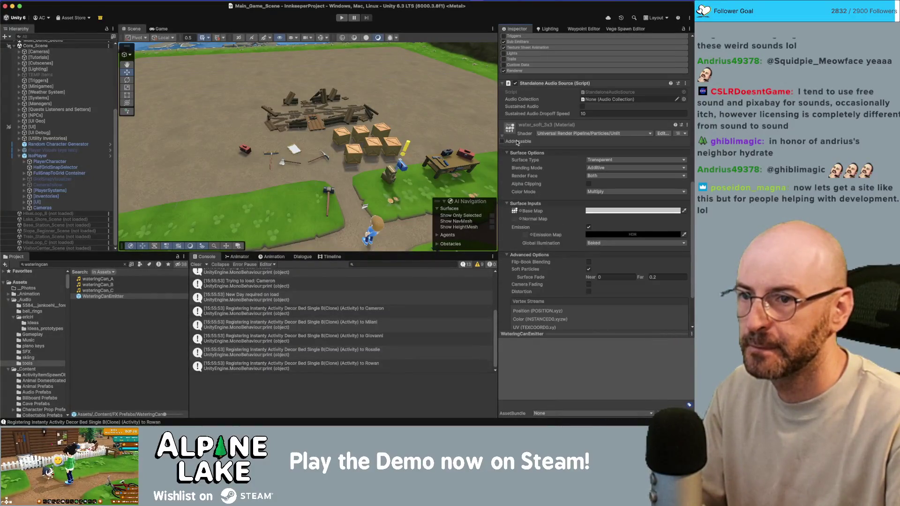
pyautogui.scroll(5, 503, 138)
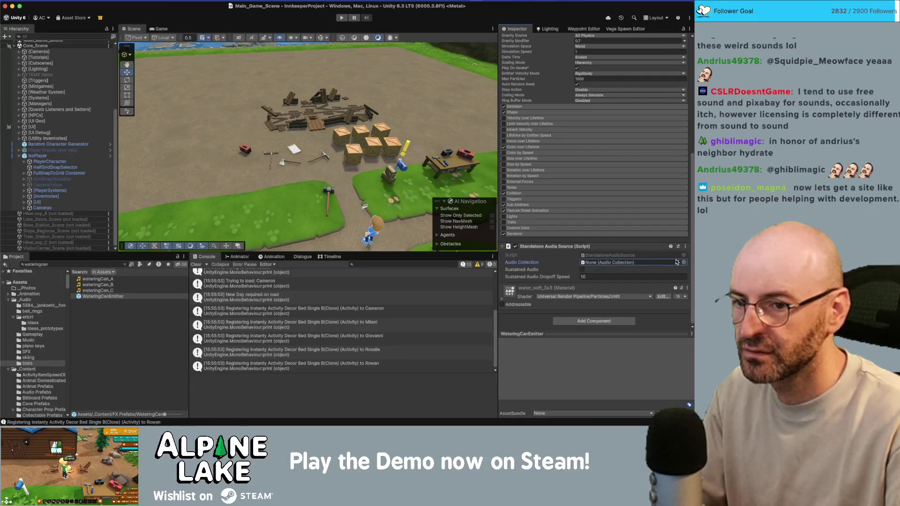
# Add an Audio Source component, then search project assets for 'audio coll'
pyautogui.click(593, 321)
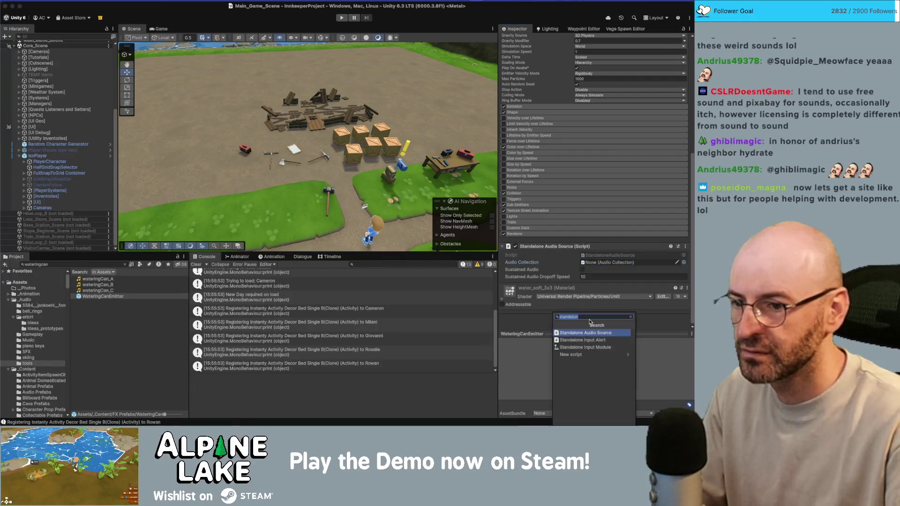
pyautogui.write('audio c')
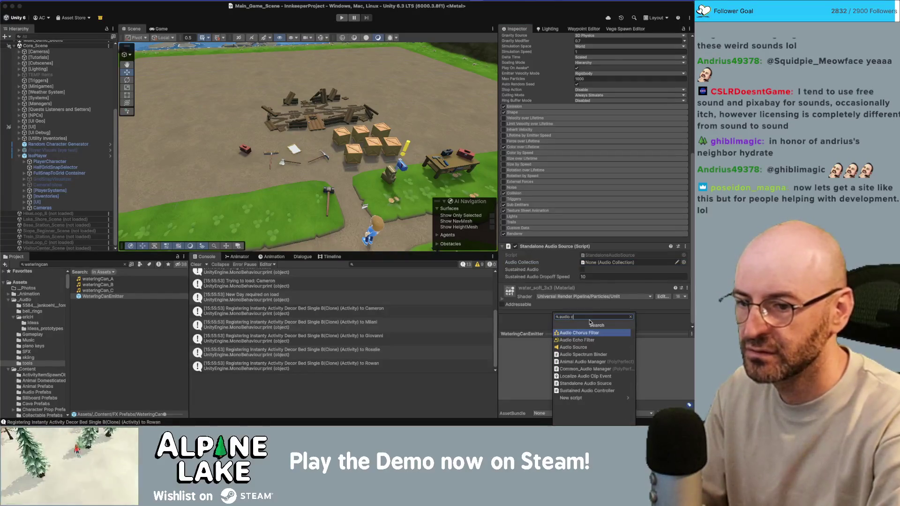
pyautogui.click(545, 274)
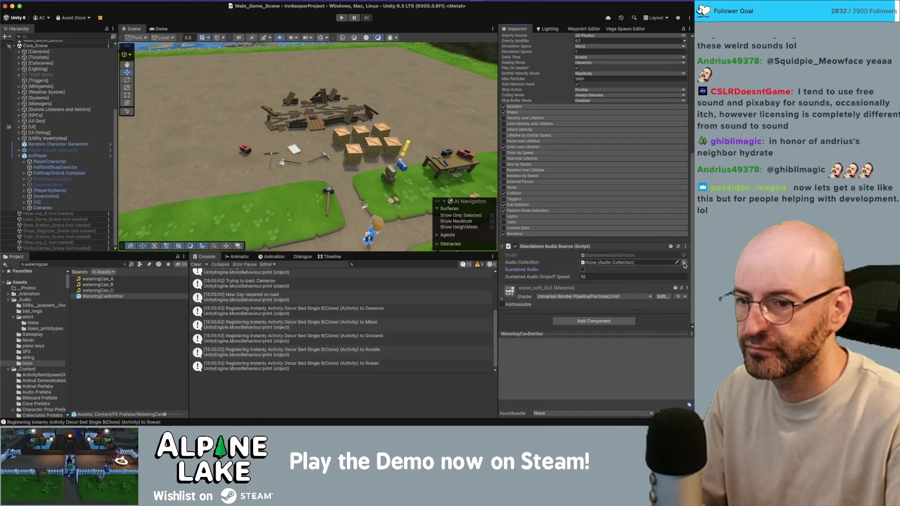
pyautogui.click(609, 322)
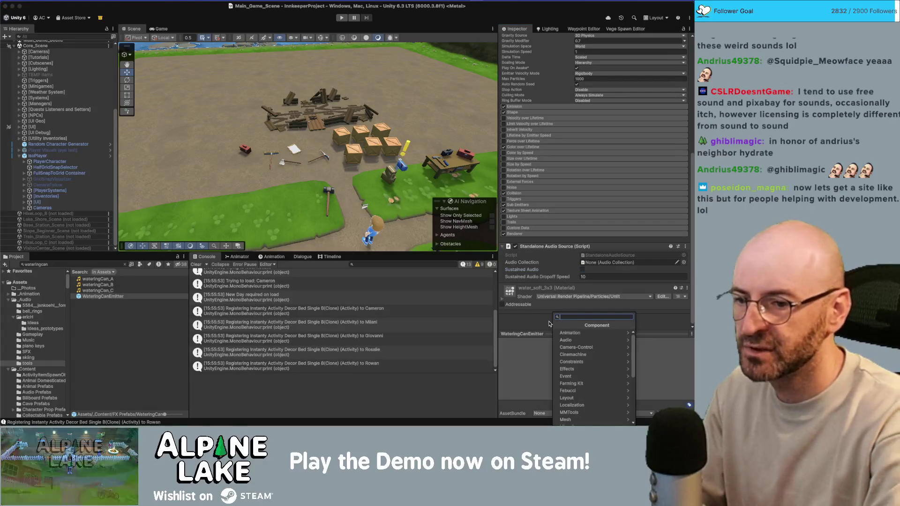
pyautogui.write('audio sou')
pyautogui.press('Return')
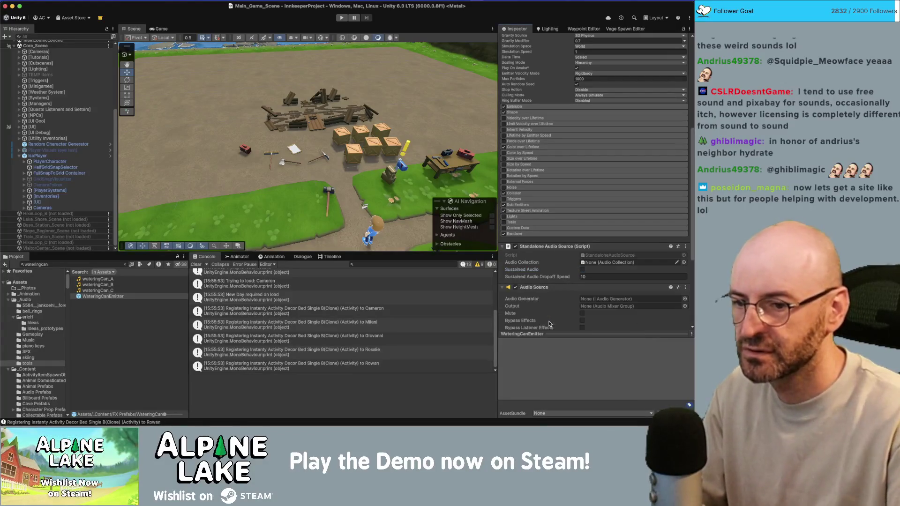
pyautogui.scroll(-3, 557, 303)
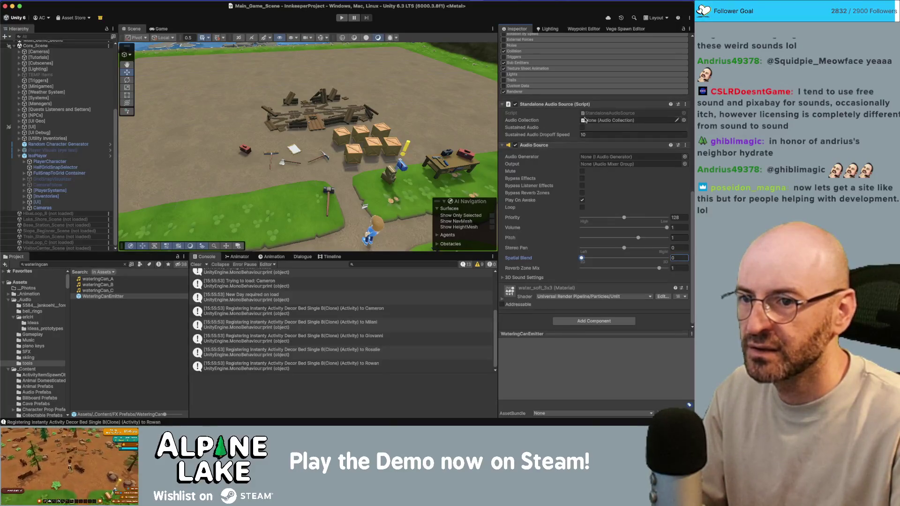
pyautogui.click(604, 122)
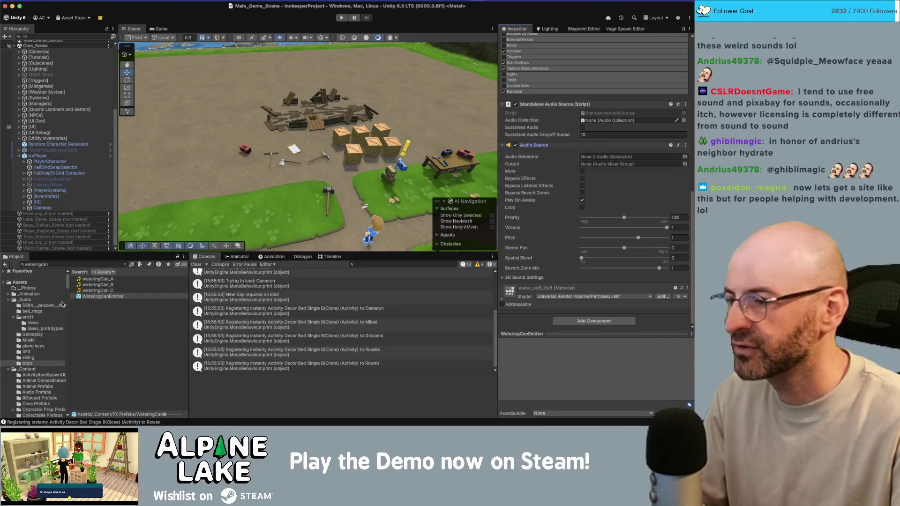
pyautogui.click(95, 264)
pyautogui.write('audio coll')
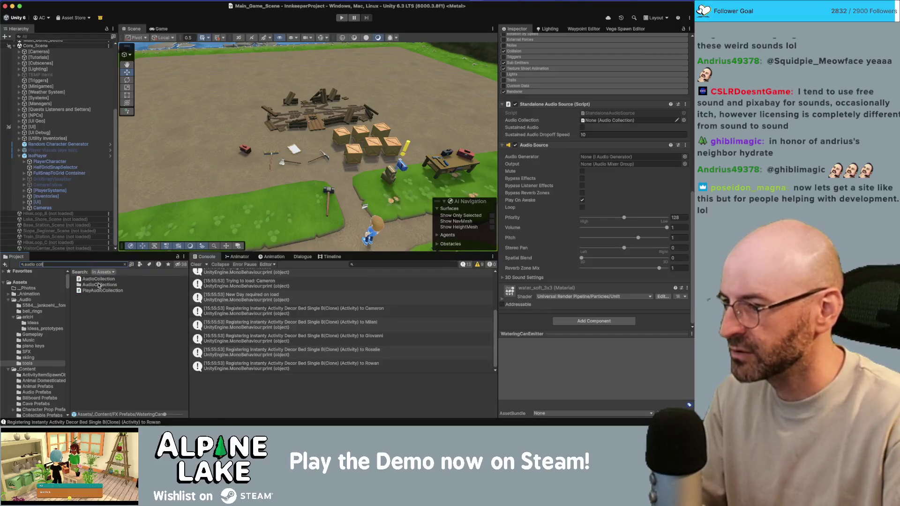
# Duplicate the Dog Barks collection in AudioCollections/Misc
pyautogui.doubleClick(99, 285)
pyautogui.click(95, 303)
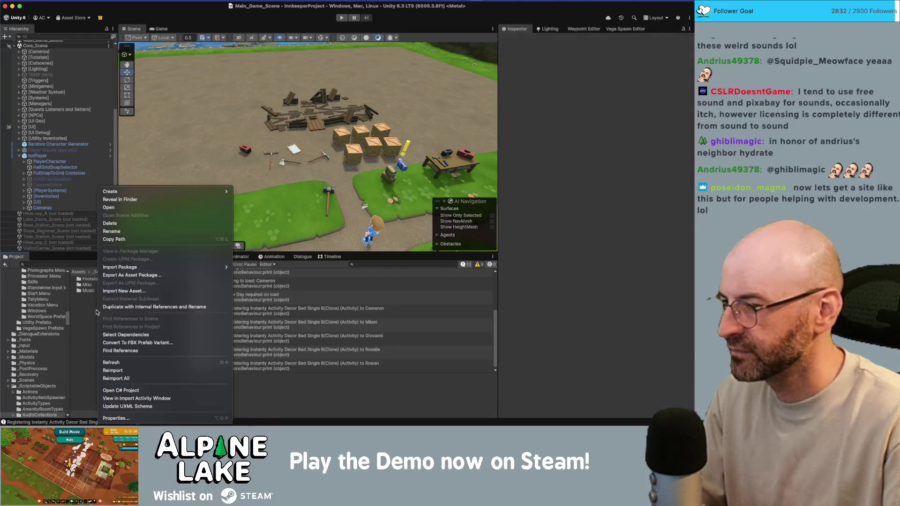
pyautogui.click(90, 287)
pyautogui.rightClick(90, 286)
pyautogui.press('Escape')
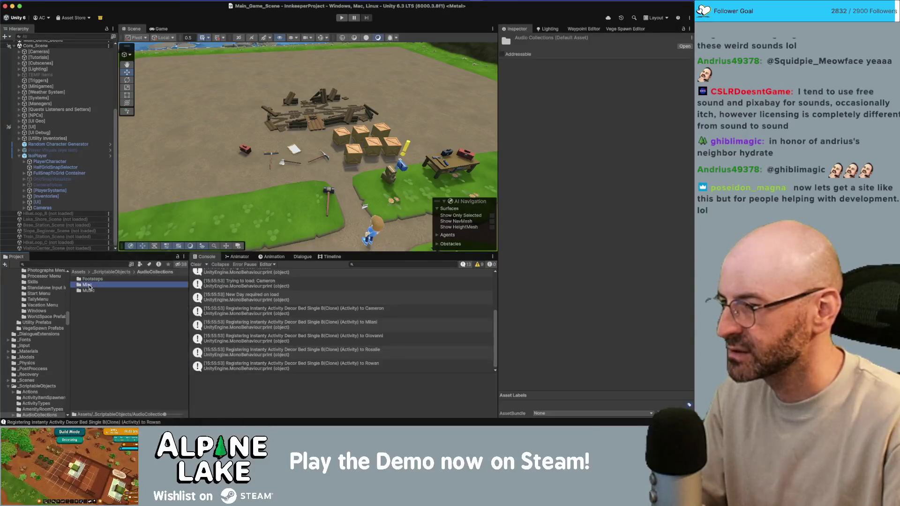
pyautogui.doubleClick(90, 287)
pyautogui.rightClick(95, 287)
pyautogui.moveTo(188, 192)
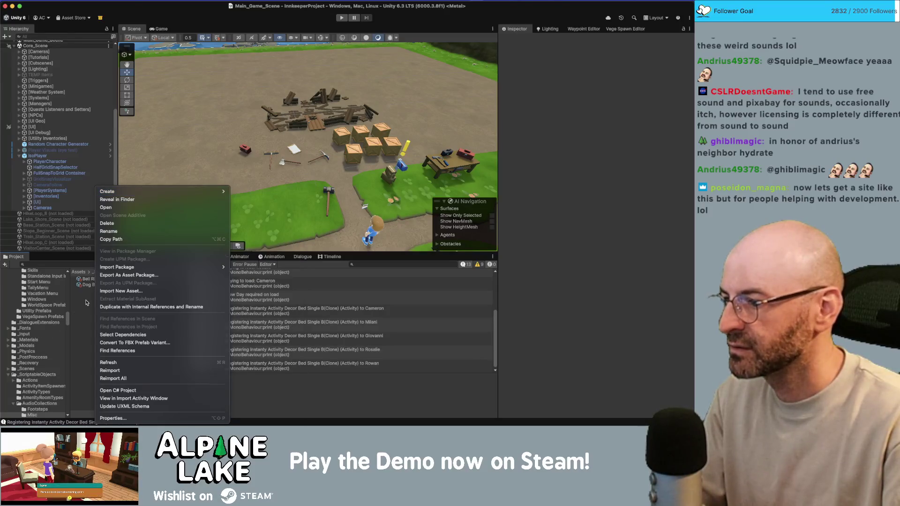
pyautogui.press('Escape')
pyautogui.press('super+d')
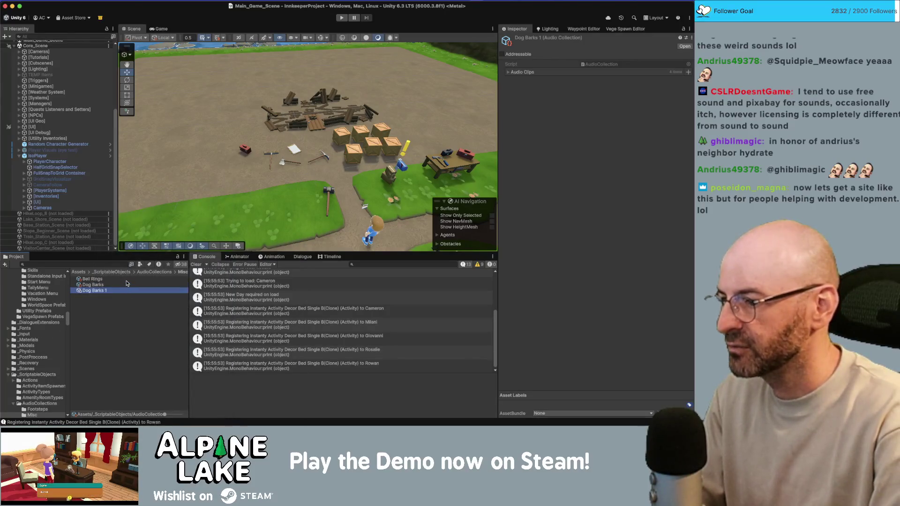
# Rename the duplicated collection to Watering Can
pyautogui.press('Return')
pyautogui.press('Right')
pyautogui.press('BackSpace')
pyautogui.press('BackSpace')
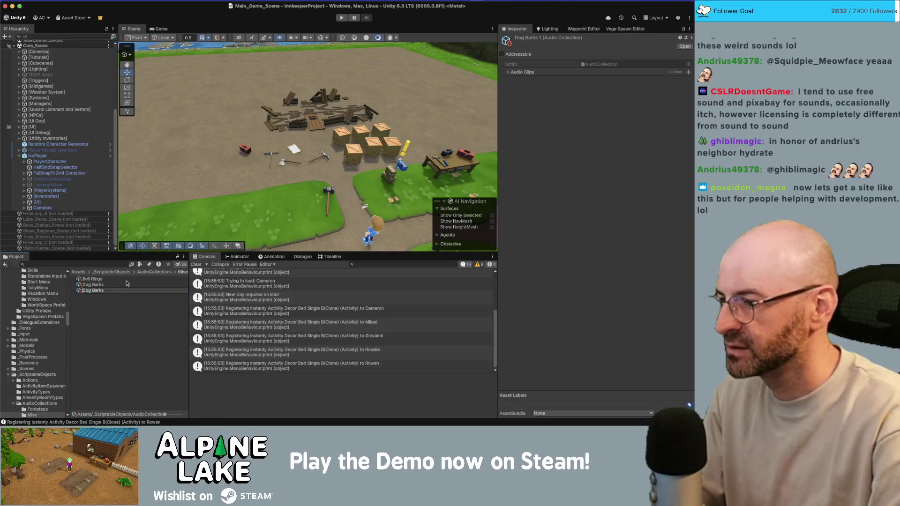
pyautogui.write('W')
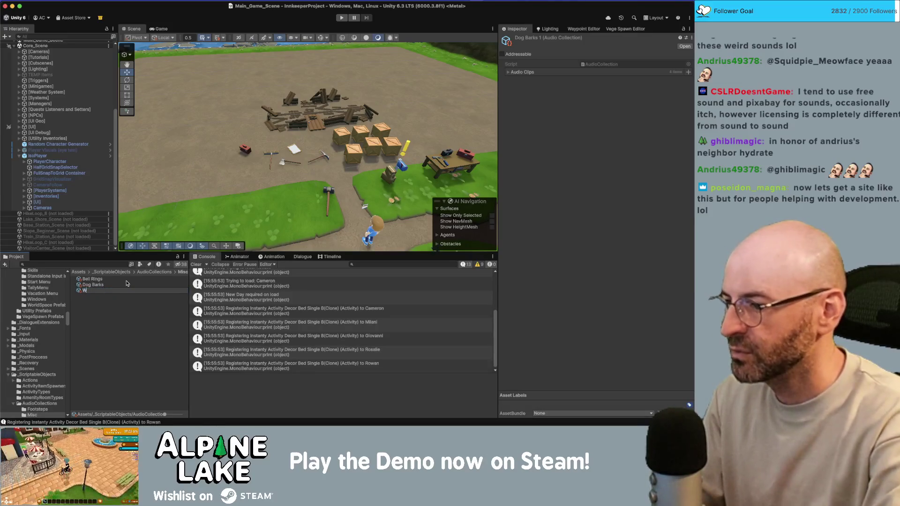
pyautogui.write('atering Cna')
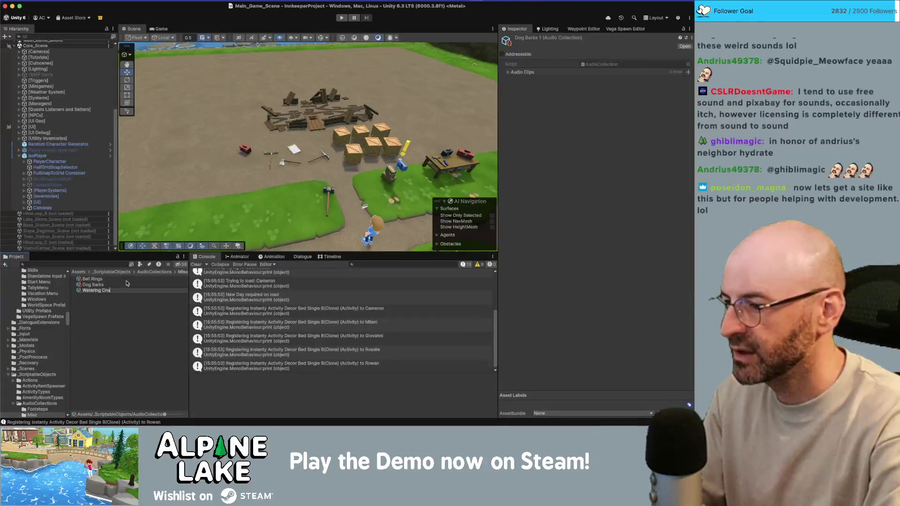
pyautogui.press('Return')
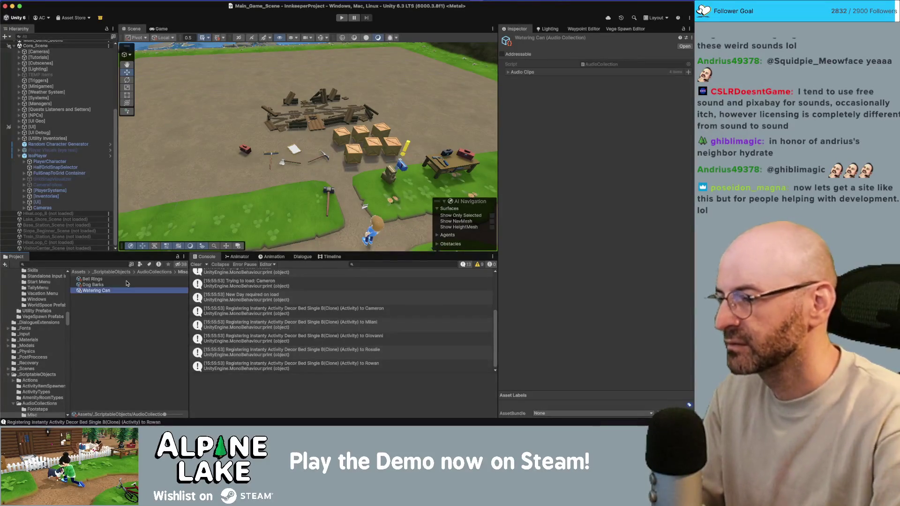
# Replace the first two clips with wateringCan_A and wateringCan_B
pyautogui.click(527, 74)
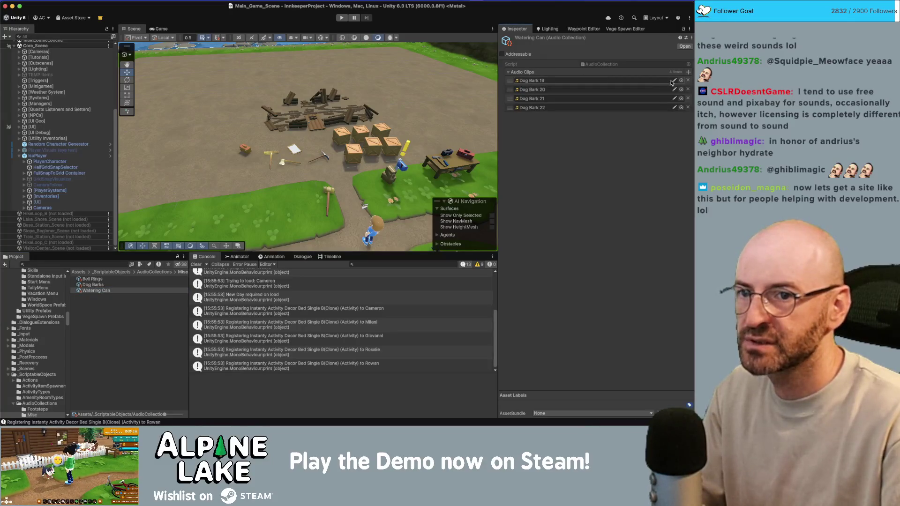
pyautogui.click(681, 81)
pyautogui.write('wateringcan')
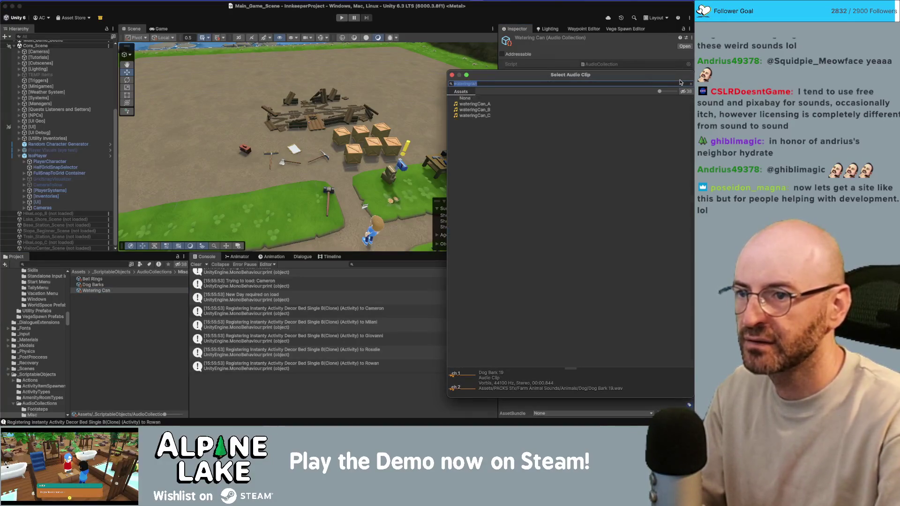
pyautogui.press('Down')
pyautogui.press('Return')
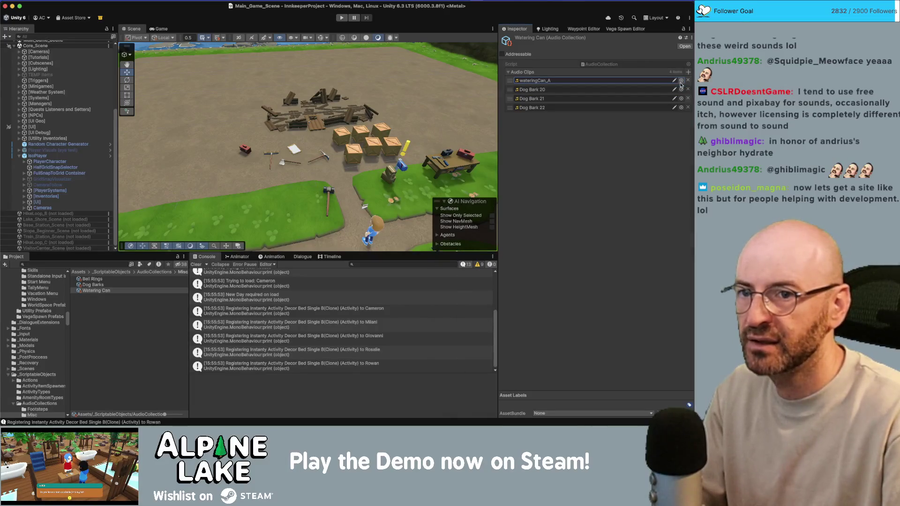
pyautogui.click(682, 89)
pyautogui.write('wateringca')
pyautogui.press('Down')
pyautogui.press('Down')
pyautogui.press('Return')
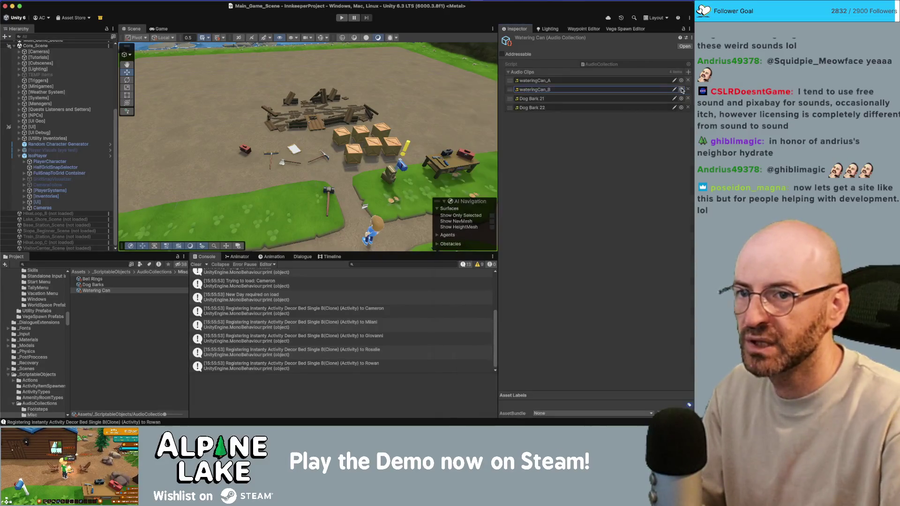
# Set the third clip to wateringCan_C and remove the leftover Dog Bark 22
pyautogui.click(681, 89)
pyautogui.write('wateringcan')
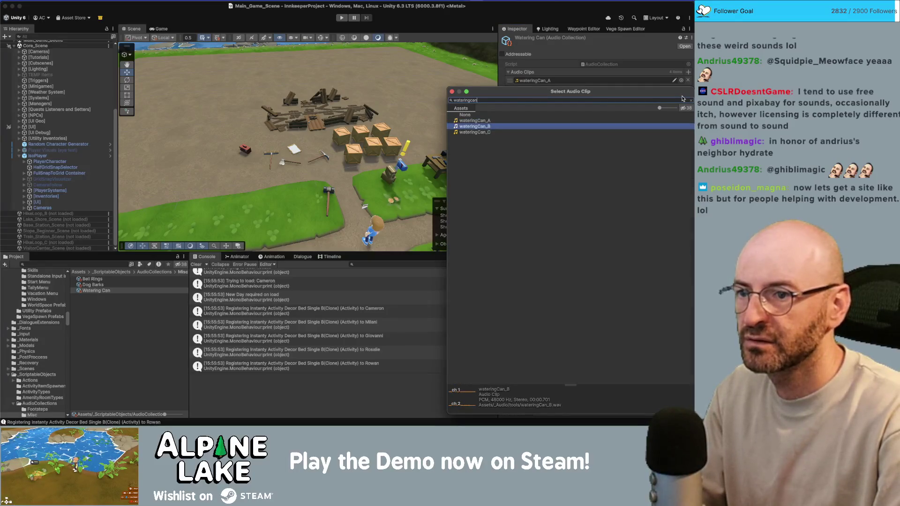
pyautogui.press('Down')
pyautogui.press('Return')
pyautogui.click(689, 108)
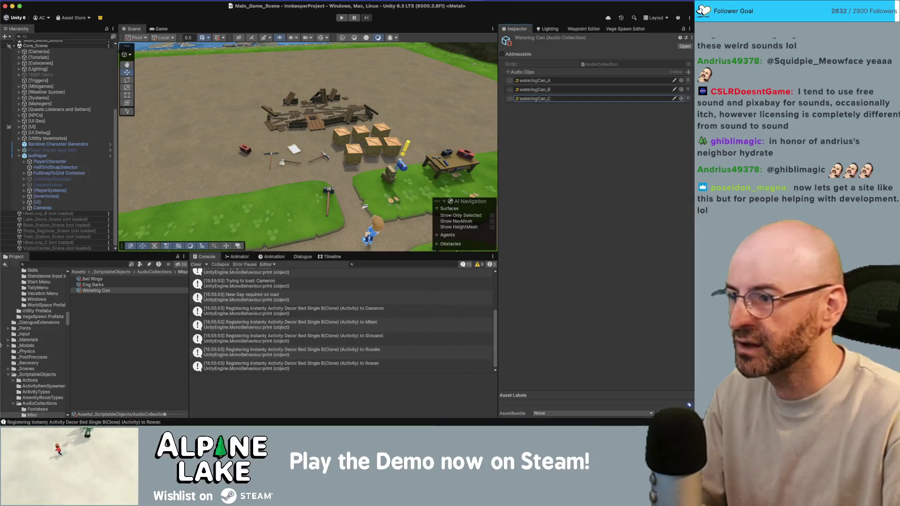
# Assign a 'water' audio collection to the WateringCanEmitter's Audio Collection slot
pyautogui.click(104, 334)
pyautogui.click(81, 264)
pyautogui.write('wateringcan')
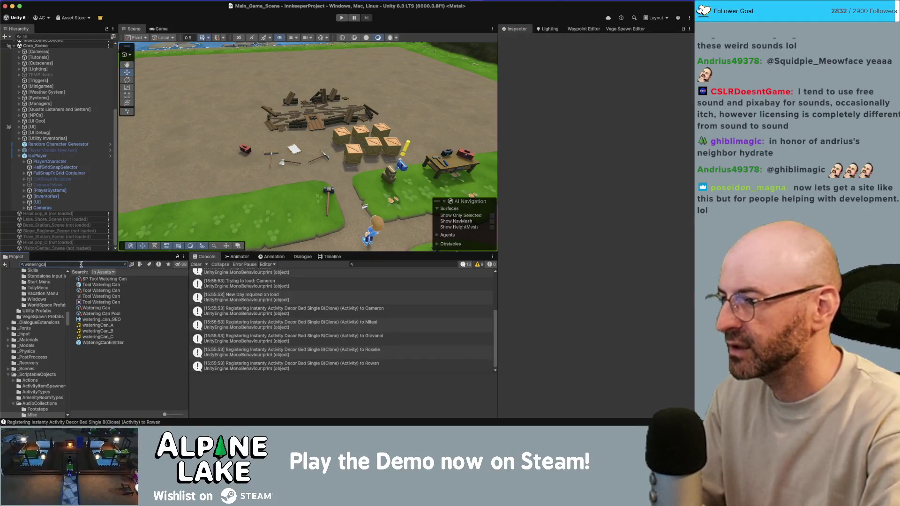
pyautogui.click(103, 296)
pyautogui.scroll(-10, 531, 196)
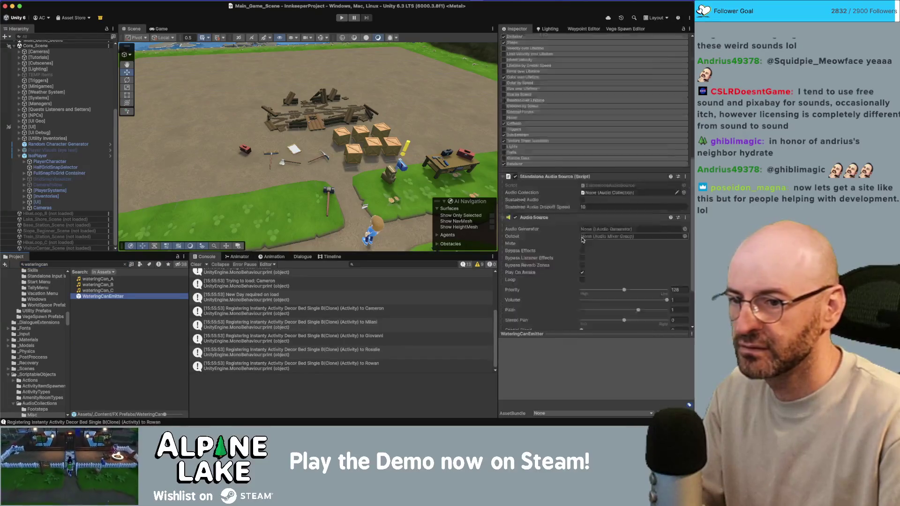
pyautogui.click(685, 120)
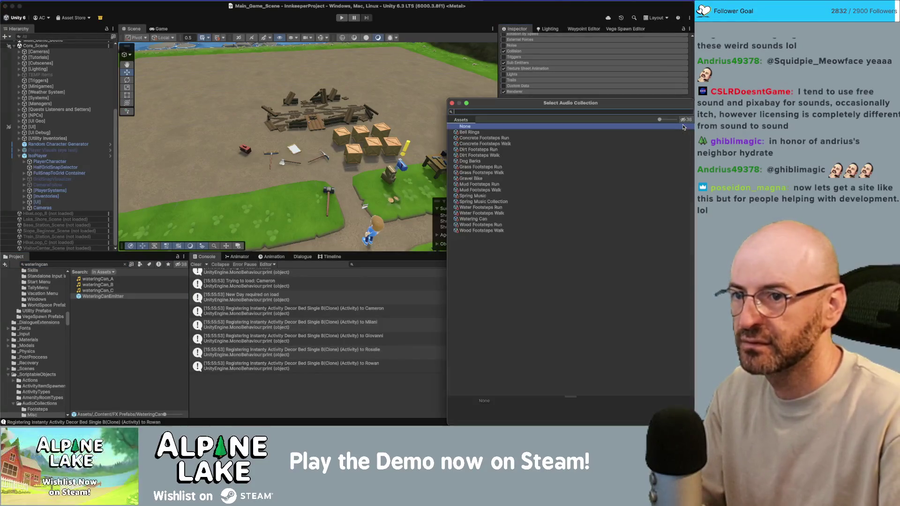
pyautogui.write('water')
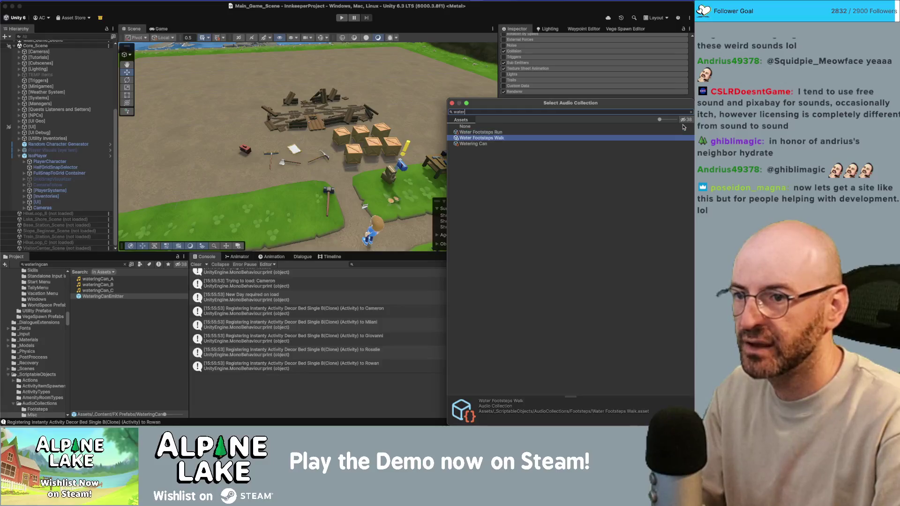
pyautogui.press('Return')
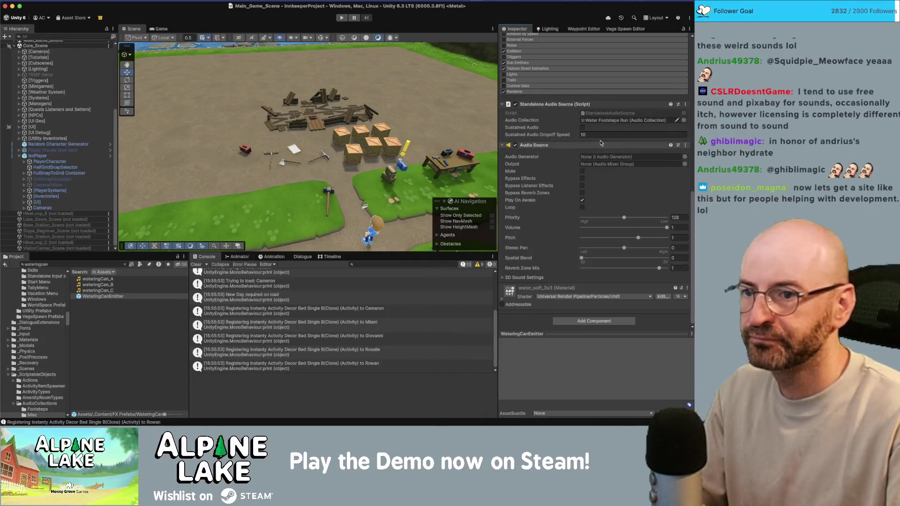
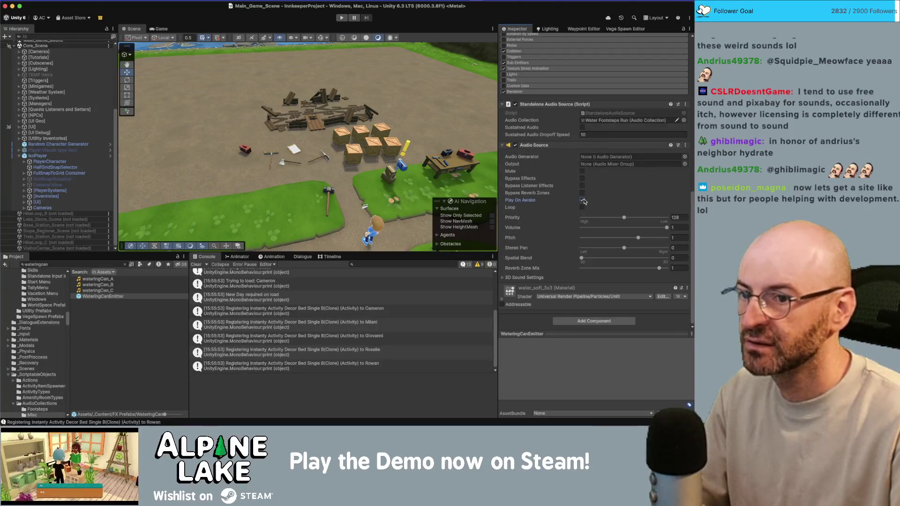
# In the StandaloneAudioSource script, review where m_AudioSource and UpdatePreferences are used, then return to Unity
pyautogui.doubleClick(592, 116)
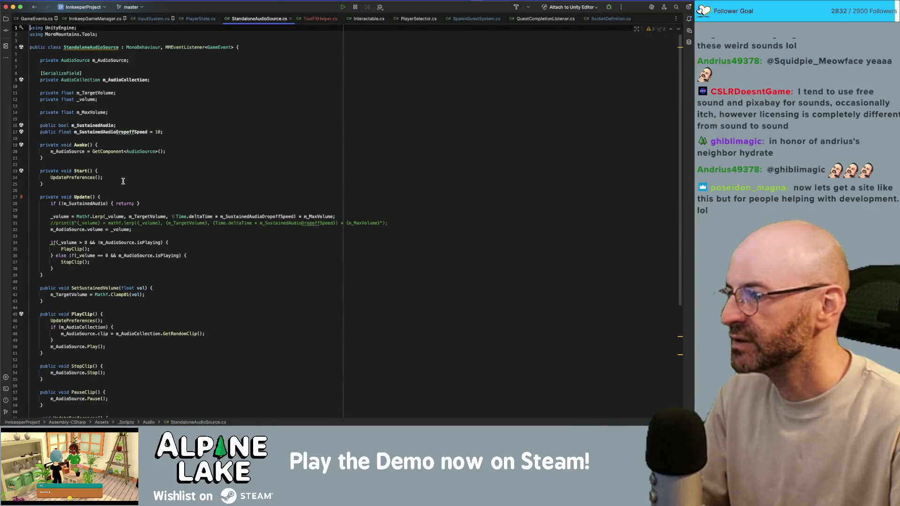
pyautogui.click(71, 152)
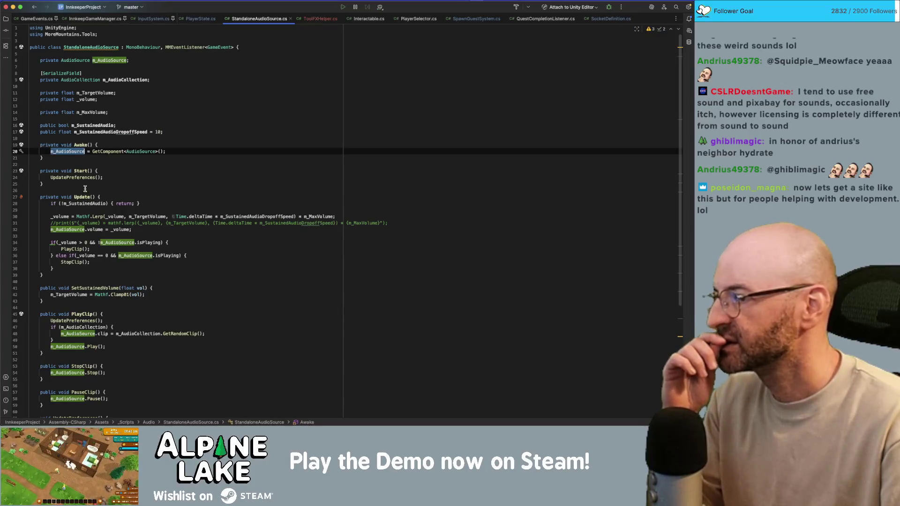
pyautogui.click(85, 178)
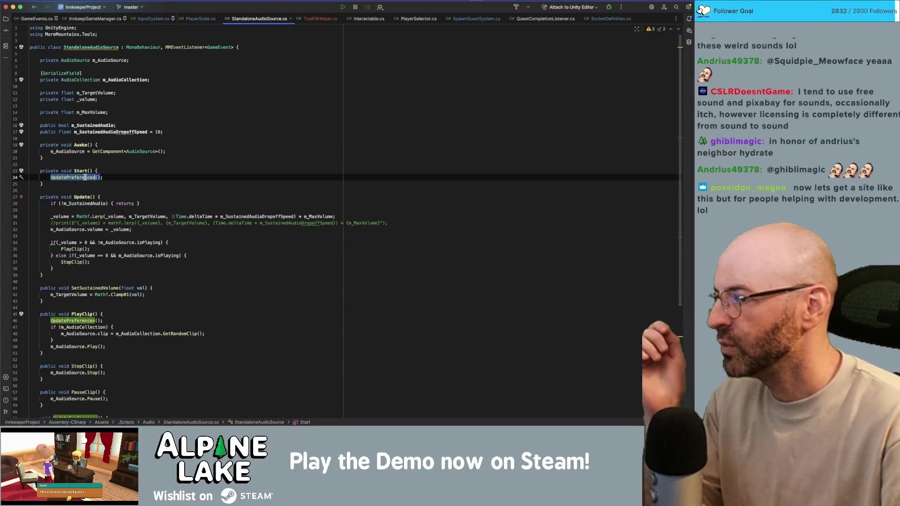
pyautogui.moveTo(87, 179)
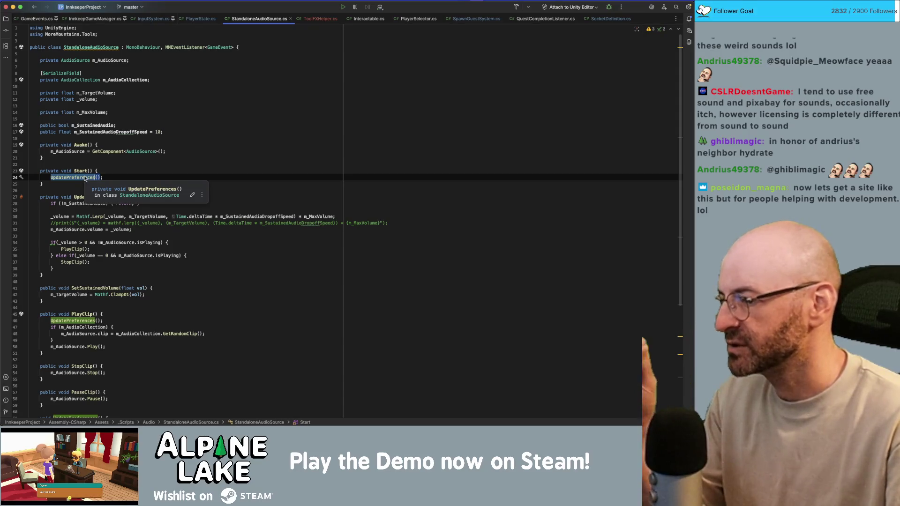
pyautogui.scroll(-5, 115, 238)
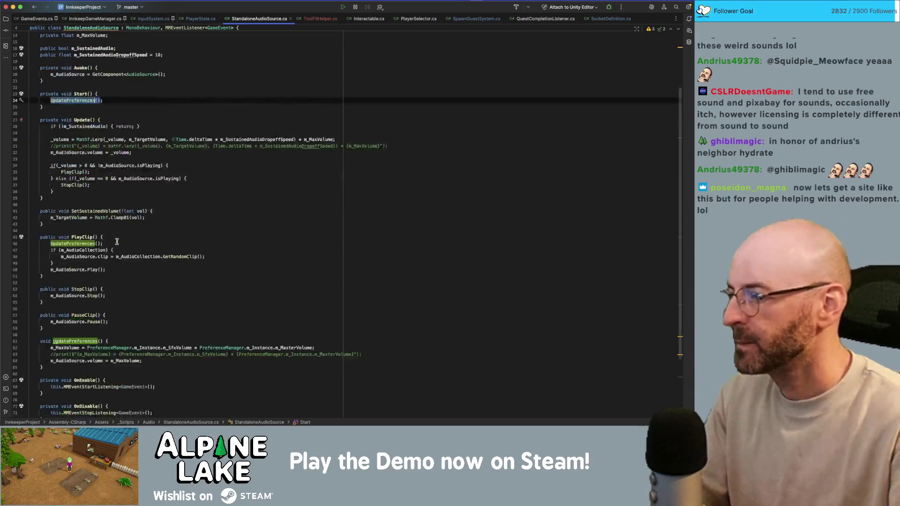
pyautogui.press('super+Tab')
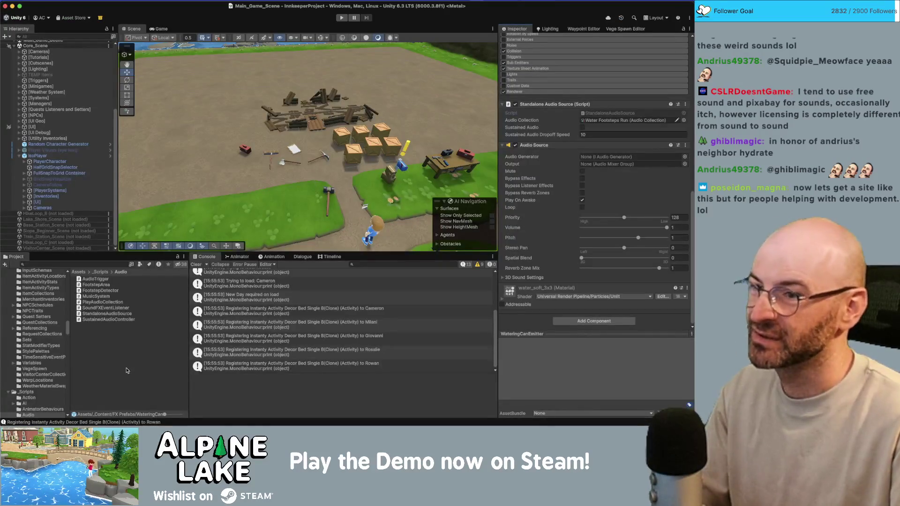
# Enter play mode and walk the character north into the inn, then south back out
pyautogui.click(127, 371)
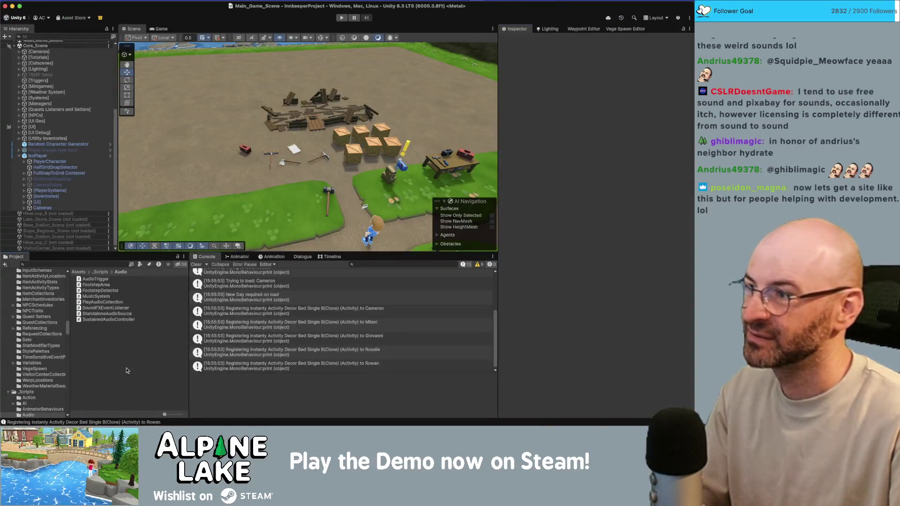
pyautogui.click(343, 19)
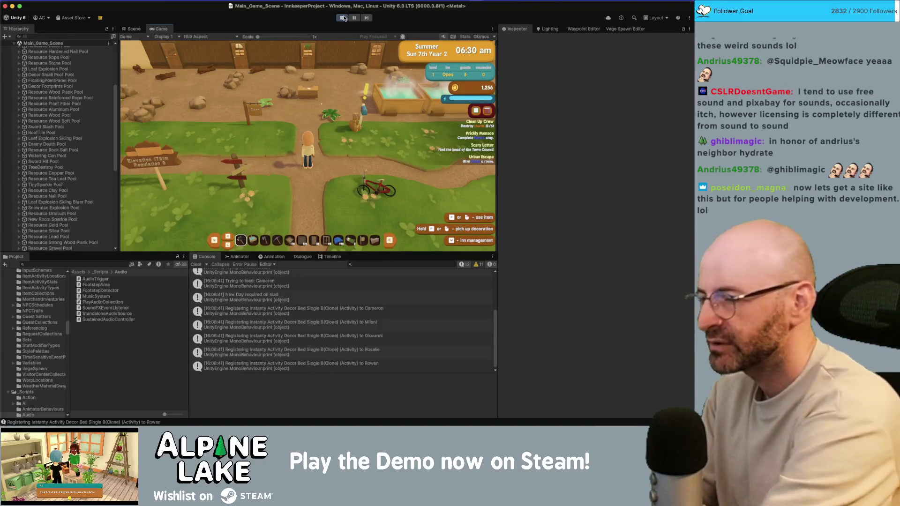
pyautogui.press('w')
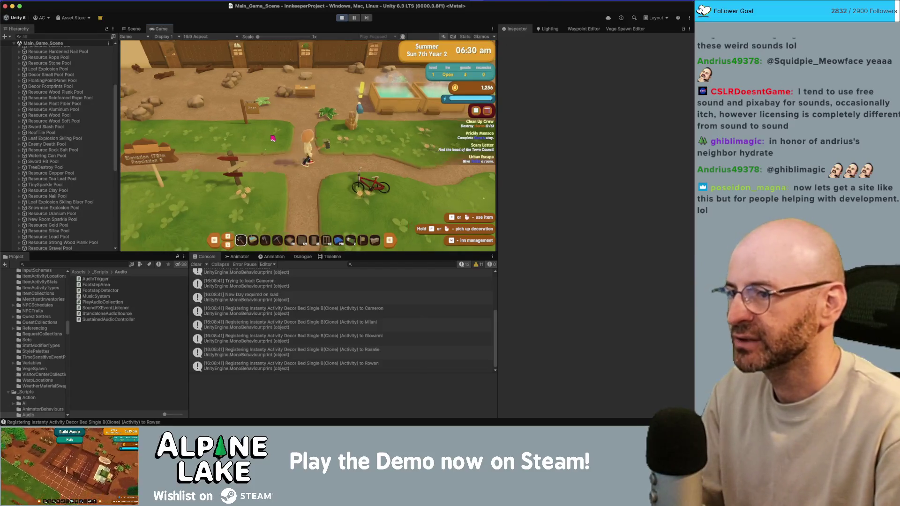
pyautogui.press('w')
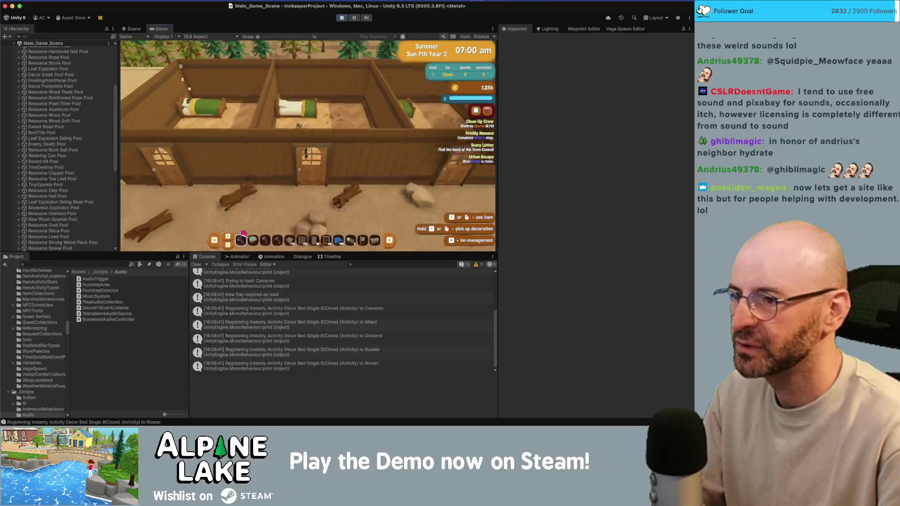
pyautogui.press('s')
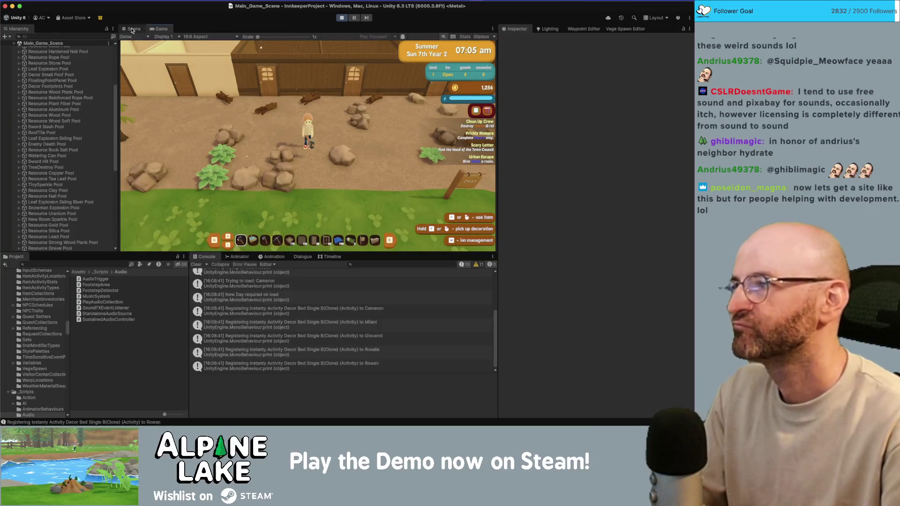
pyautogui.scroll(-10, 61, 140)
# Browse PlayerCharacter's children: PlayerVisibility GRP, GridSnapVisualizer and FullSnapToGrid Container
pyautogui.click(97, 196)
pyautogui.press('Right')
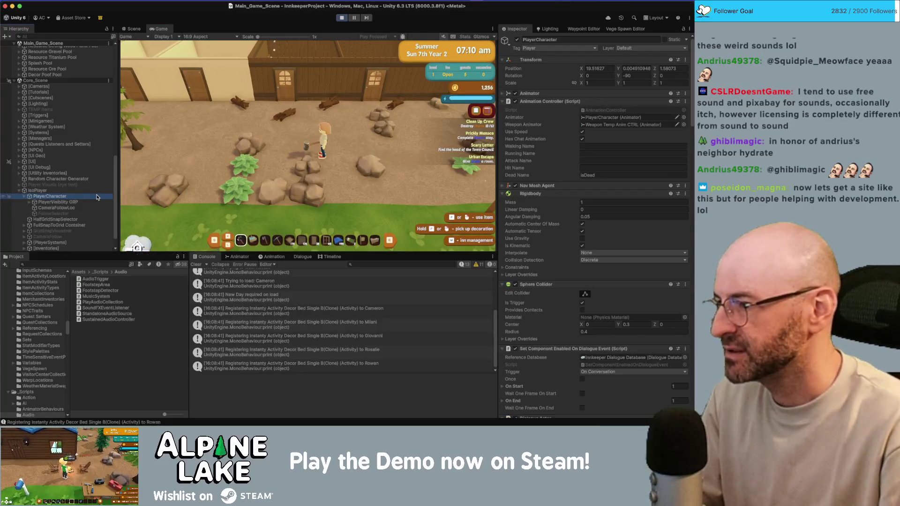
pyautogui.press('Down')
pyautogui.press('Right')
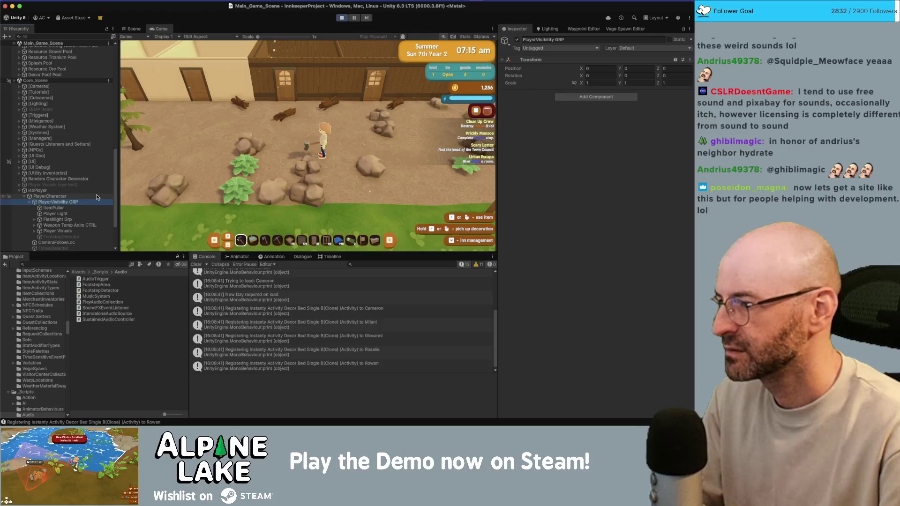
pyautogui.press('Left')
pyautogui.press('Left')
pyautogui.press('Left')
pyautogui.press('Down')
pyautogui.press('Down')
pyautogui.press('Down')
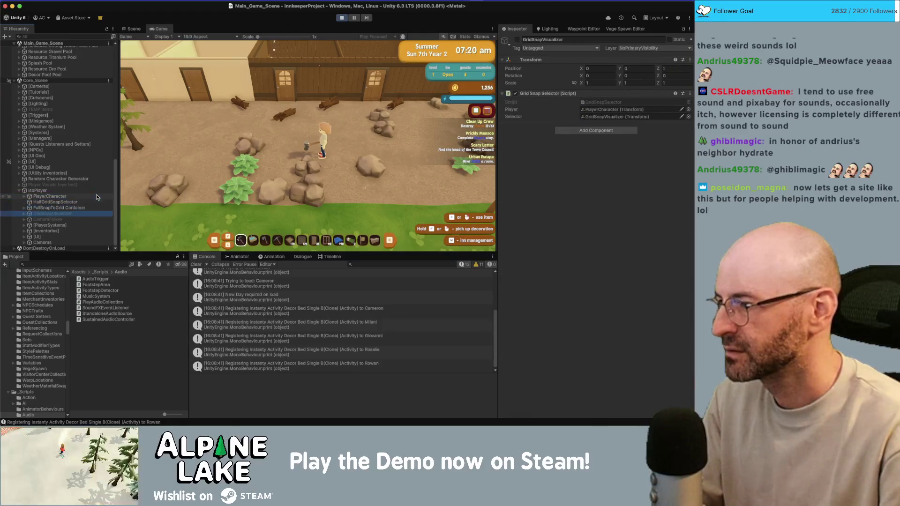
pyautogui.press('Up')
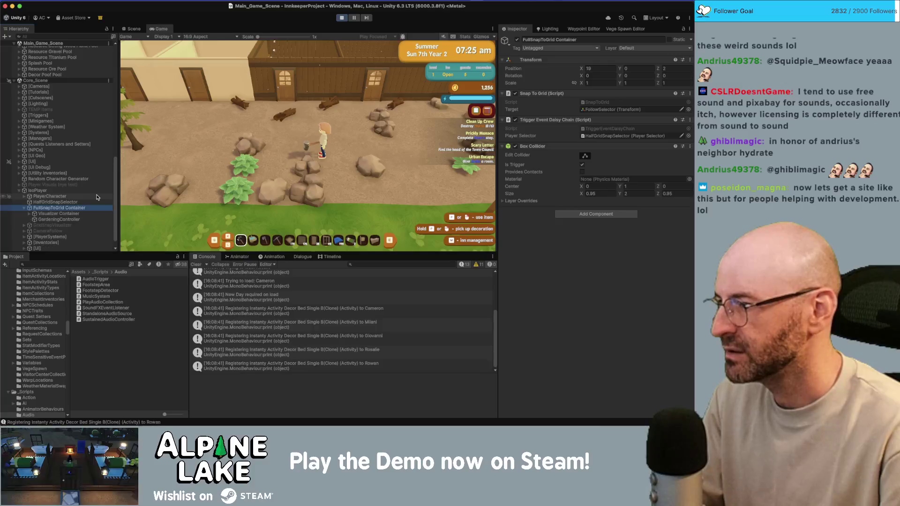
pyautogui.click(97, 197)
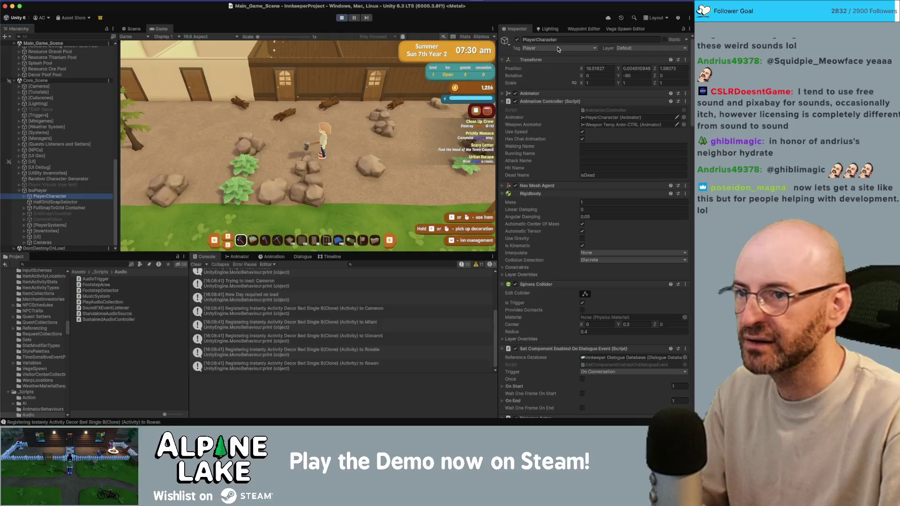
# Select the BaseWall_GEO wall in Scene view, stop play mode and show all windows
pyautogui.click(134, 29)
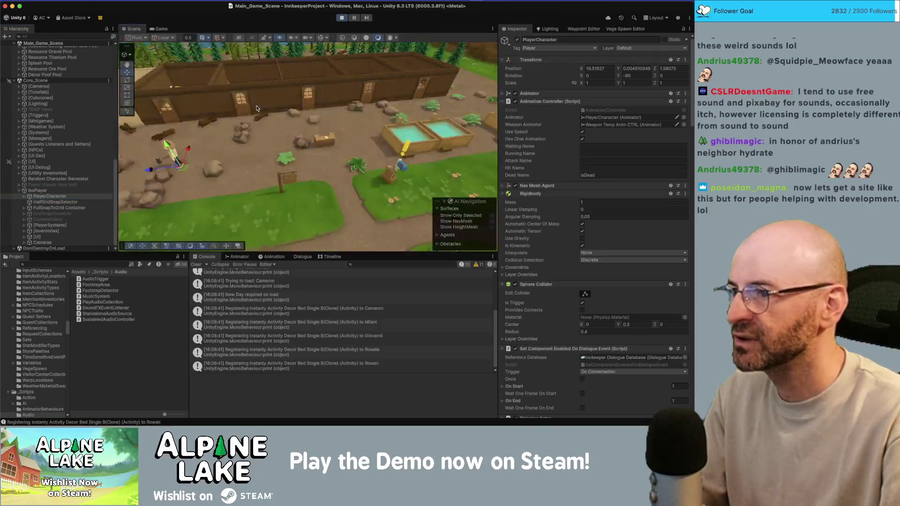
pyautogui.click(271, 129)
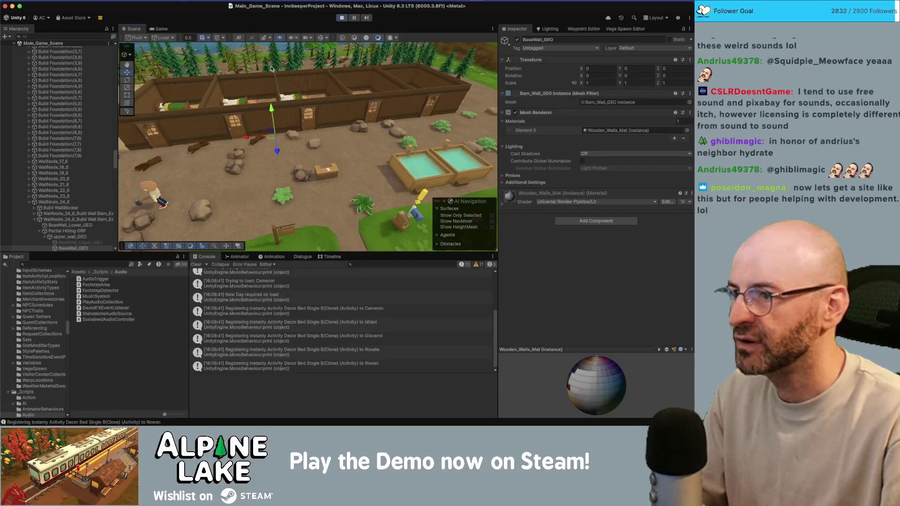
pyautogui.click(71, 4)
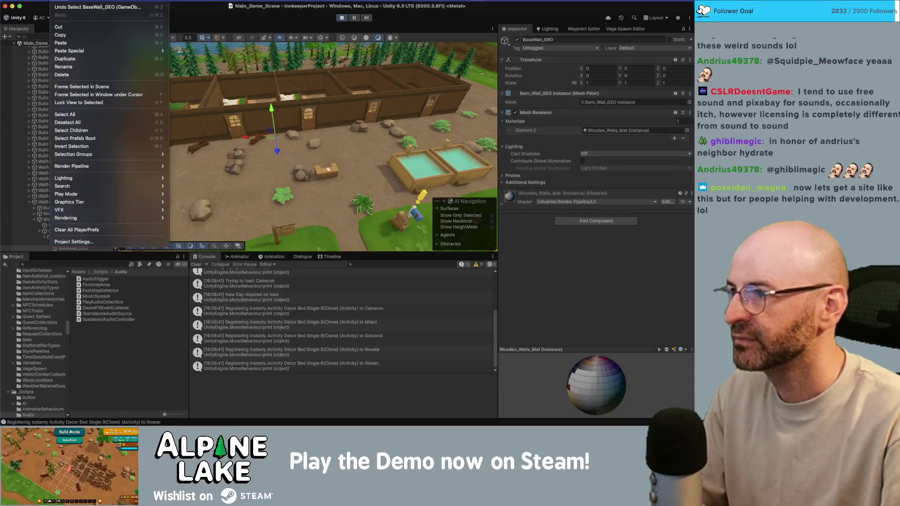
pyautogui.click(101, 231)
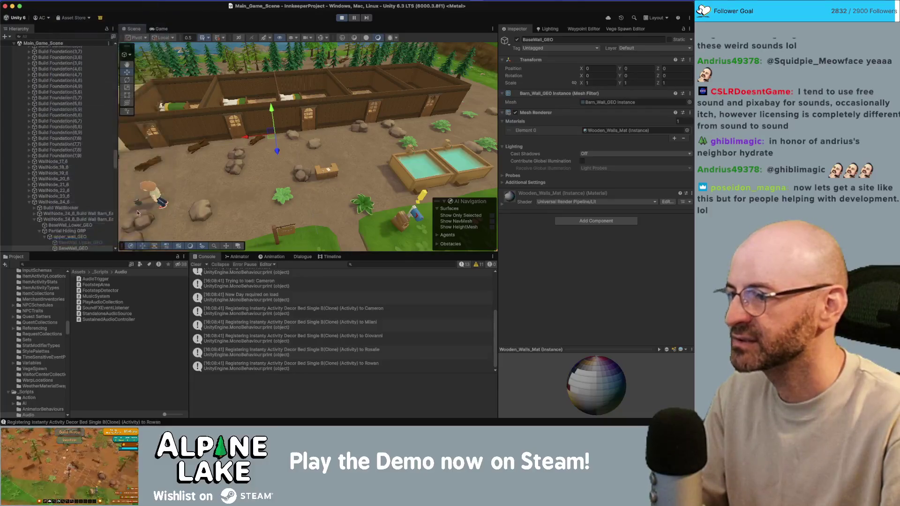
pyautogui.press('super+p')
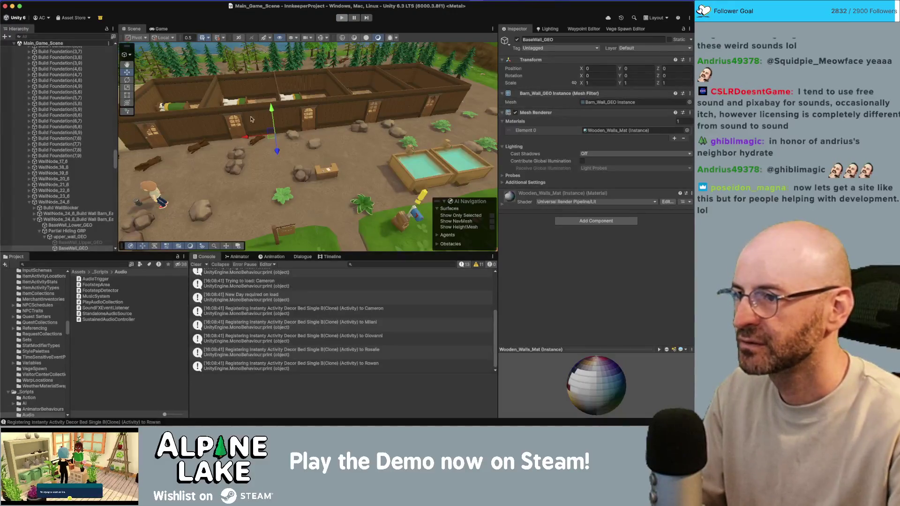
pyautogui.hotkey('ctrl', 'Up')
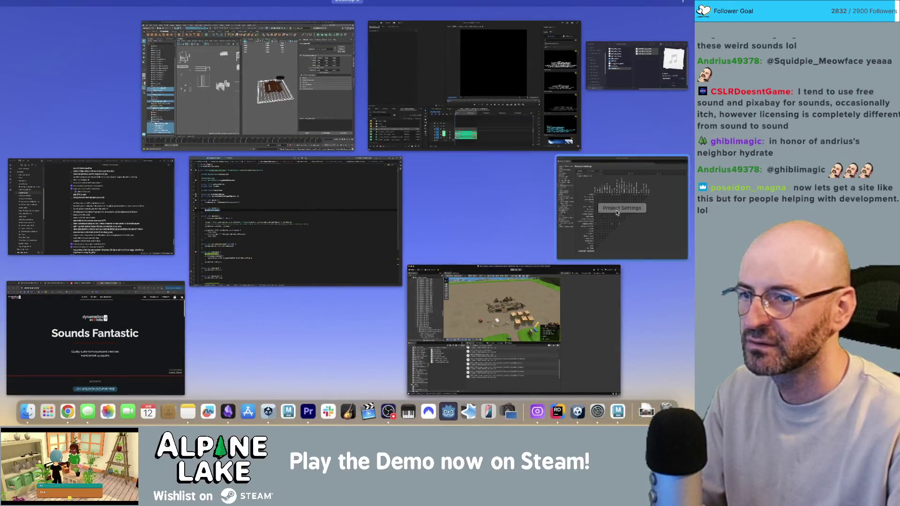
pyautogui.click(579, 196)
pyautogui.click(270, 219)
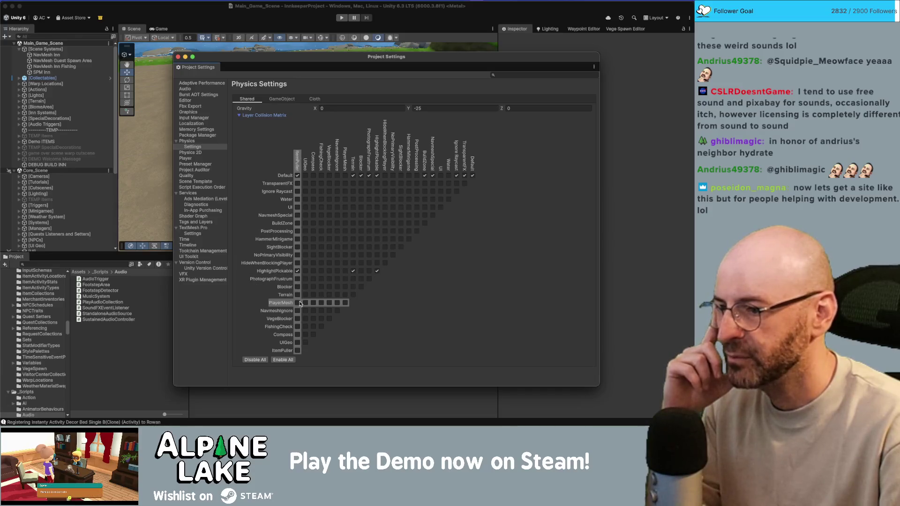
pyautogui.press('super+Tab')
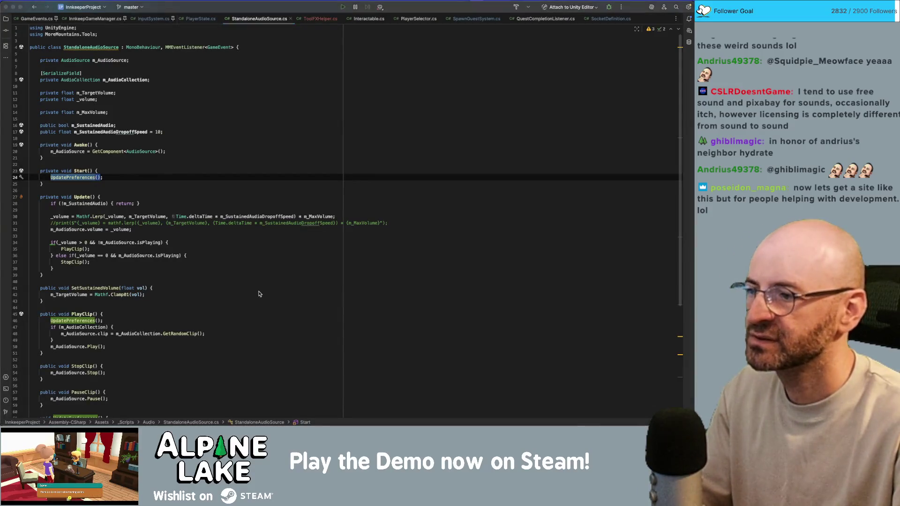
pyautogui.press('super+Tab')
pyautogui.click(120, 197)
pyautogui.scroll(-5, 65, 150)
pyautogui.click(77, 104)
pyautogui.press('Down')
pyautogui.press('Down')
pyautogui.press('Down')
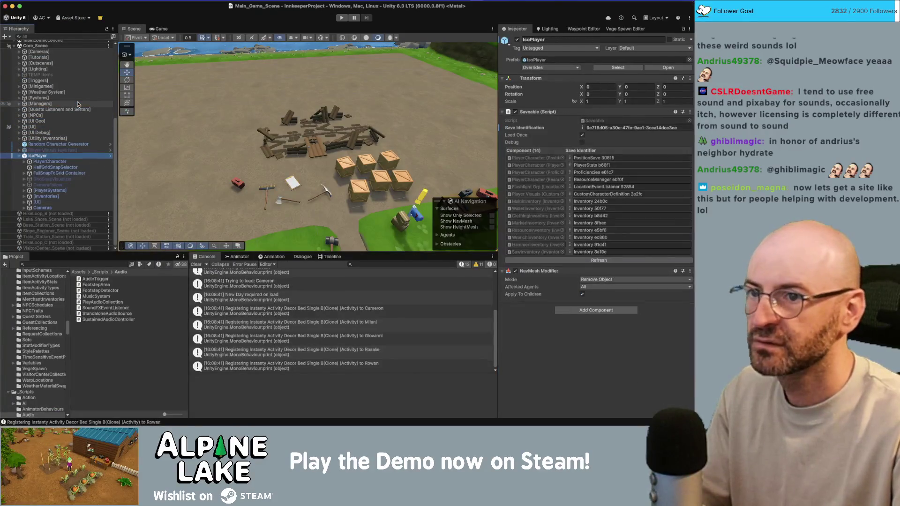
pyautogui.press('Down')
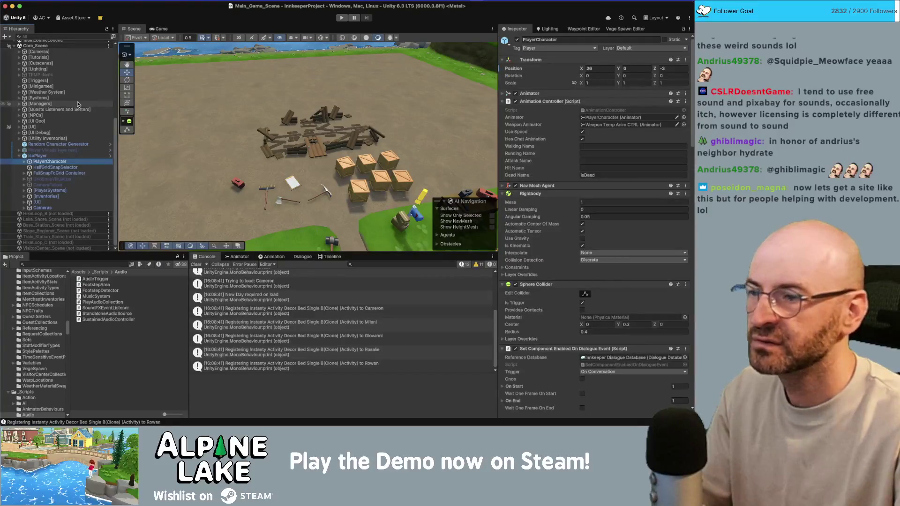
pyautogui.press('Right')
pyautogui.press('Down')
pyautogui.press('Right')
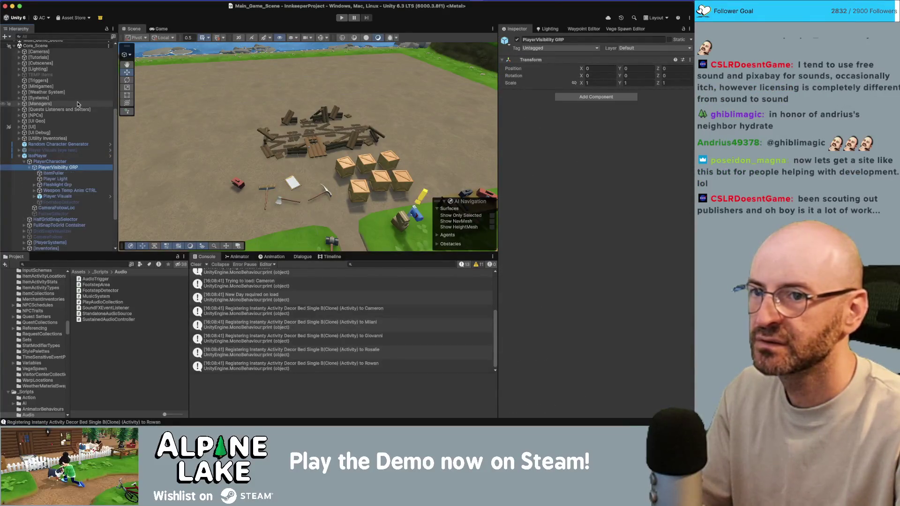
pyautogui.press('Down')
pyautogui.press('Down')
pyautogui.press('Down')
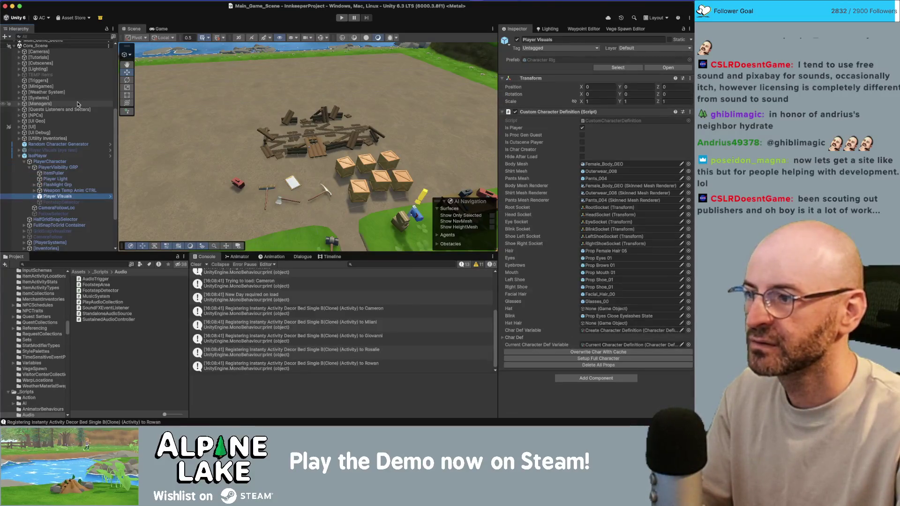
pyautogui.press('Up')
pyautogui.press('Up')
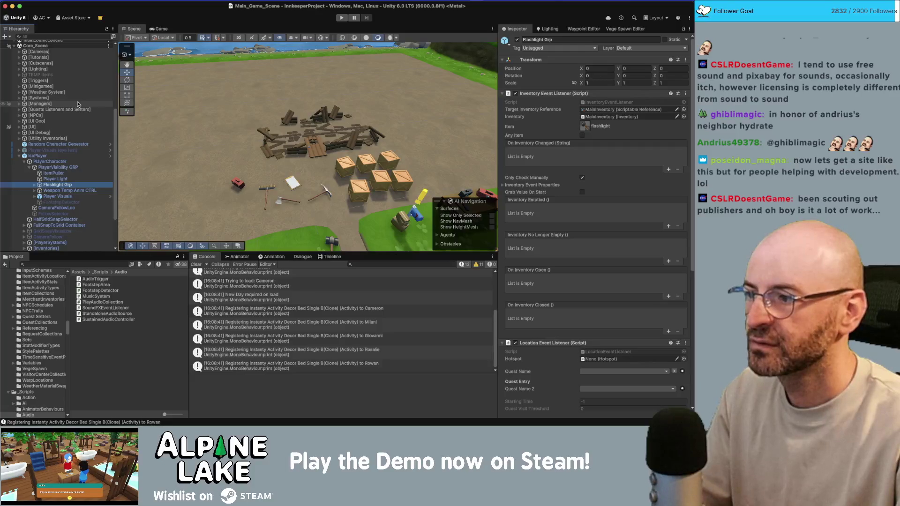
pyautogui.press('Down')
pyautogui.press('Down')
pyautogui.press('Down')
pyautogui.press('Down')
pyautogui.press('Down')
pyautogui.press('Down')
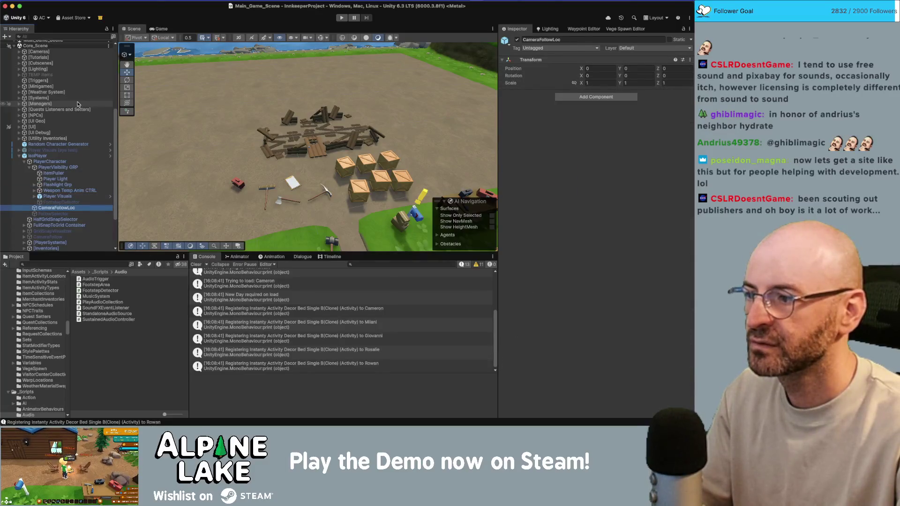
pyautogui.press('Up')
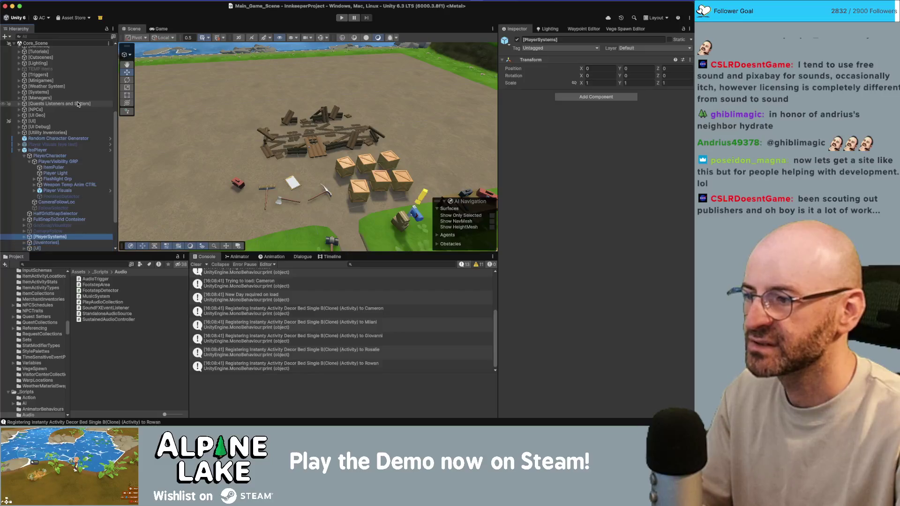
pyautogui.press('Right')
pyautogui.press('Down')
pyautogui.press('Down')
pyautogui.press('Down')
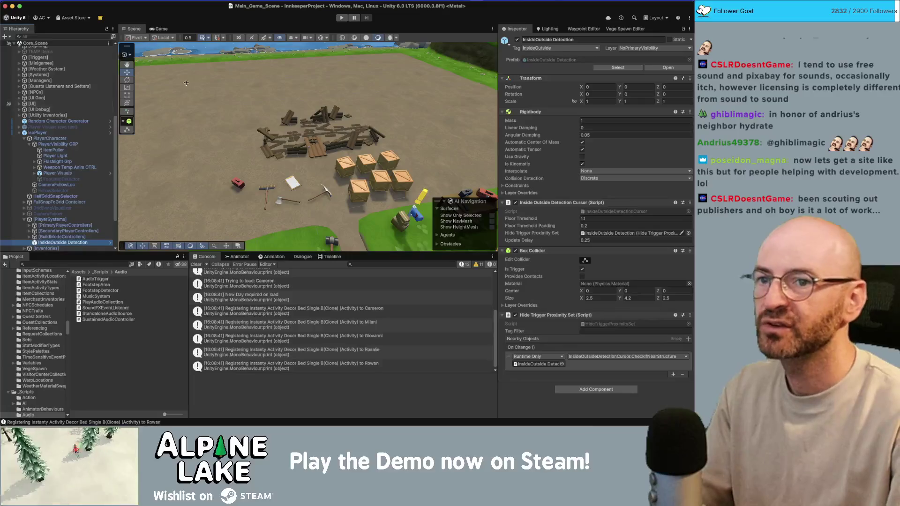
pyautogui.click(631, 49)
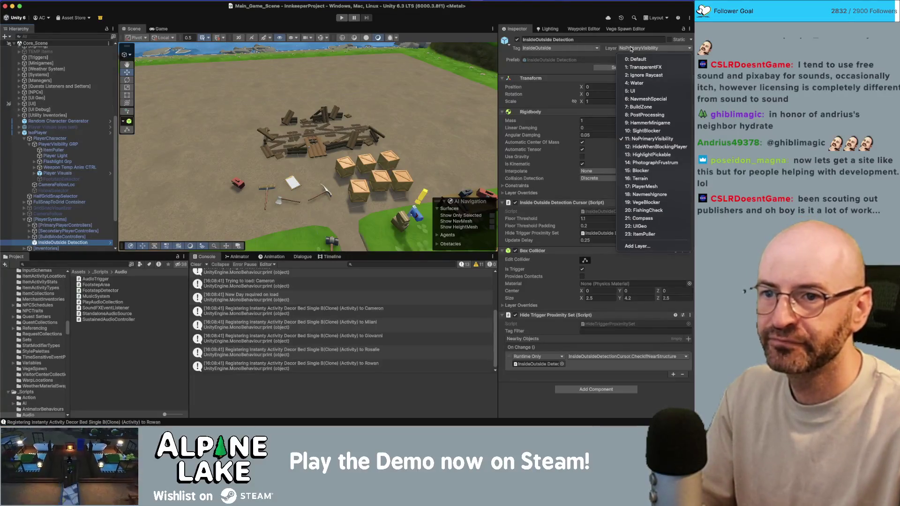
# Name the empty User Layer 24 'InsideOutsideDetector', then open the IsoPlayer prefab
pyautogui.click(631, 48)
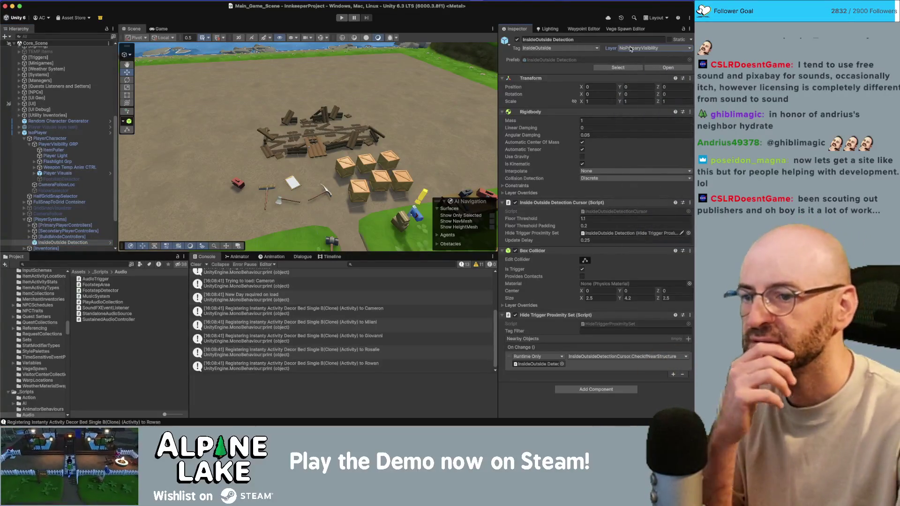
pyautogui.click(631, 49)
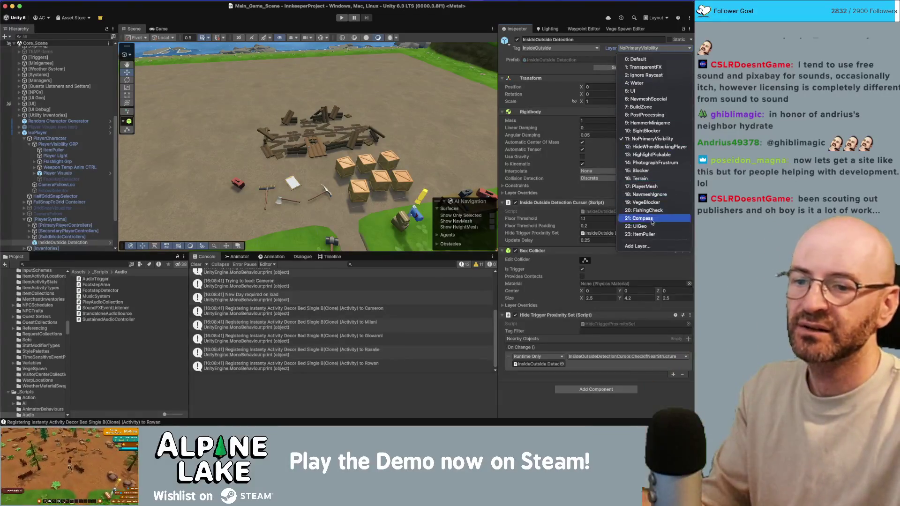
pyautogui.click(637, 246)
pyautogui.click(577, 261)
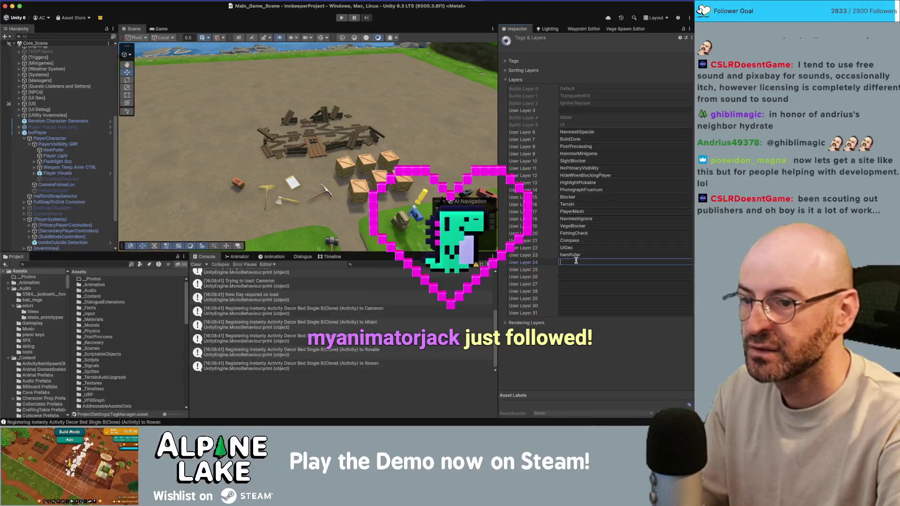
pyautogui.write('InsideO')
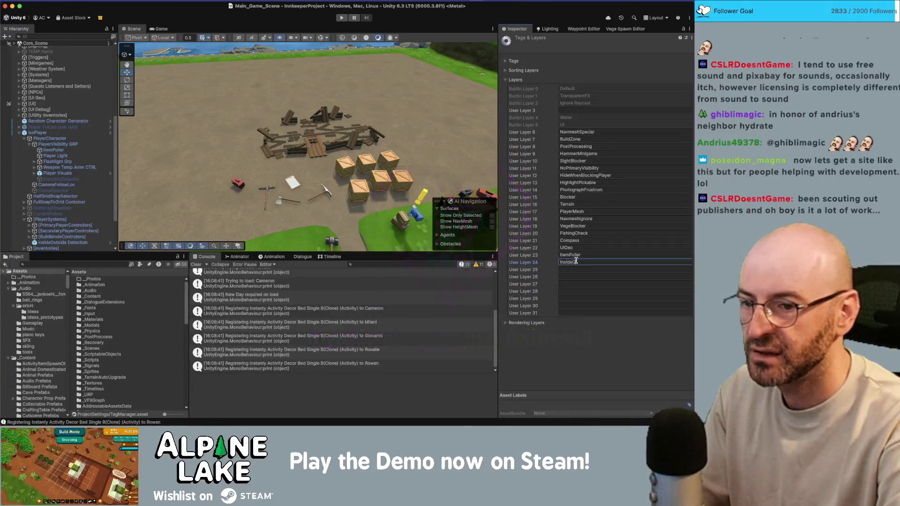
pyautogui.write('utsideD')
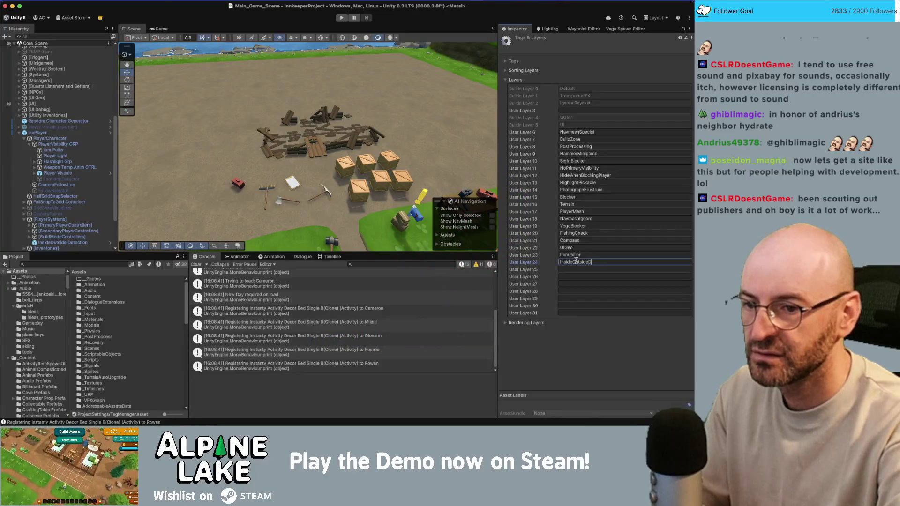
pyautogui.write('etector')
pyautogui.press('Return')
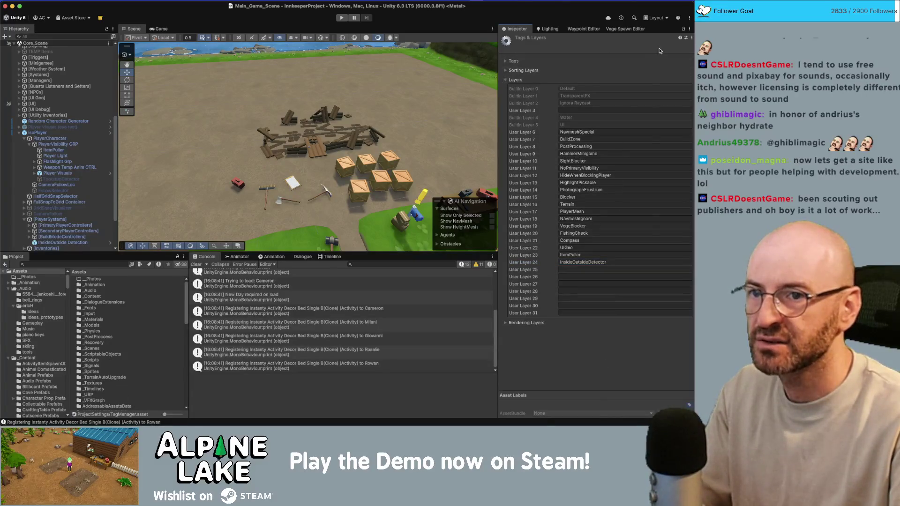
pyautogui.click(109, 133)
pyautogui.scroll(-5, 80, 160)
# Put the InsideOutside Detection prefab on the InsideOutsideDetector layer and return to IsoPlayer
pyautogui.click(75, 173)
pyautogui.click(111, 173)
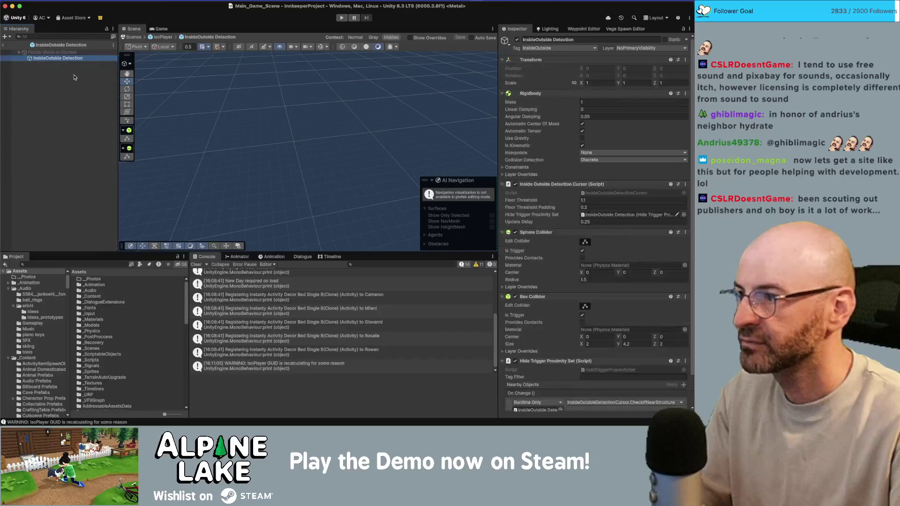
pyautogui.click(655, 49)
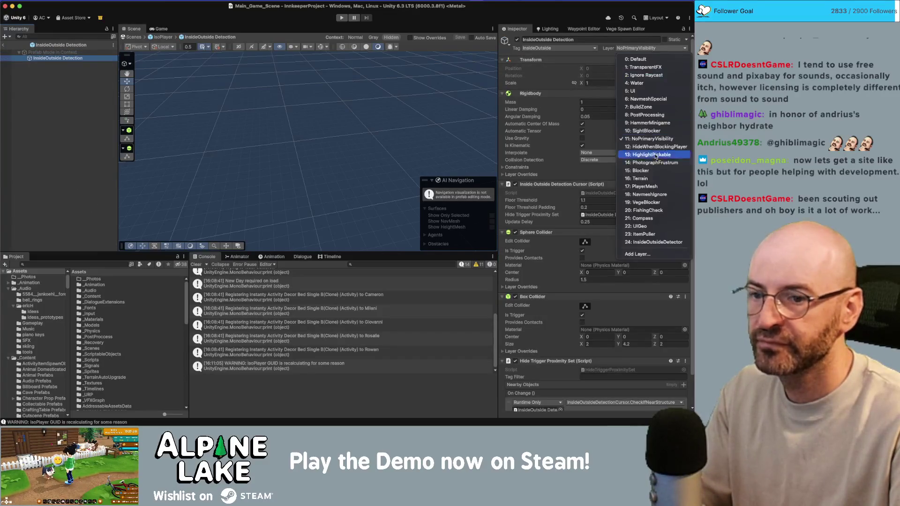
pyautogui.click(629, 236)
pyautogui.click(67, 71)
pyautogui.click(3, 47)
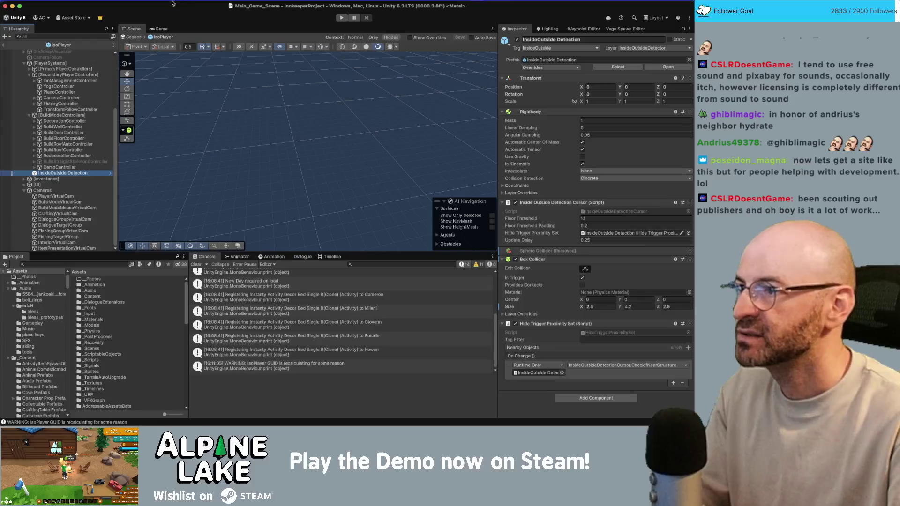
# In Physics settings, untick the detector layer's collisions with TransparentFX through NoPrimaryVisibility
pyautogui.click(42, 2)
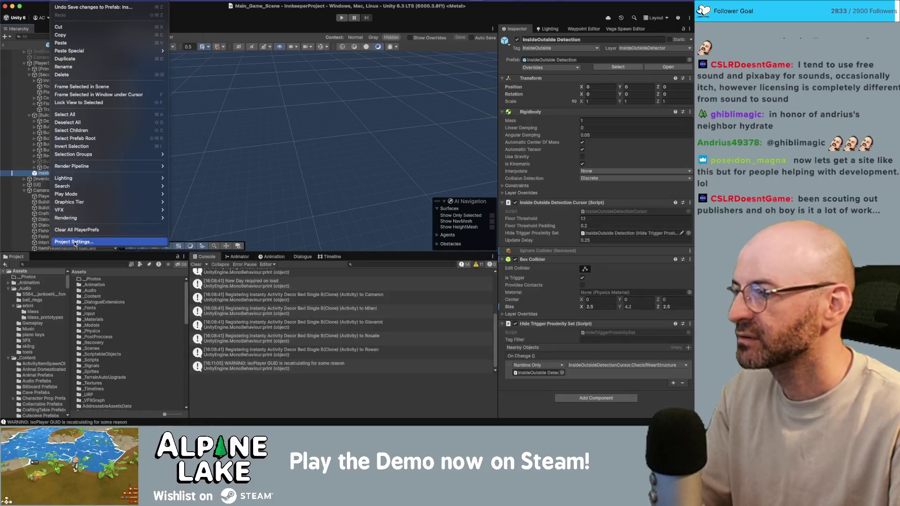
pyautogui.click(75, 242)
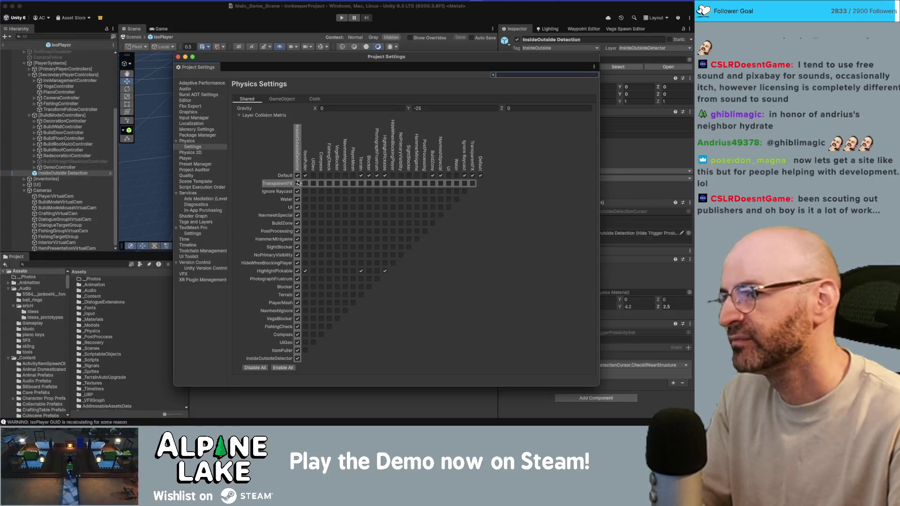
pyautogui.click(298, 183)
pyautogui.click(297, 191)
pyautogui.click(297, 200)
pyautogui.click(297, 207)
pyautogui.click(297, 215)
pyautogui.click(297, 223)
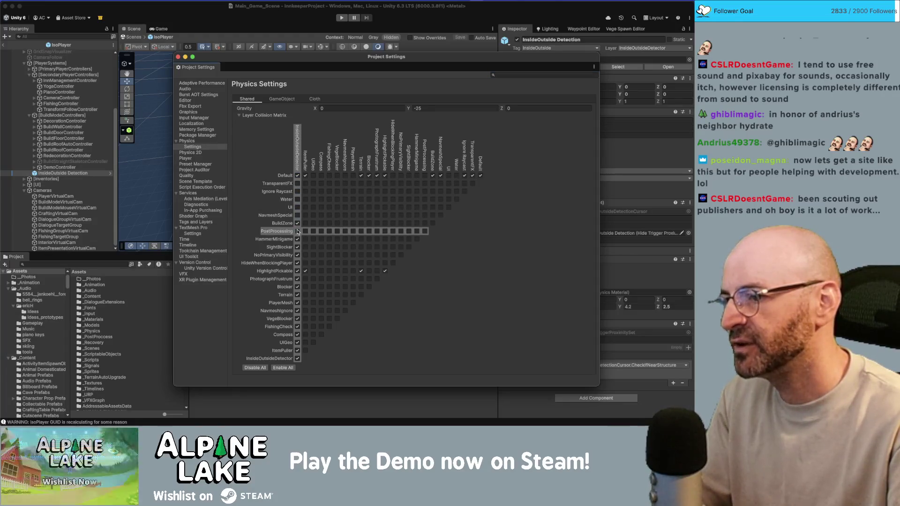
pyautogui.click(297, 231)
pyautogui.click(297, 239)
pyautogui.click(298, 247)
pyautogui.click(297, 255)
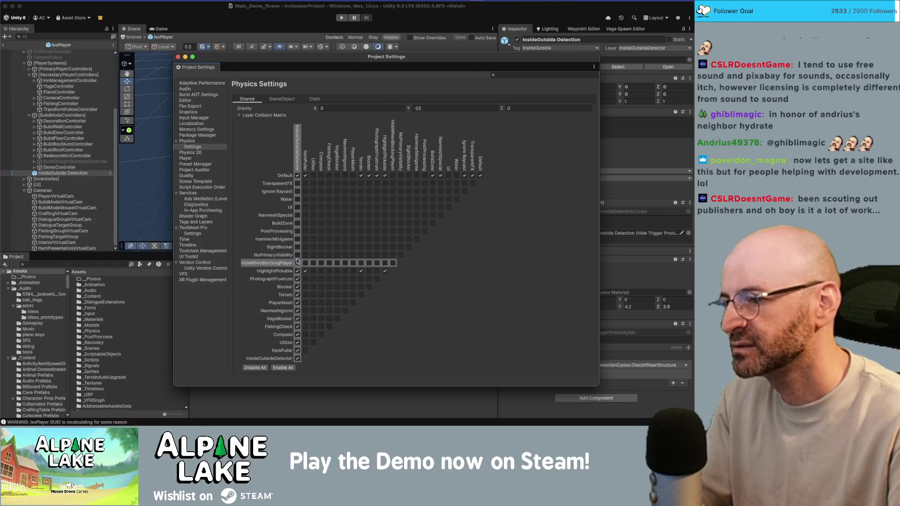
# Untick its collisions with HideWhenBlockingPlayer through ItemPuller, including Terrain and itself, then leave the prefab
pyautogui.click(298, 263)
pyautogui.click(297, 279)
pyautogui.click(298, 287)
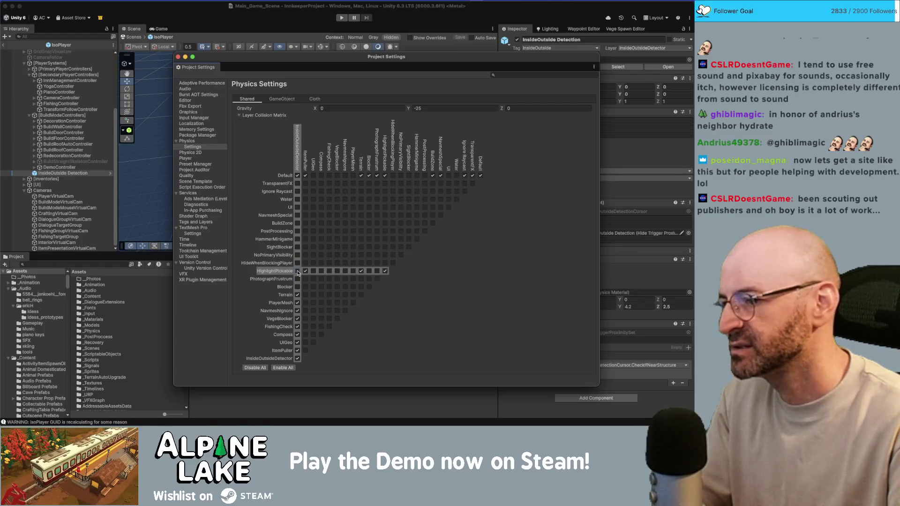
pyautogui.click(297, 295)
pyautogui.click(297, 303)
pyautogui.click(298, 311)
pyautogui.click(297, 319)
pyautogui.click(297, 327)
pyautogui.click(298, 334)
pyautogui.click(298, 342)
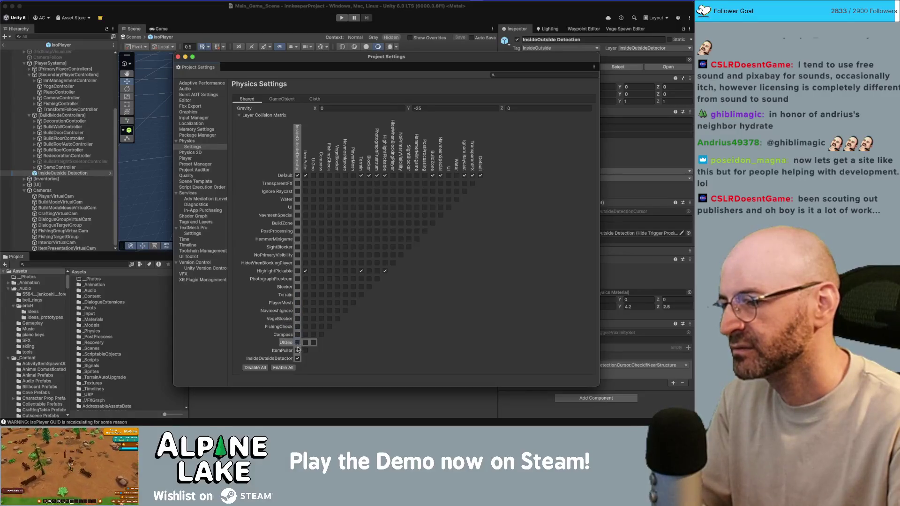
pyautogui.click(297, 350)
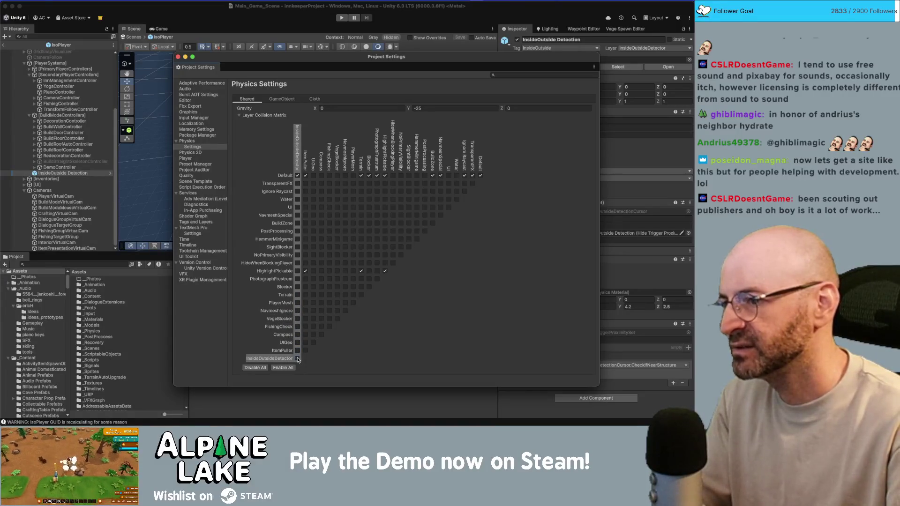
pyautogui.click(299, 359)
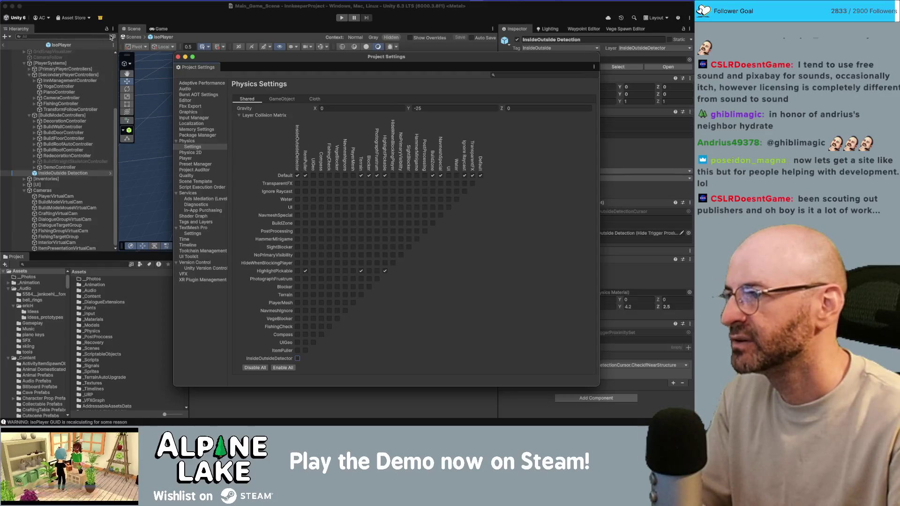
pyautogui.click(4, 46)
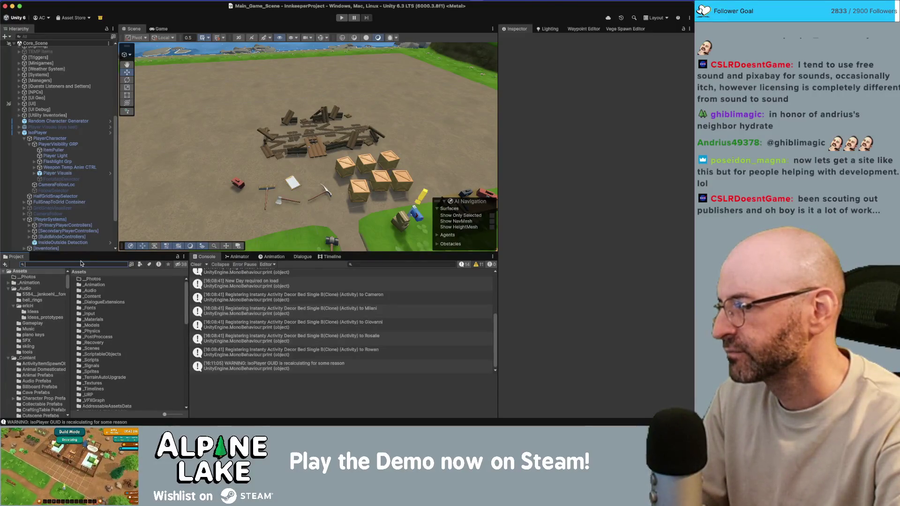
# Search the Project for 'foundation' and inspect the Build Floor Bare Foundation asset
pyautogui.write('foundation')
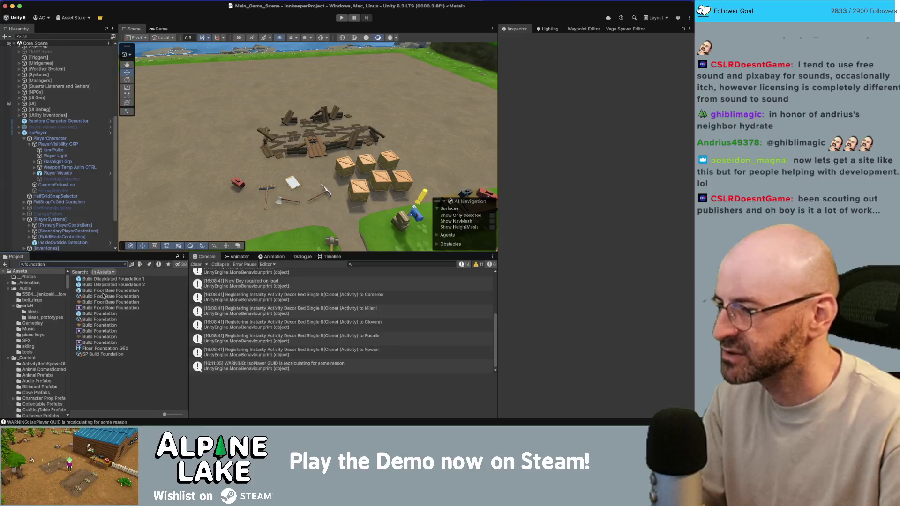
pyautogui.click(105, 292)
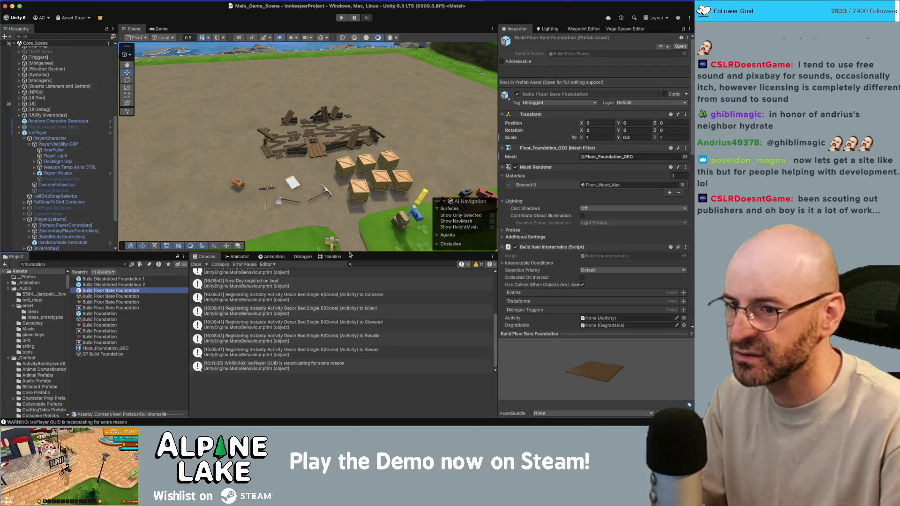
pyautogui.scroll(-15, 596, 249)
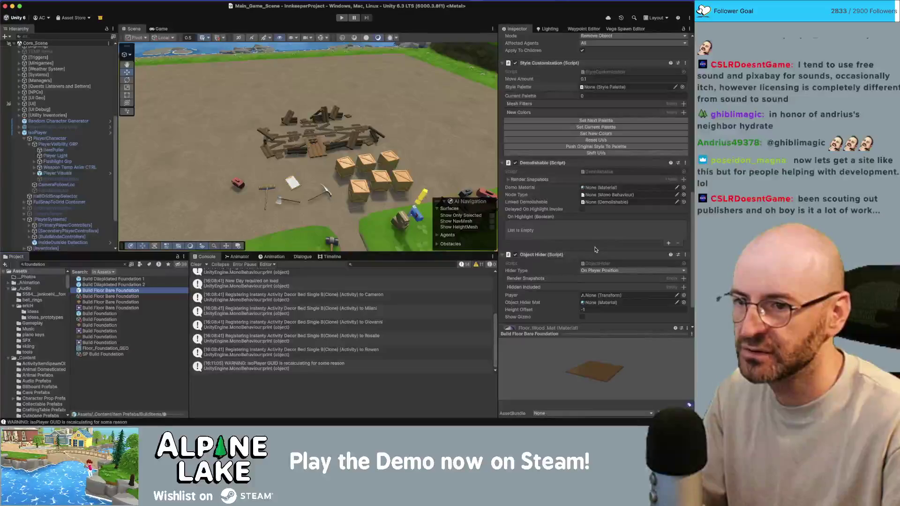
pyautogui.scroll(-3, 595, 249)
pyautogui.scroll(7, 592, 249)
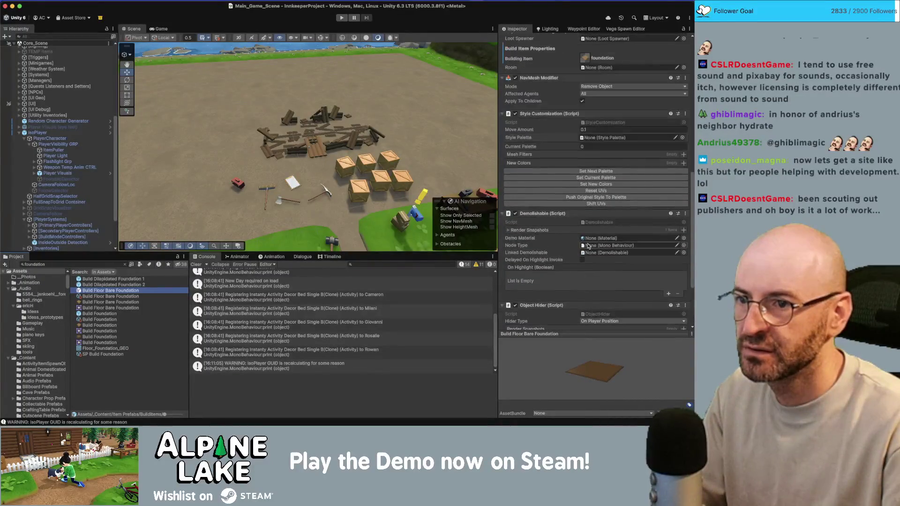
# Open the Build Floor Bare Foundation prefab and review its child object's components
pyautogui.doubleClick(119, 291)
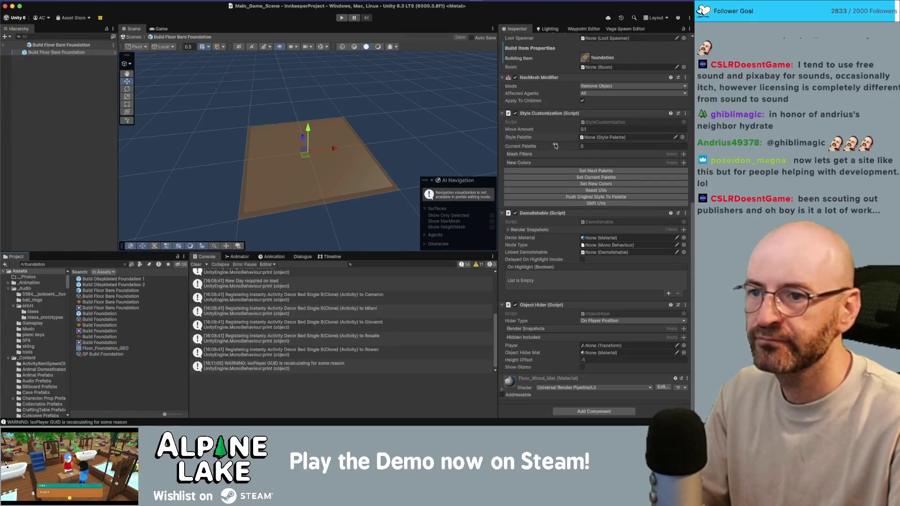
pyautogui.scroll(-1, 566, 164)
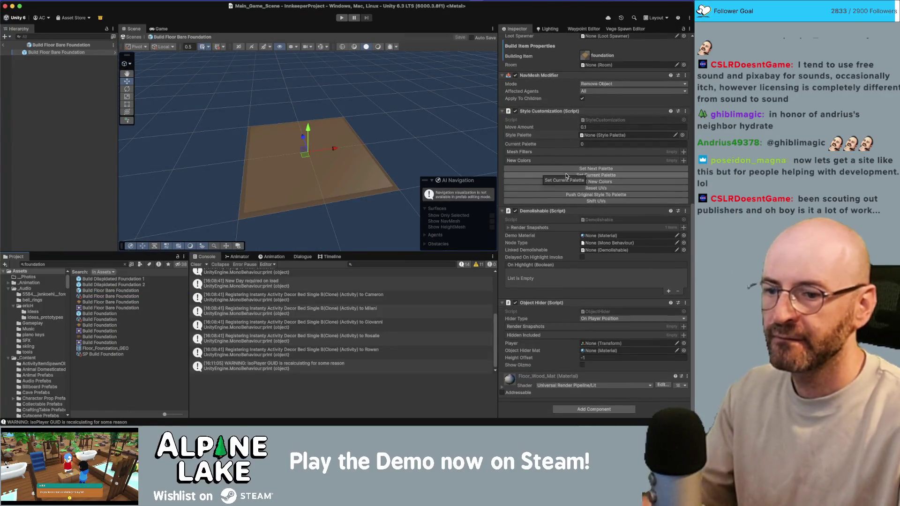
pyautogui.scroll(10, 567, 175)
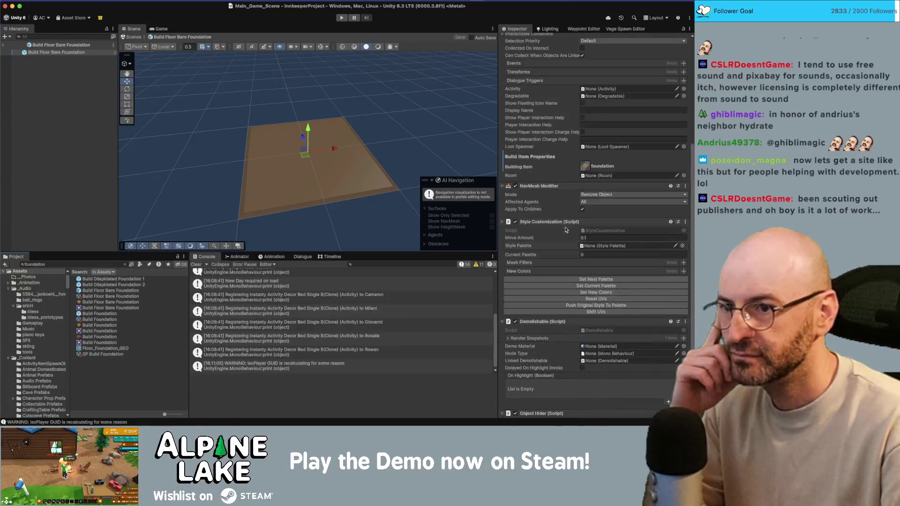
pyautogui.scroll(6, 567, 229)
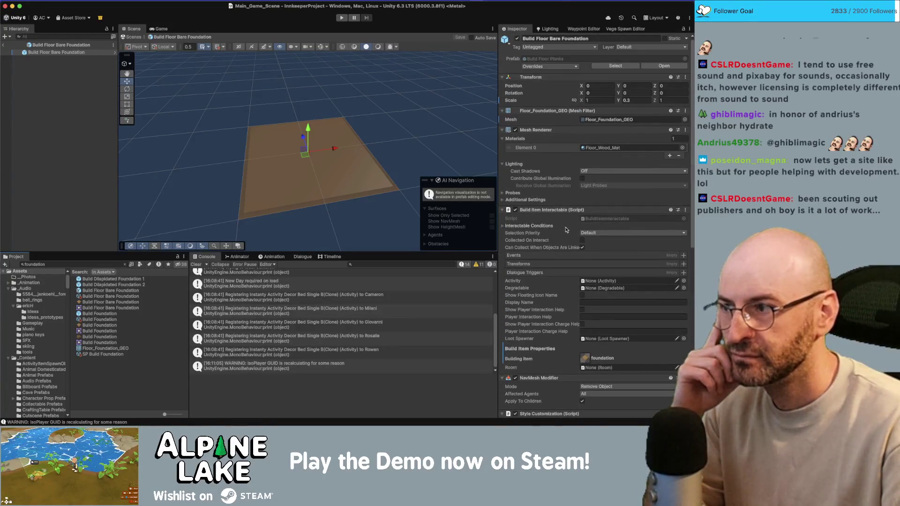
pyautogui.click(89, 70)
pyautogui.click(89, 52)
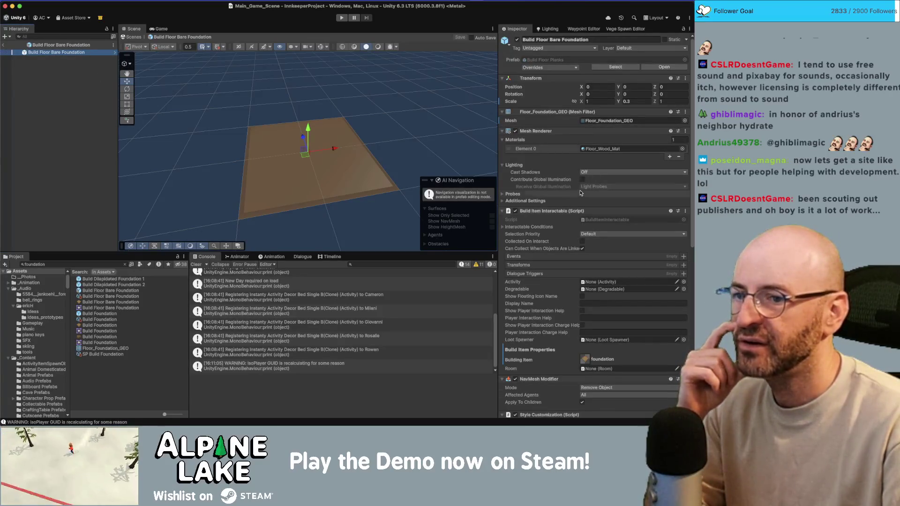
pyautogui.scroll(-11, 582, 192)
pyautogui.scroll(-5, 574, 201)
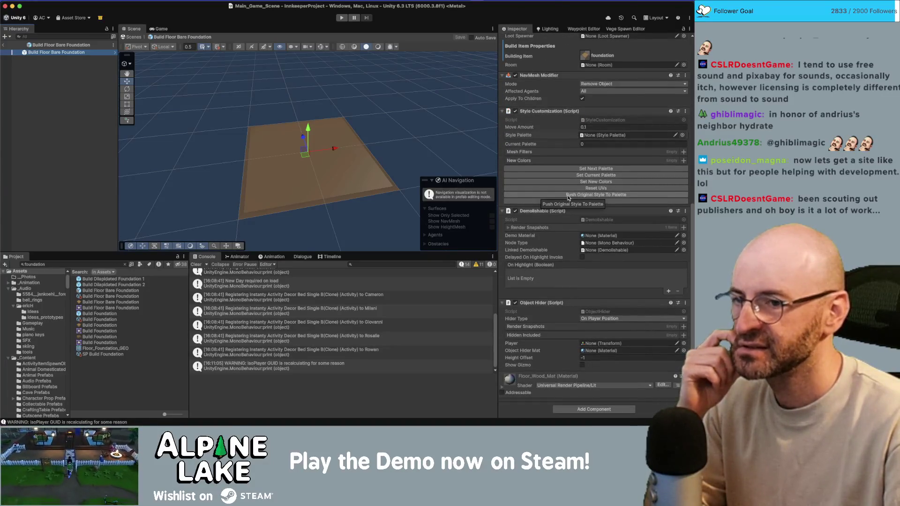
pyautogui.scroll(15, 572, 199)
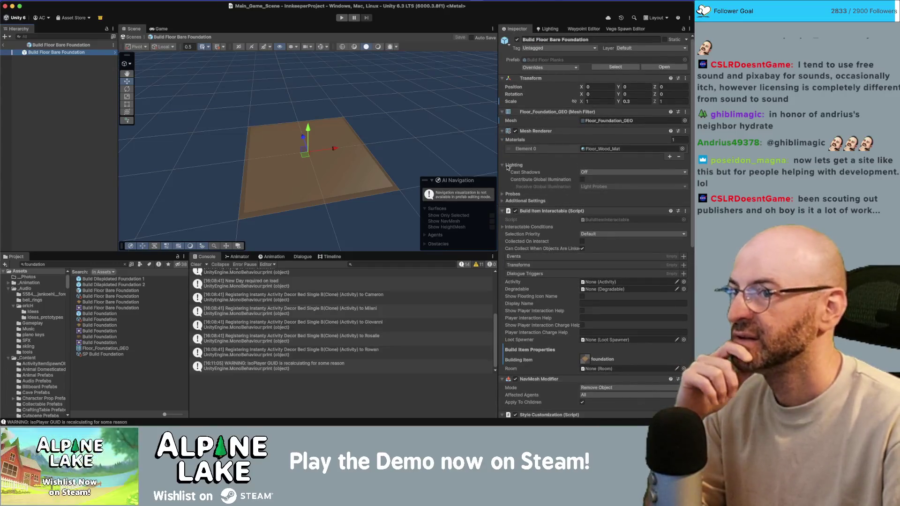
# Return to the main scene and select the InsideOutside Detection object
pyautogui.click(6, 48)
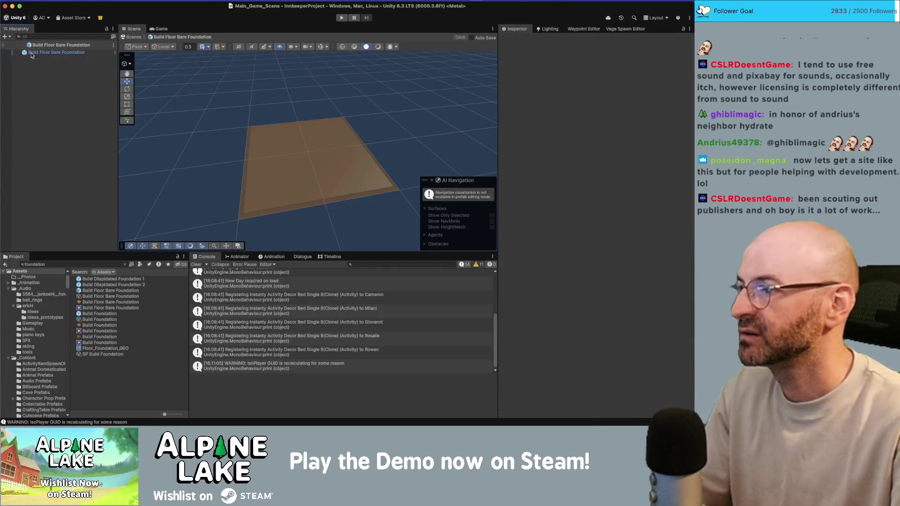
pyautogui.click(5, 46)
pyautogui.click(79, 190)
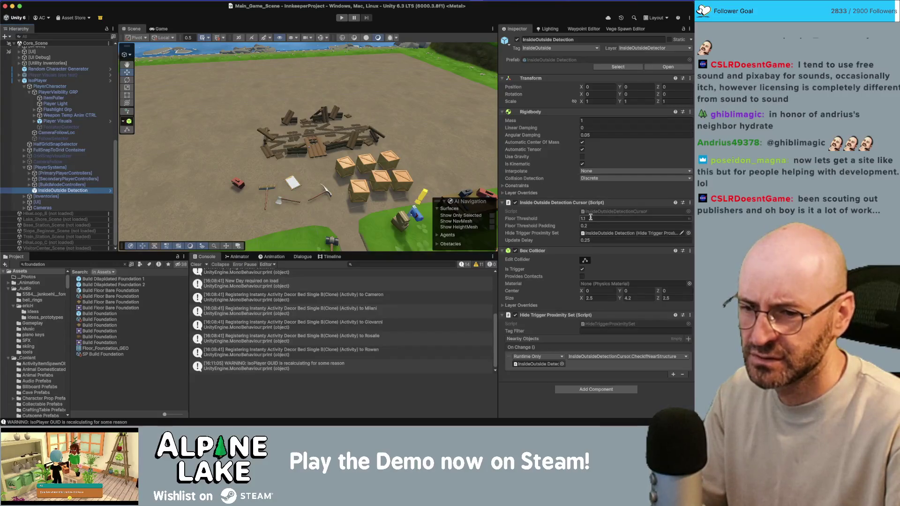
# Open HideTriggerProximitySet.cs in Rider from the InsideOutside Detection component
pyautogui.doubleClick(589, 325)
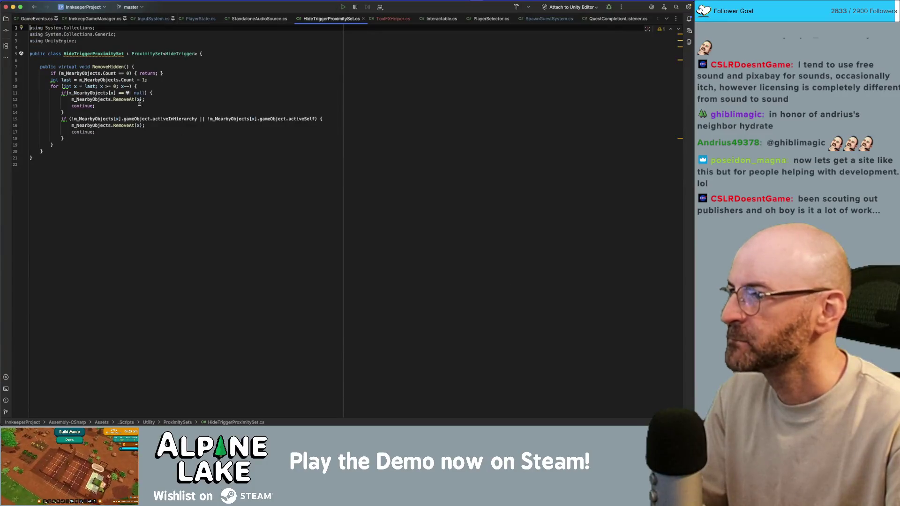
# Select the HideTrigger type in ProximitySet<HideTrigger>, adjust the selection, and return to Unity
pyautogui.doubleClick(184, 54)
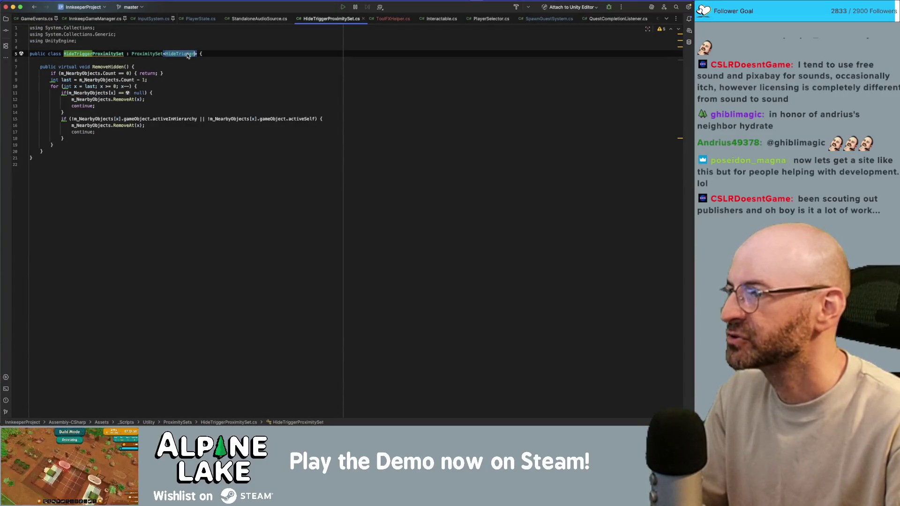
pyautogui.hotkey('alt', 'Up')
pyautogui.hotkey('alt', 'Up')
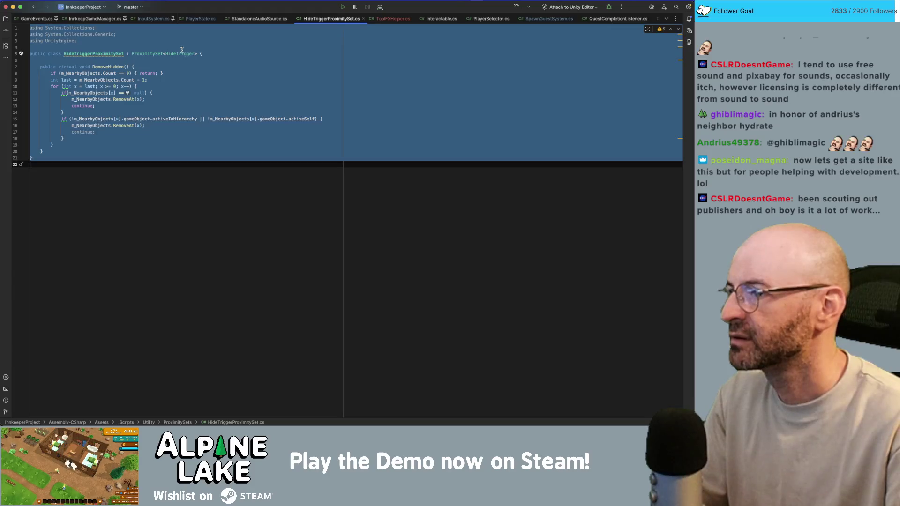
pyautogui.hotkey('alt', 'Down')
pyautogui.hotkey('alt', 'Down')
pyautogui.press('super+Tab')
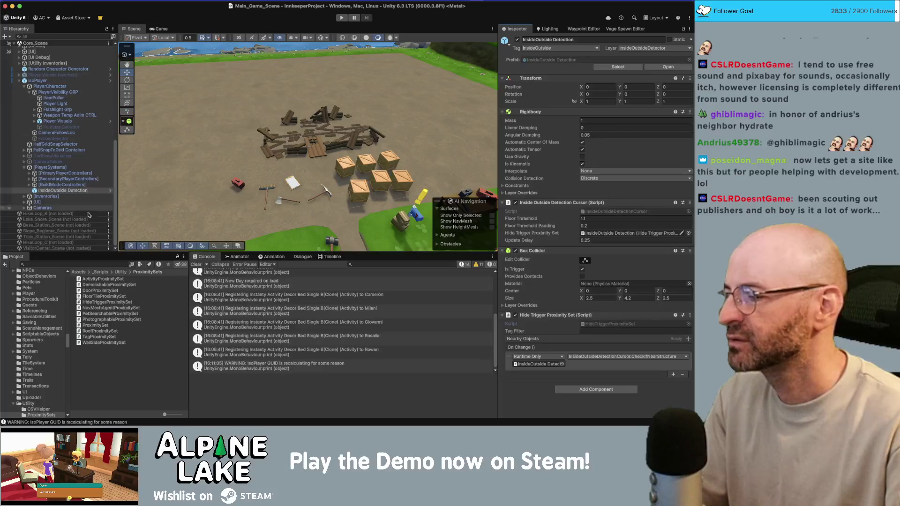
# Search 'build foundation', select the prefab, and locate its Hide Trigger script in the Project
pyautogui.press('super+f')
pyautogui.write('build foundation')
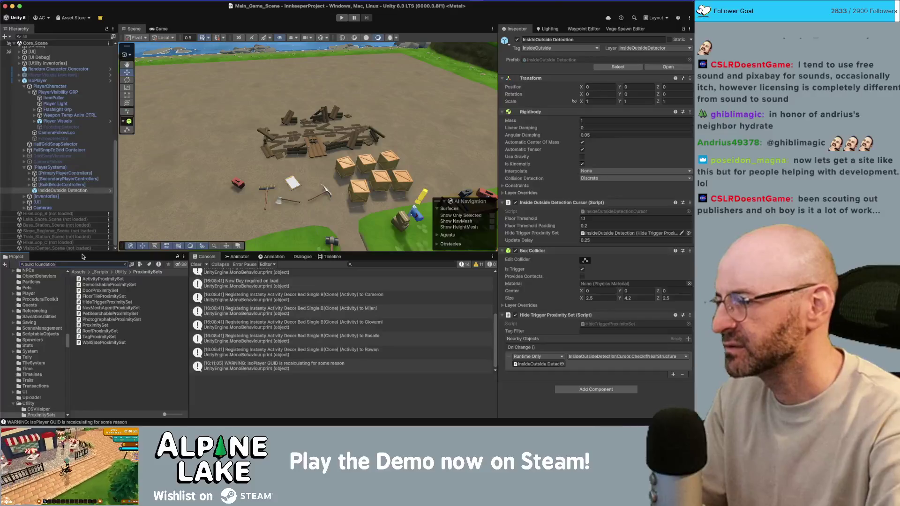
pyautogui.click(136, 313)
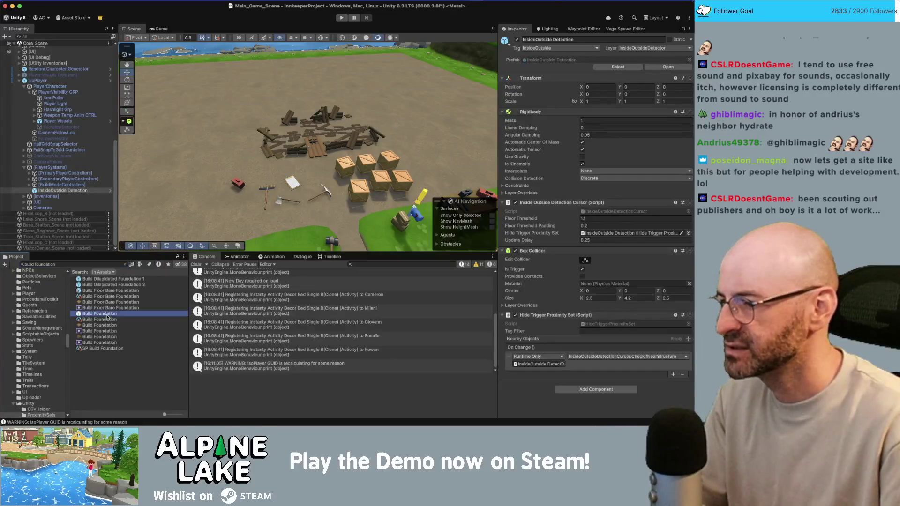
pyautogui.scroll(-10, 586, 213)
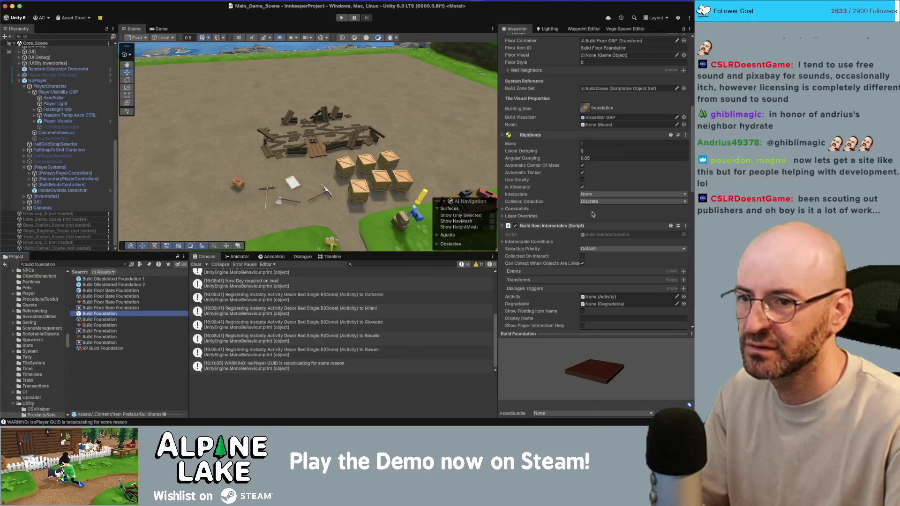
pyautogui.scroll(-10, 592, 210)
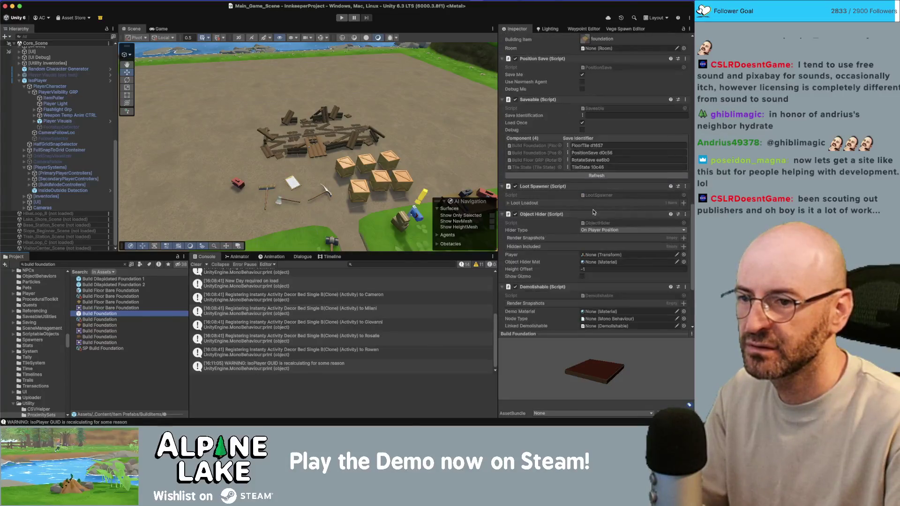
pyautogui.scroll(-5, 594, 212)
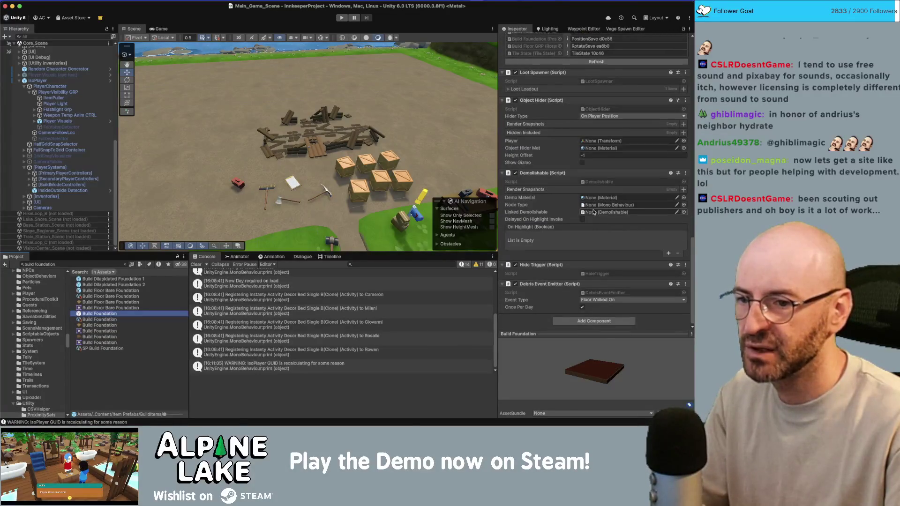
pyautogui.click(598, 274)
pyautogui.scroll(10, 587, 241)
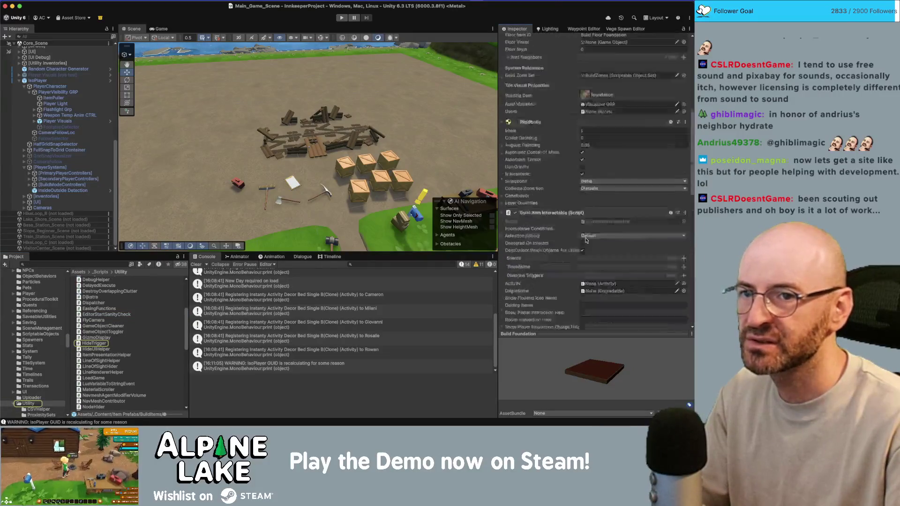
pyautogui.scroll(5, 583, 235)
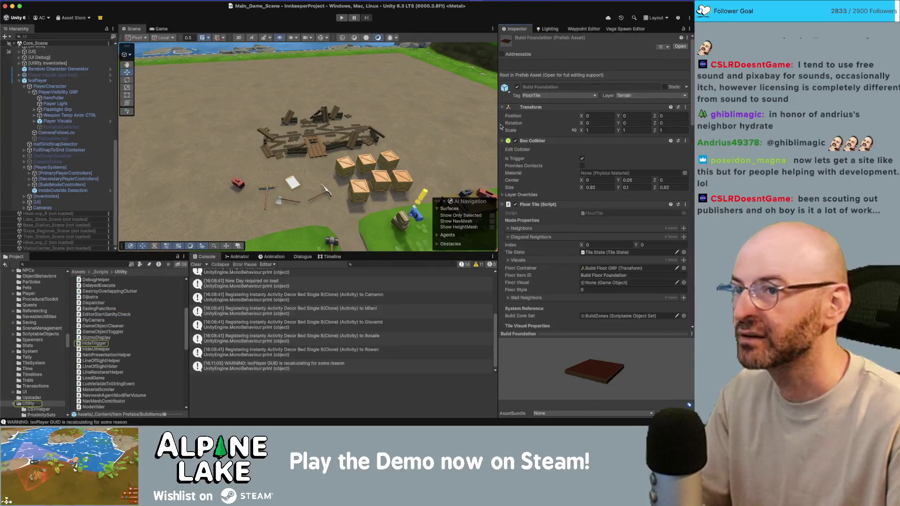
# Reopen the Physics settings showing the Layer Collision Matrix
pyautogui.press('super+Tab')
pyautogui.press('super+Tab')
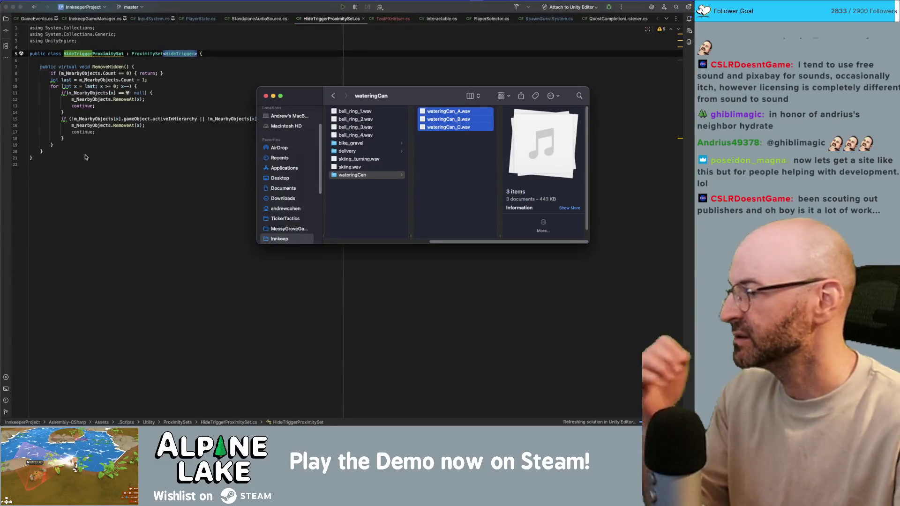
pyautogui.press('super+Tab')
pyautogui.press('super+Tab')
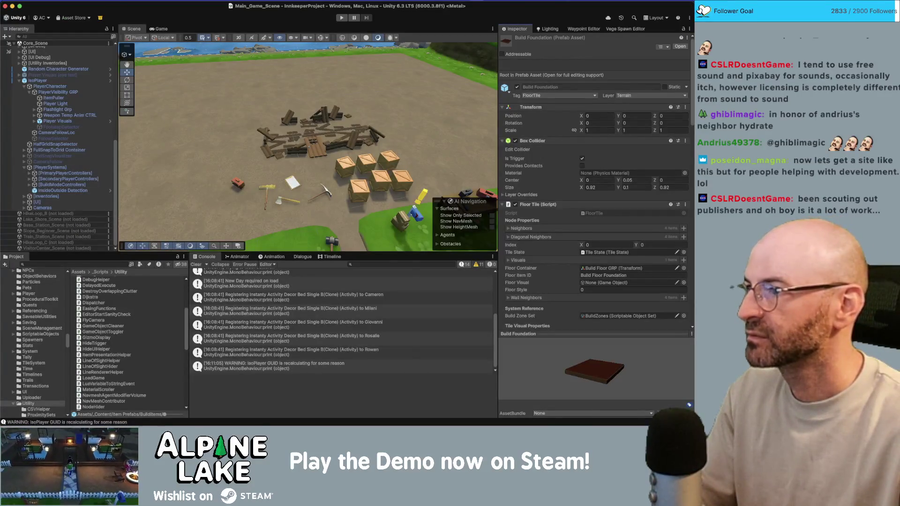
pyautogui.click(108, 243)
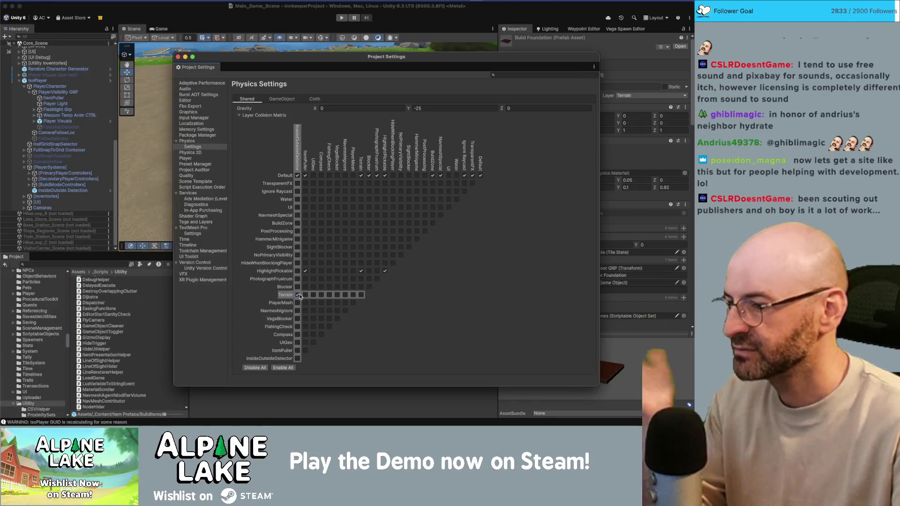
# Close Project Settings after checking the InsideOutsideDetector and Terrain collision entries
pyautogui.click(178, 57)
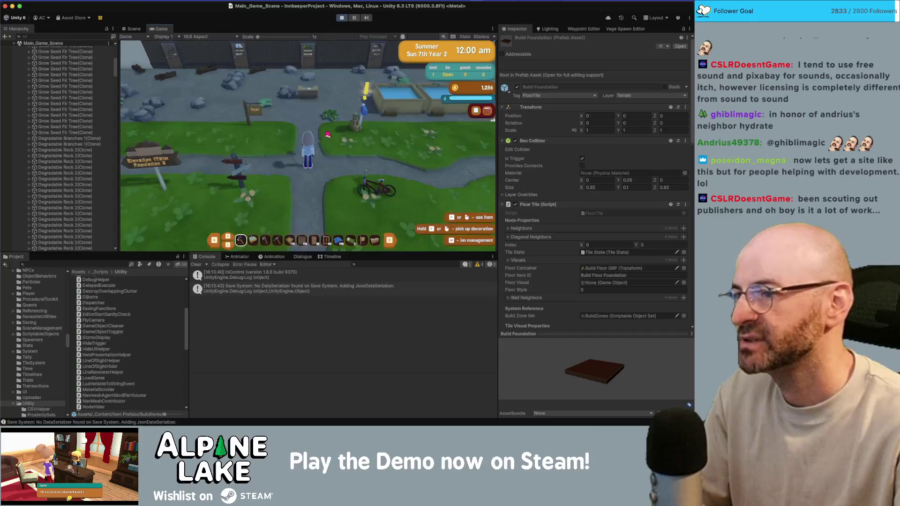
# Walk the player through the door into the building, then back out toward the welcome desk
pyautogui.press('w')
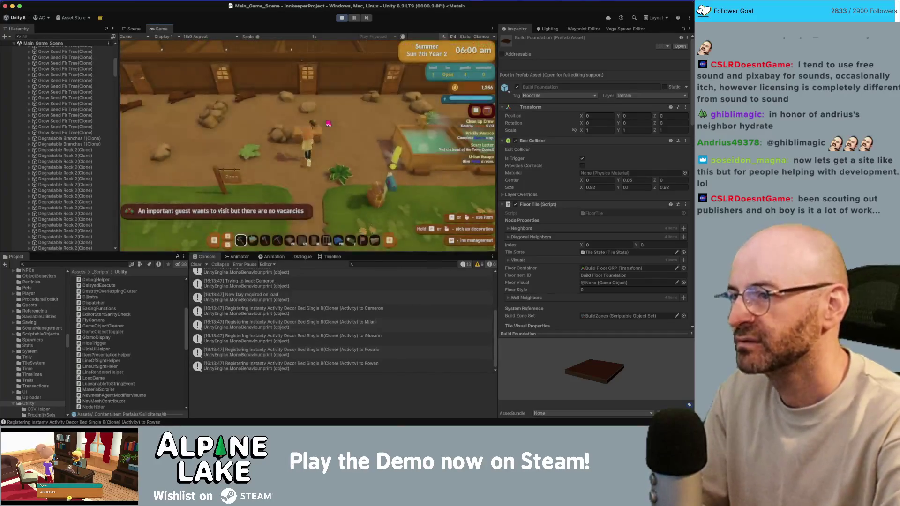
pyautogui.press('w')
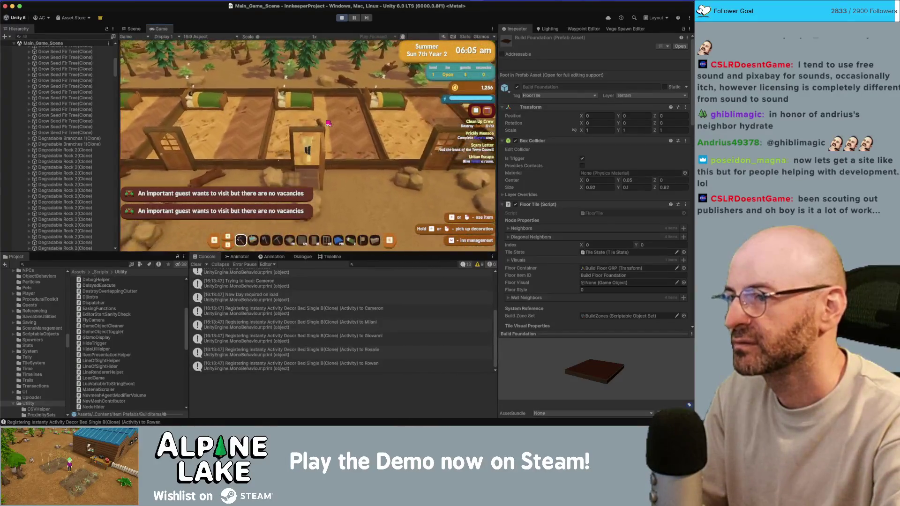
pyautogui.press('s')
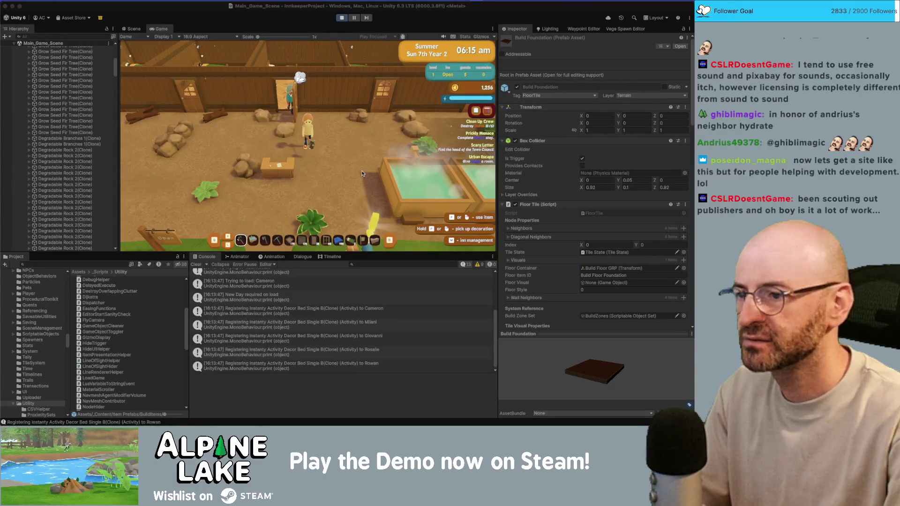
pyautogui.press('3')
pyautogui.press('s')
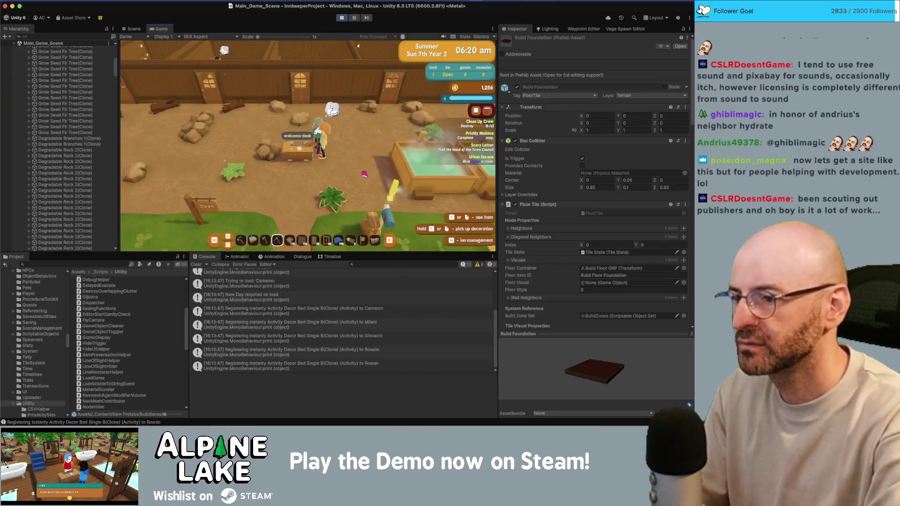
# Walk around the welcome desk, across the courtyard, and east toward the hot tubs
pyautogui.press('5')
pyautogui.press('w')
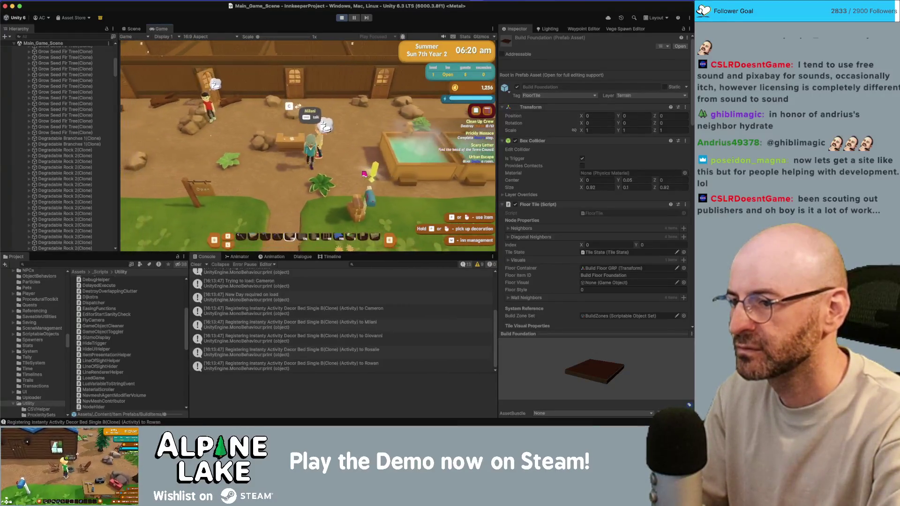
pyautogui.press('7')
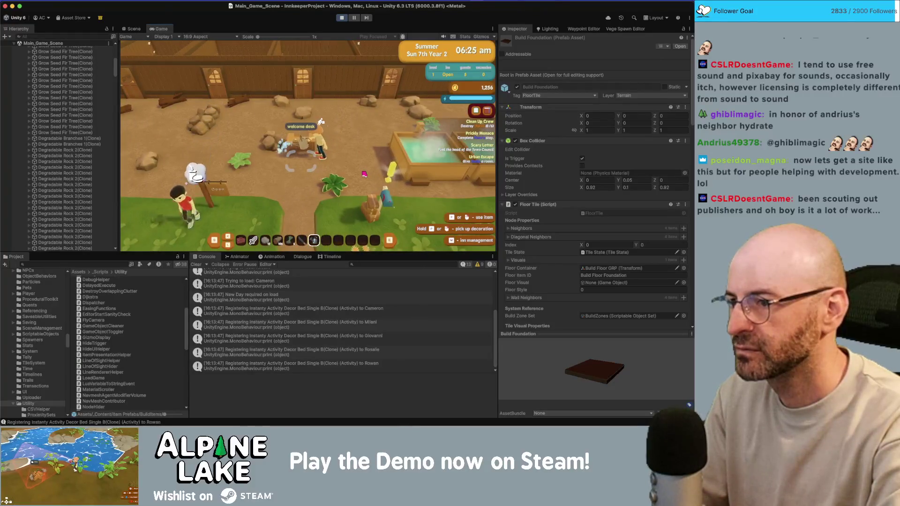
pyautogui.press('a')
pyautogui.press('s')
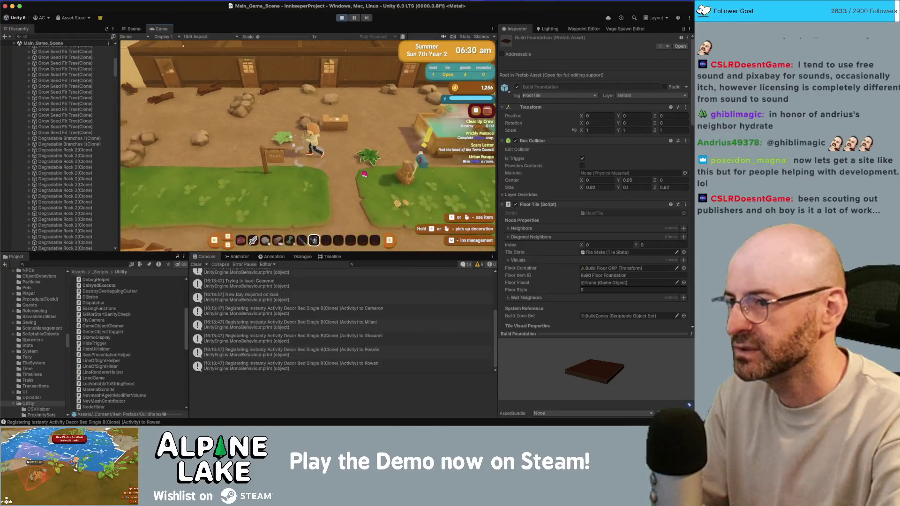
pyautogui.press('d')
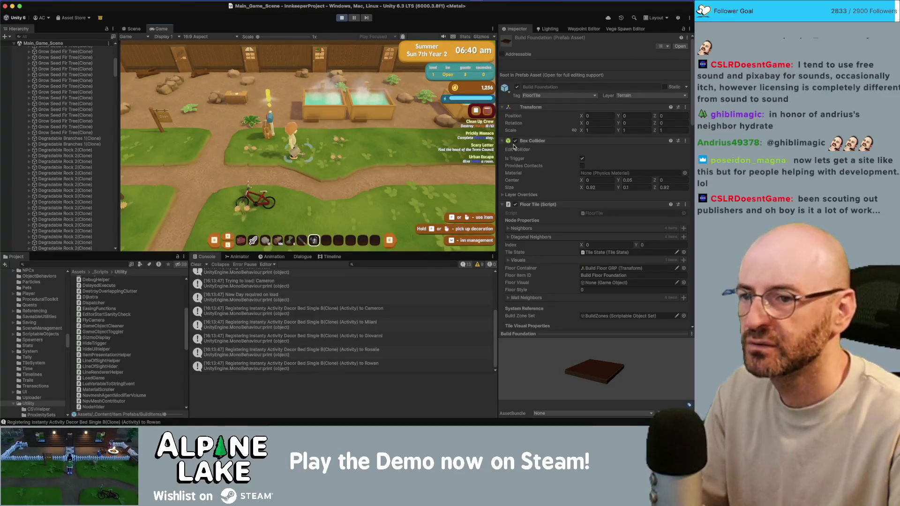
pyautogui.scroll(-20, 69, 205)
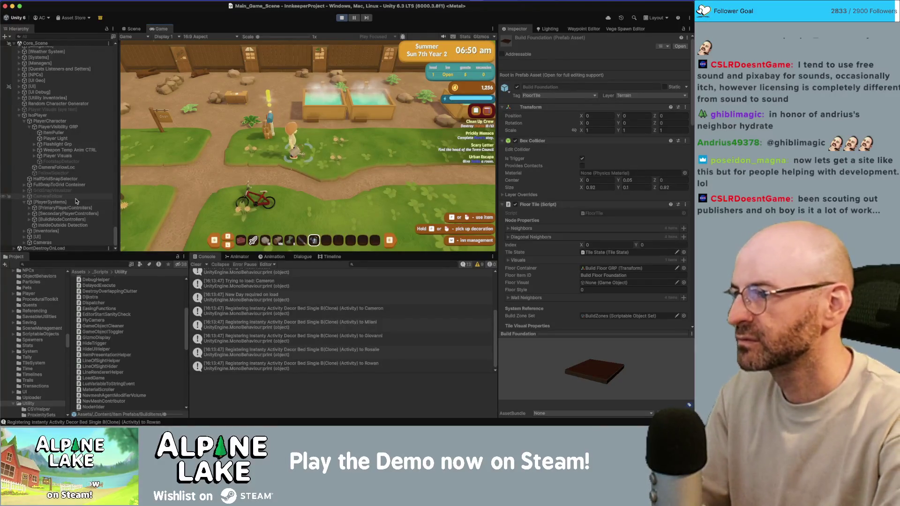
# Activate WateringCanEmitter_0 under Watering Can Pool and check its Water Footsteps Run audio source
pyautogui.scroll(5, 73, 195)
pyautogui.scroll(3, 70, 185)
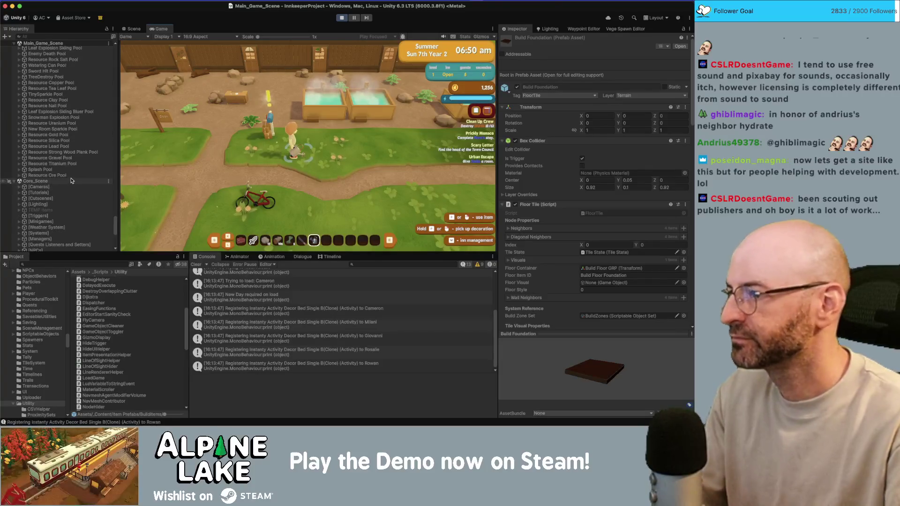
pyautogui.scroll(7, 70, 159)
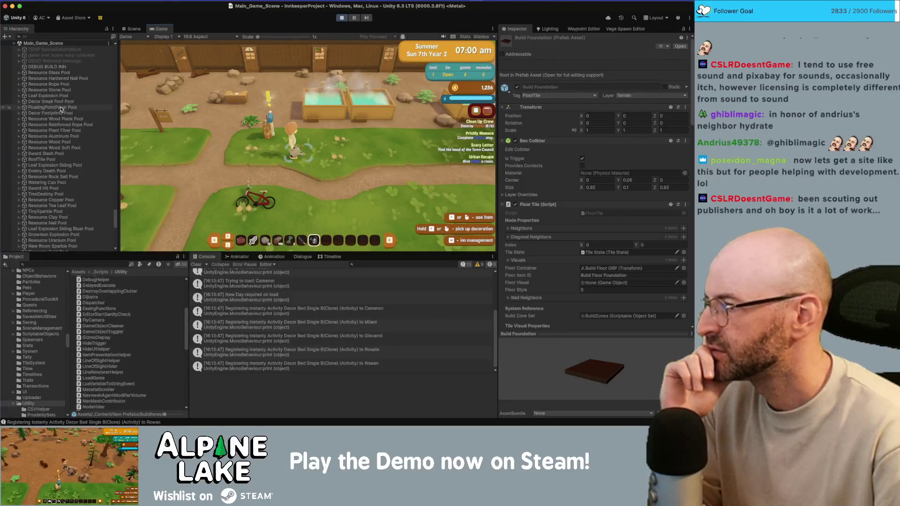
pyautogui.scroll(-2, 59, 122)
pyautogui.click(19, 155)
pyautogui.click(54, 160)
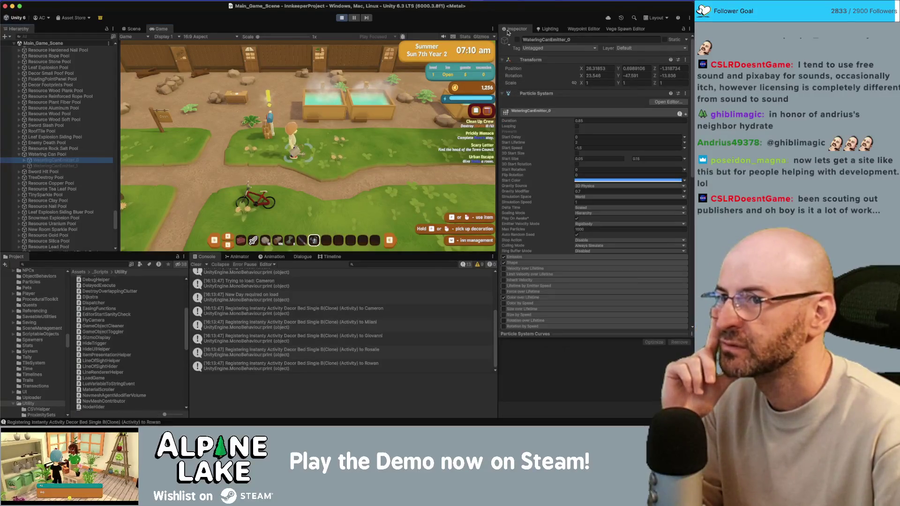
pyautogui.click(517, 39)
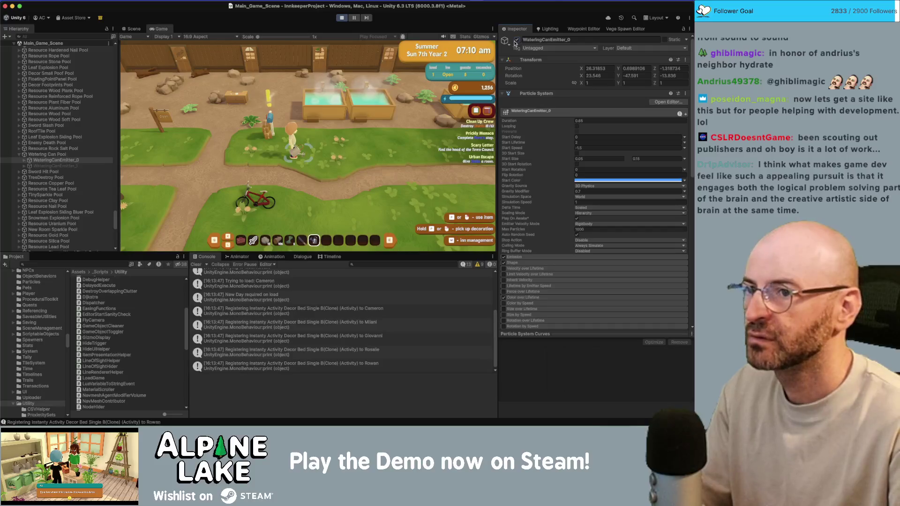
pyautogui.scroll(-10, 544, 143)
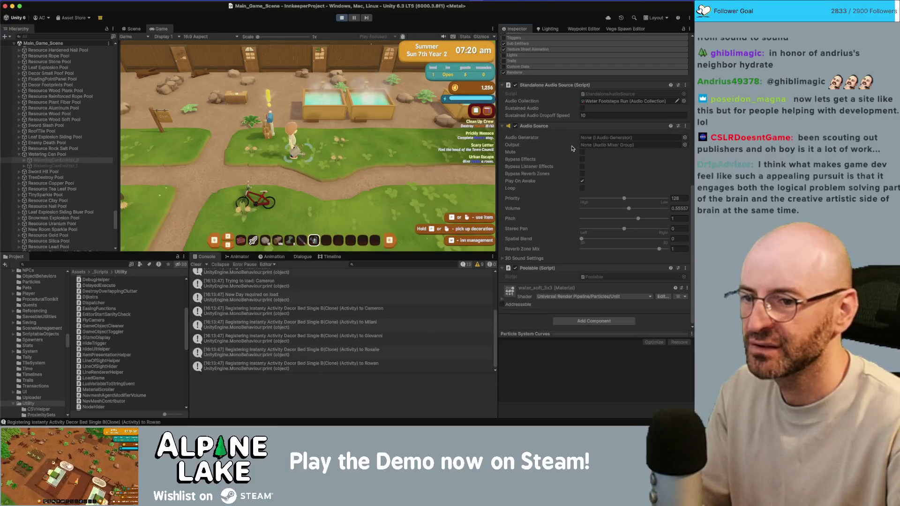
pyautogui.scroll(1, 591, 136)
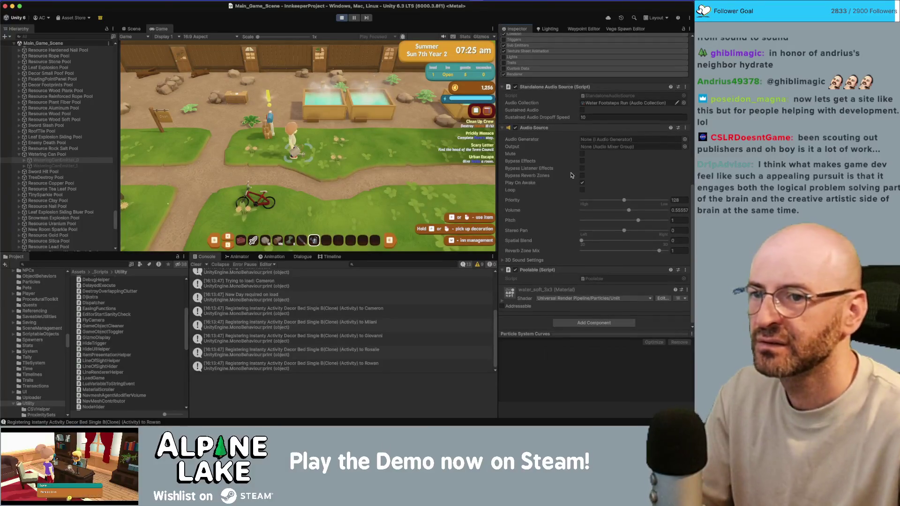